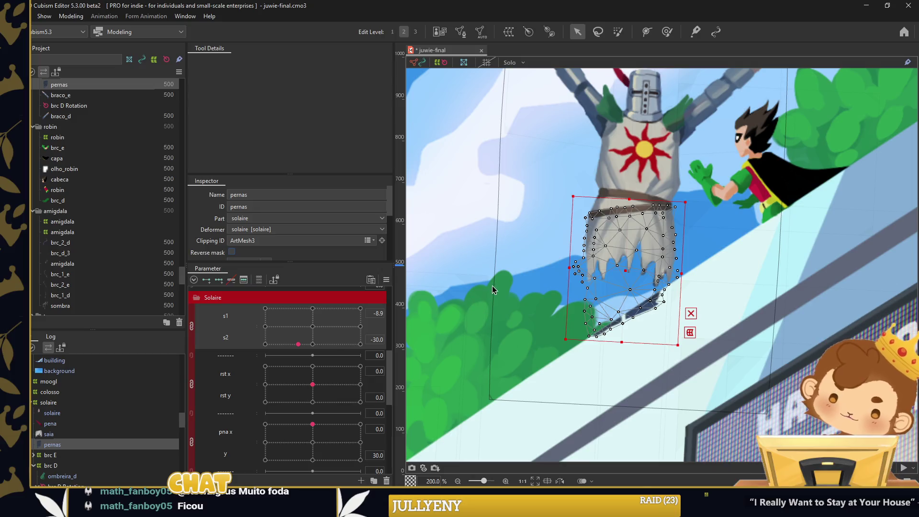
Browse the scene, selecting cloud mesh 8 and then the background mesh
{"action": "left_click", "coordinate": [505, 256]}
{"action": "scroll", "coordinate": [691, 279], "scroll_direction": "down", "scroll_amount": 1}
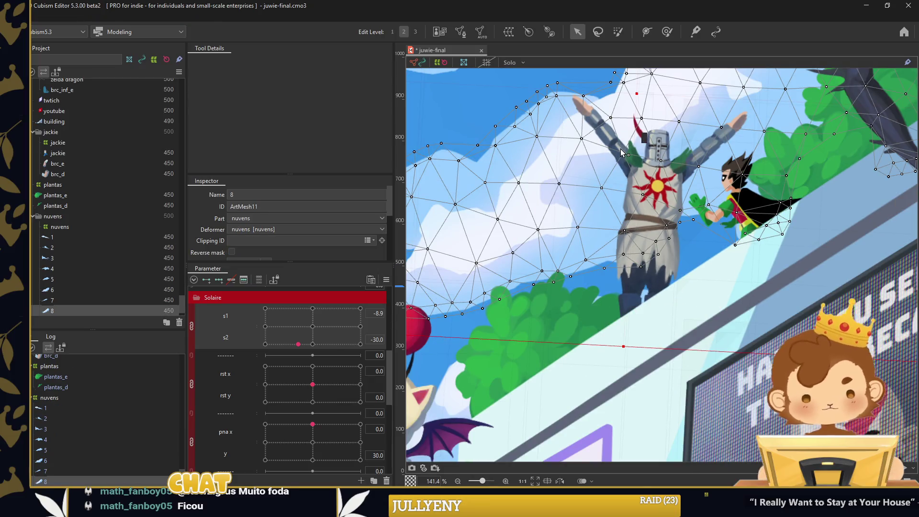
{"action": "left_click_drag", "start_coordinate": [620, 139], "coordinate": [623, 161]}
{"action": "left_click", "coordinate": [630, 117]}
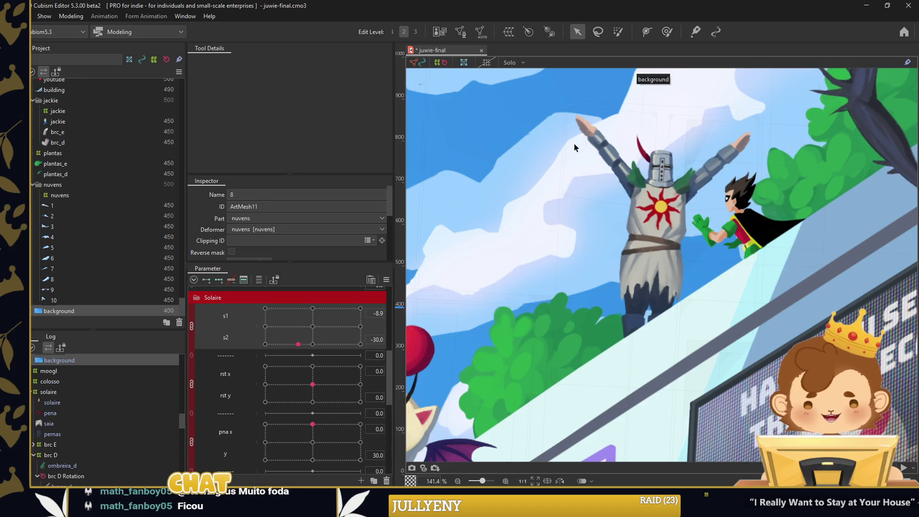
{"action": "scroll", "coordinate": [312, 383], "scroll_direction": "down", "scroll_amount": 3}
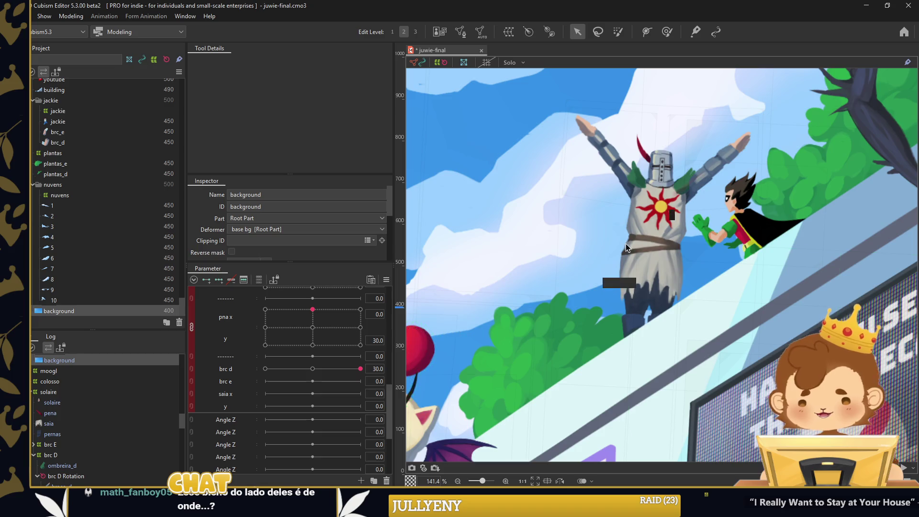
{"action": "scroll", "coordinate": [617, 225], "scroll_direction": "down", "scroll_amount": 5}
{"action": "scroll", "coordinate": [614, 218], "scroll_direction": "up", "scroll_amount": 5}
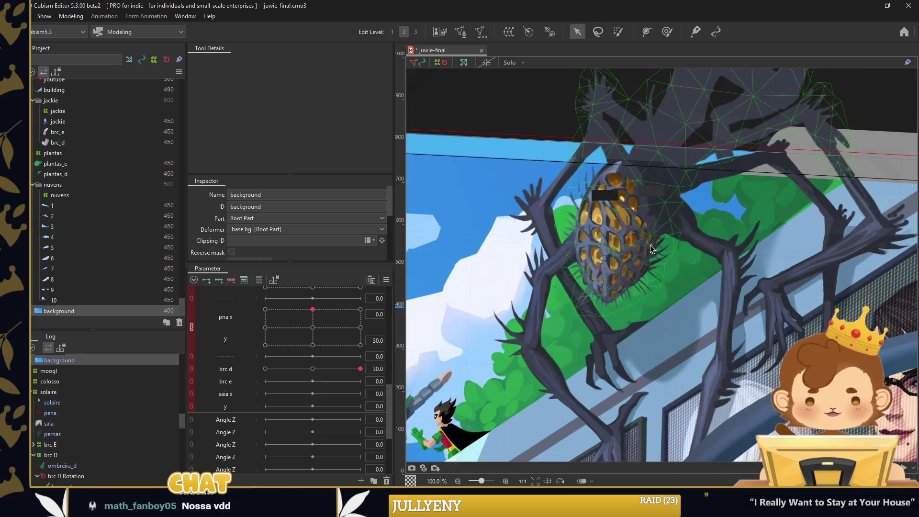
{"action": "mouse_move", "coordinate": [416, 335]}
{"action": "left_mouse_down"}
{"action": "mouse_move", "coordinate": [523, 286]}
{"action": "mouse_move", "coordinate": [647, 263]}
{"action": "left_mouse_up"}
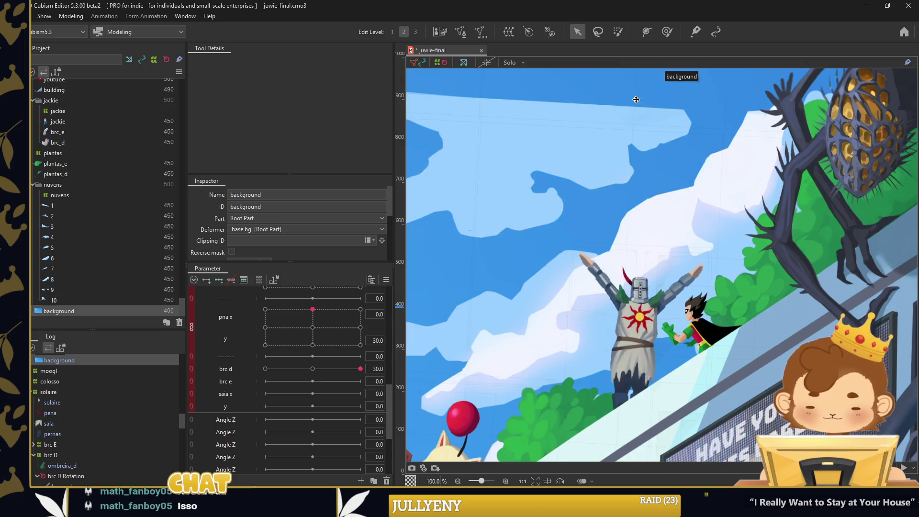
Save the juwie-final project and select the knight's braco_e arm mesh
{"action": "key", "text": "ctrl+s"}
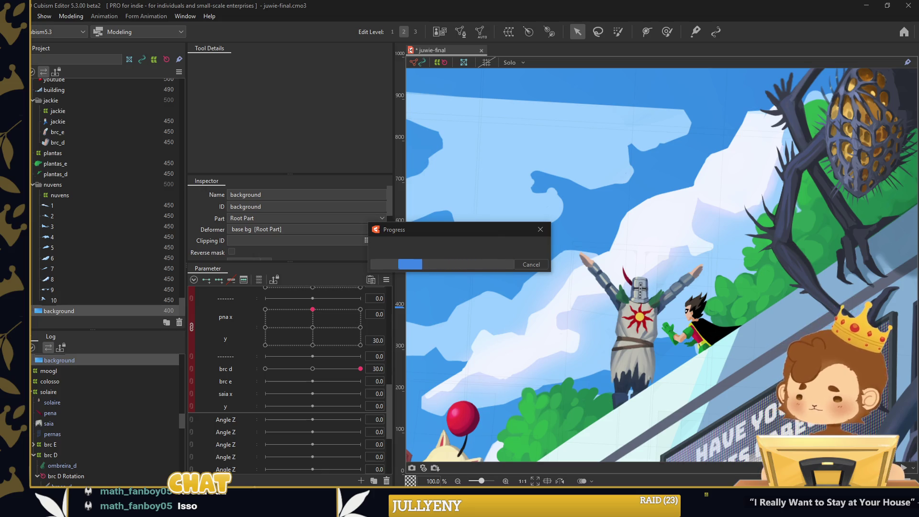
{"action": "scroll", "coordinate": [607, 305], "scroll_direction": "up", "scroll_amount": 3}
{"action": "left_click", "coordinate": [609, 286]}
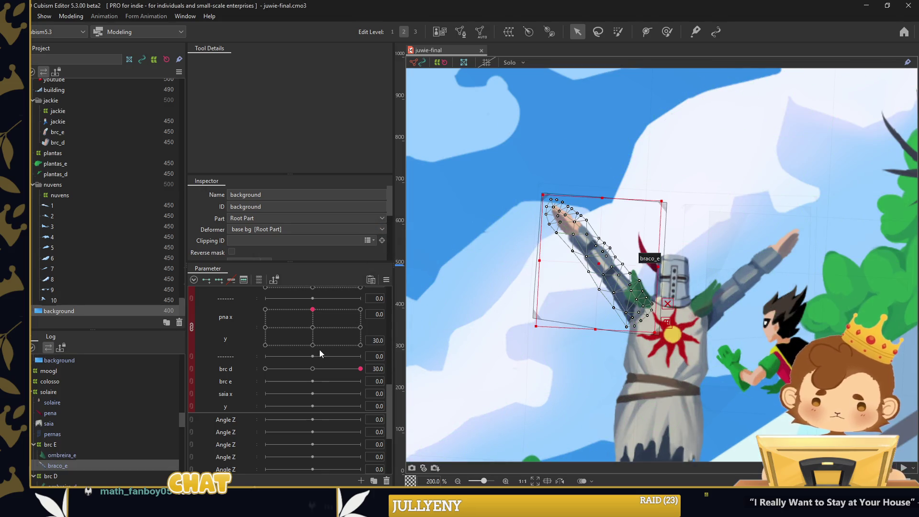
Reset s1, s2 and brc d to their neutral 0 keyforms and make brc e active
{"action": "scroll", "coordinate": [320, 341], "scroll_direction": "up", "scroll_amount": 3}
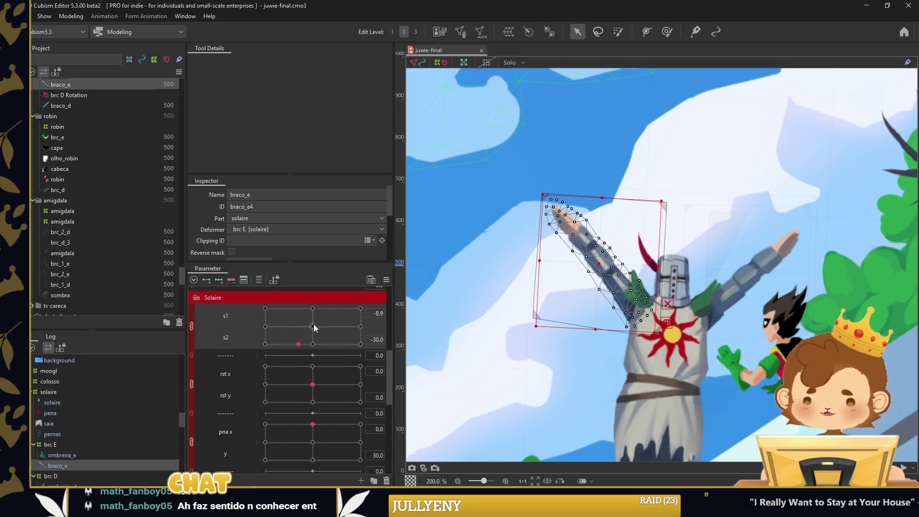
{"action": "left_click", "coordinate": [314, 327]}
{"action": "scroll", "coordinate": [252, 369], "scroll_direction": "down", "scroll_amount": 3}
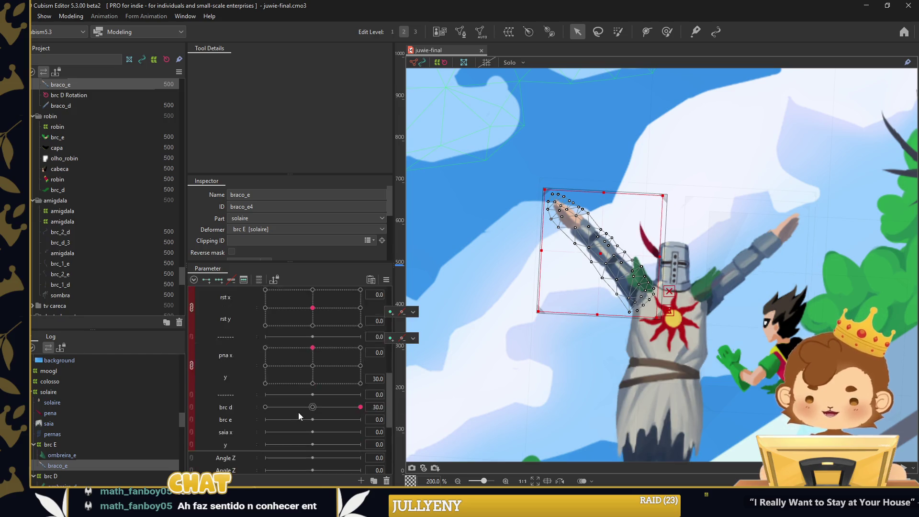
{"action": "left_click", "coordinate": [313, 370]}
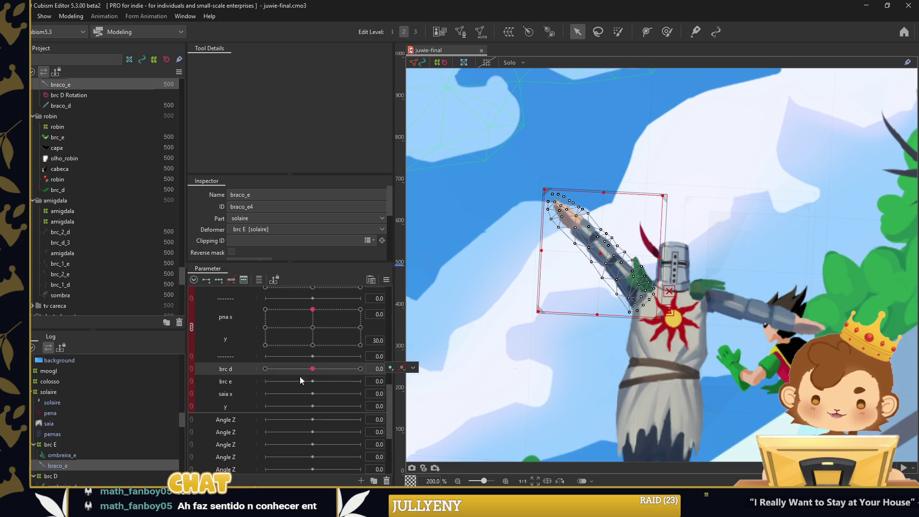
{"action": "left_click", "coordinate": [245, 379]}
Create a brc E rotation deformer from chest to hand instead of a warp deformer
{"action": "key", "text": "ctrl+shift+w"}
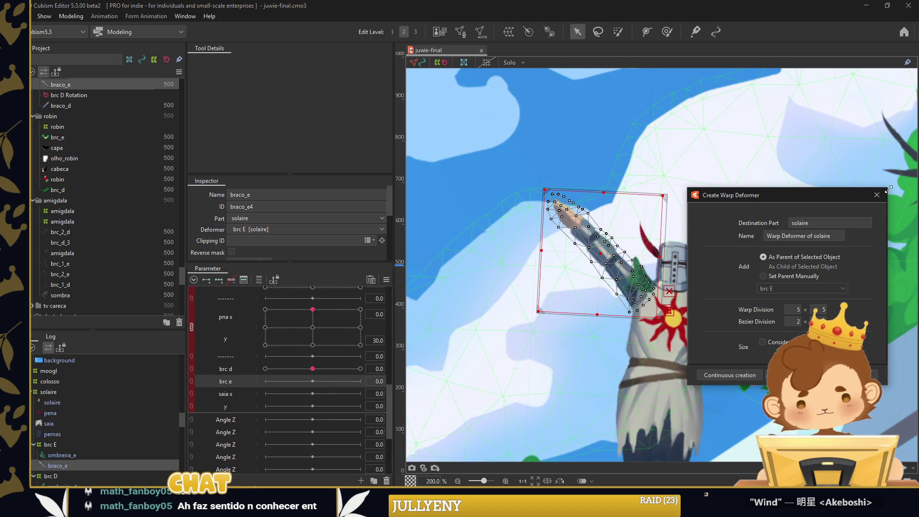
{"action": "left_click", "coordinate": [877, 195]}
{"action": "left_click", "coordinate": [555, 36]}
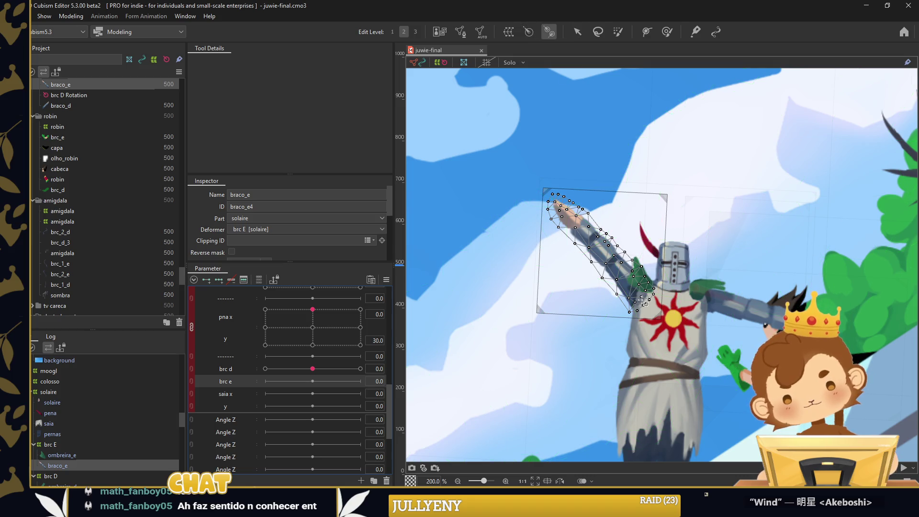
{"action": "left_click", "coordinate": [574, 213]}
{"action": "left_click_drag", "start_coordinate": [573, 212], "coordinate": [572, 214]}
{"action": "left_click", "coordinate": [577, 36]}
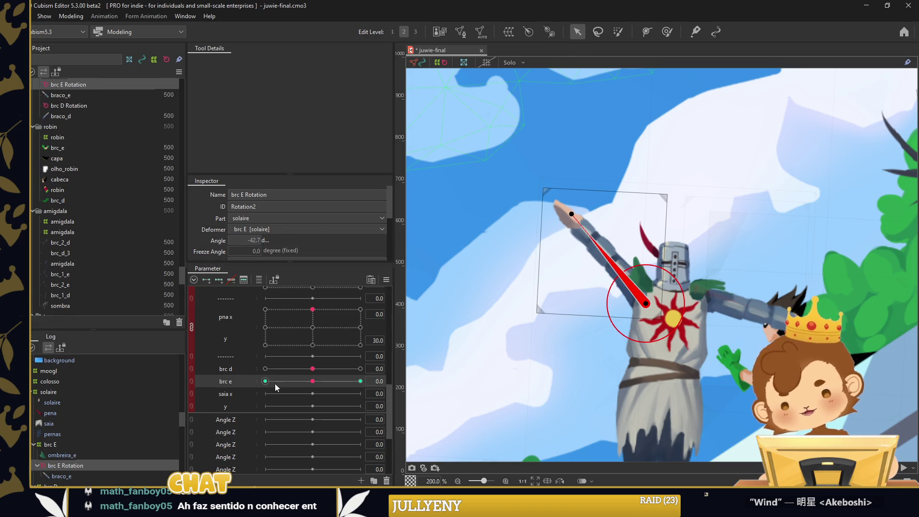
Rotate the arm down to hang at the side and move the pivot to the shoulder
{"action": "left_click_drag", "start_coordinate": [571, 214], "coordinate": [595, 407]}
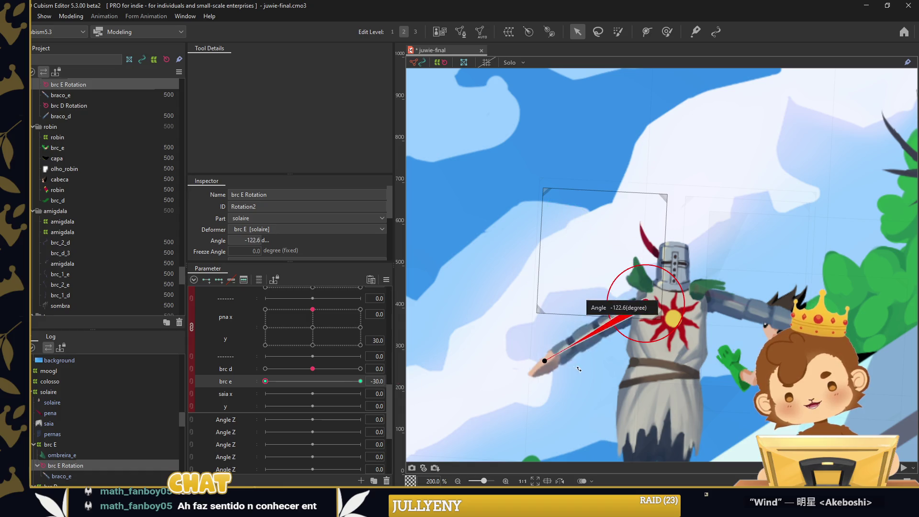
{"action": "left_click", "coordinate": [265, 368]}
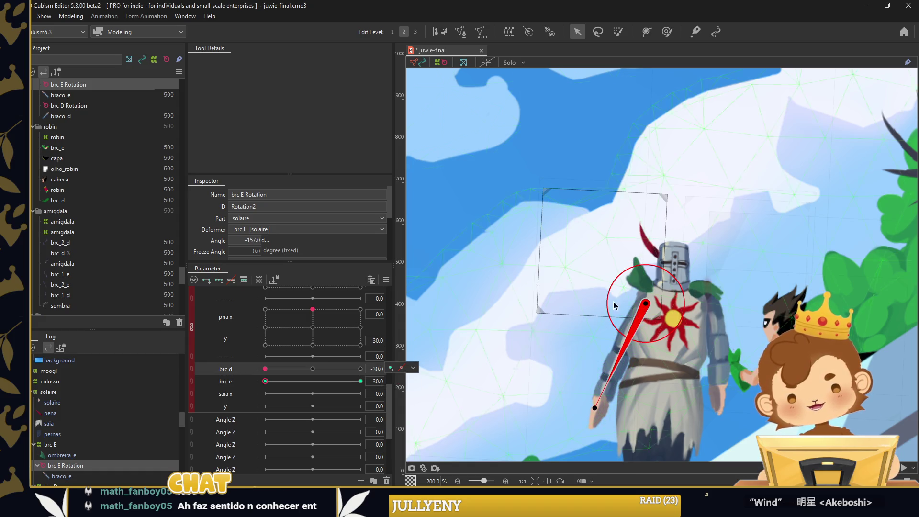
{"action": "left_click_drag", "start_coordinate": [647, 302], "coordinate": [653, 291]}
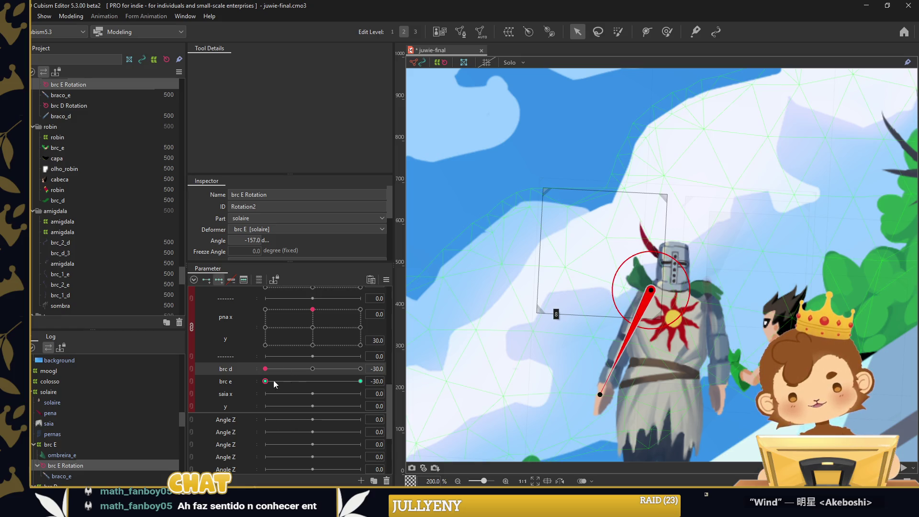
Key brc e at 0 and 30 to check the raised arm, then select braco_e
{"action": "left_click", "coordinate": [232, 382]}
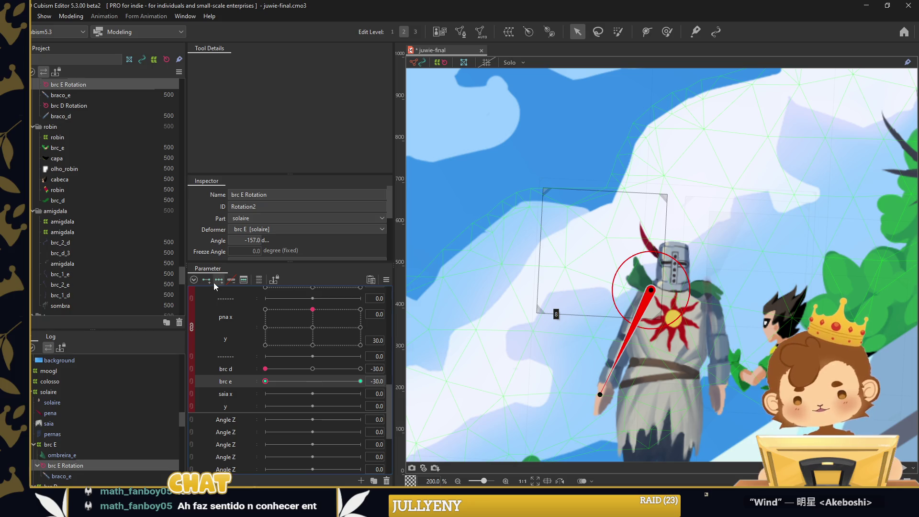
{"action": "left_click", "coordinate": [314, 381]}
{"action": "mouse_move", "coordinate": [313, 381]}
{"action": "left_mouse_down"}
{"action": "mouse_move", "coordinate": [374, 378]}
{"action": "mouse_move", "coordinate": [242, 383]}
{"action": "left_mouse_up"}
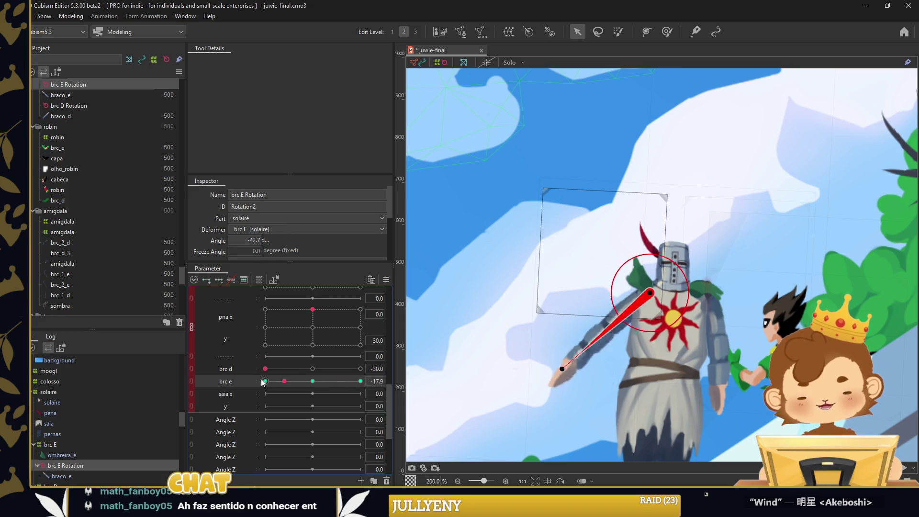
{"action": "left_click", "coordinate": [110, 476]}
{"action": "scroll", "coordinate": [480, 357], "scroll_direction": "up", "scroll_amount": 2}
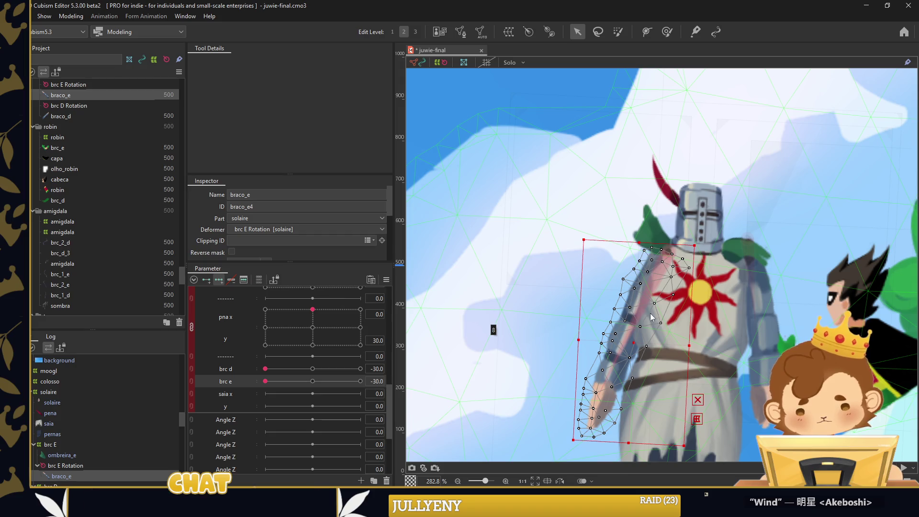
Bend the lowered braco_e arm mesh along a path so it curves along his side
{"action": "left_click_drag", "start_coordinate": [664, 332], "coordinate": [641, 297]}
{"action": "scroll", "coordinate": [642, 297], "scroll_direction": "up", "scroll_amount": 1}
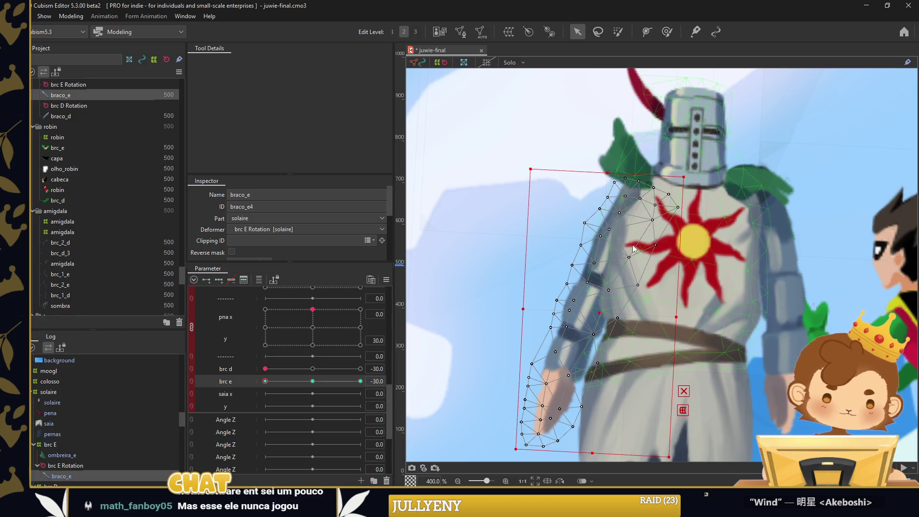
{"action": "key", "text": "ctrl+t"}
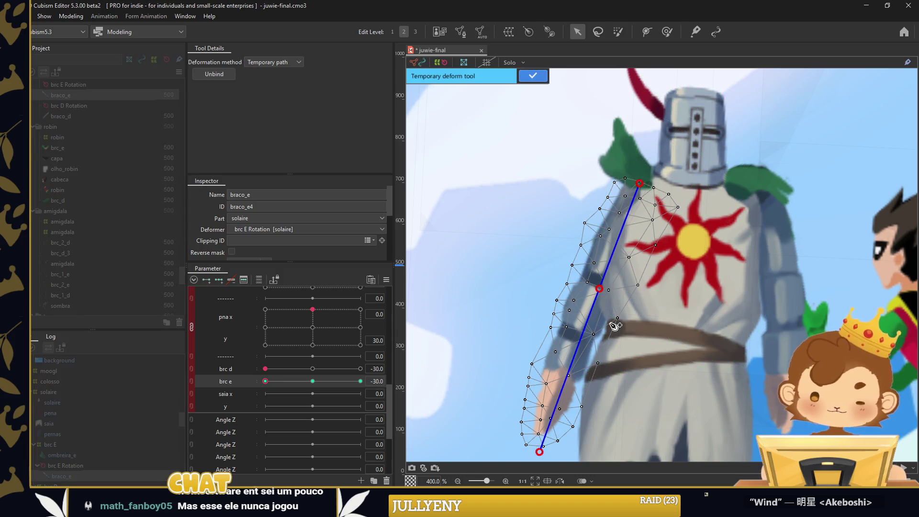
{"action": "left_click_drag", "start_coordinate": [599, 290], "coordinate": [586, 287]}
{"action": "left_click_drag", "start_coordinate": [539, 451], "coordinate": [574, 458]}
{"action": "left_click_drag", "start_coordinate": [585, 287], "coordinate": [590, 289]}
{"action": "key", "text": "Return"}
{"action": "key", "text": "Return"}
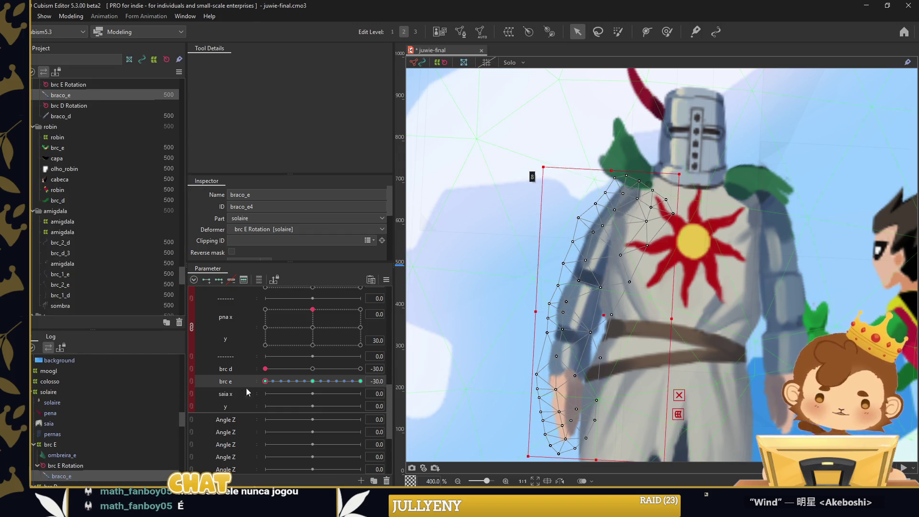
Preview brc e at 30 and back at -30, then reselect braco_e
{"action": "scroll", "coordinate": [568, 293], "scroll_direction": "down", "scroll_amount": 3}
{"action": "left_click", "coordinate": [569, 293]}
{"action": "left_click_drag", "start_coordinate": [265, 381], "coordinate": [361, 381]}
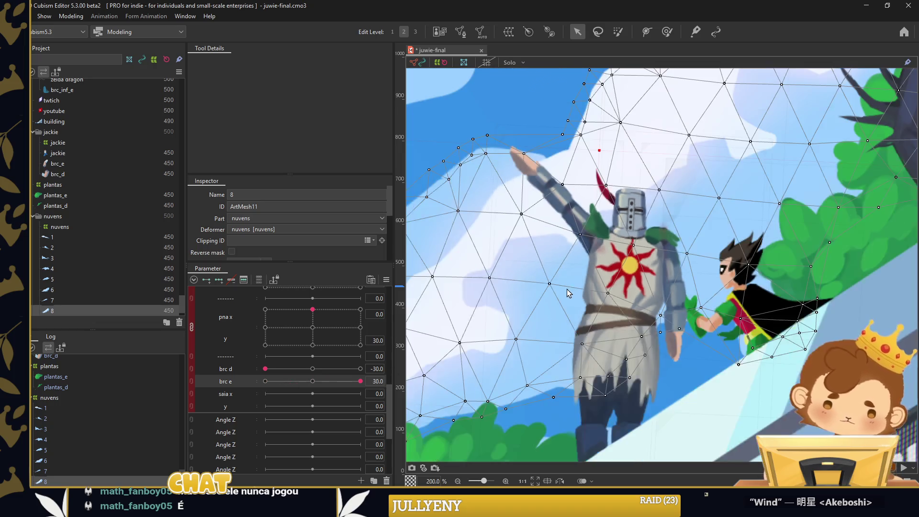
{"action": "left_click_drag", "start_coordinate": [300, 381], "coordinate": [265, 382]}
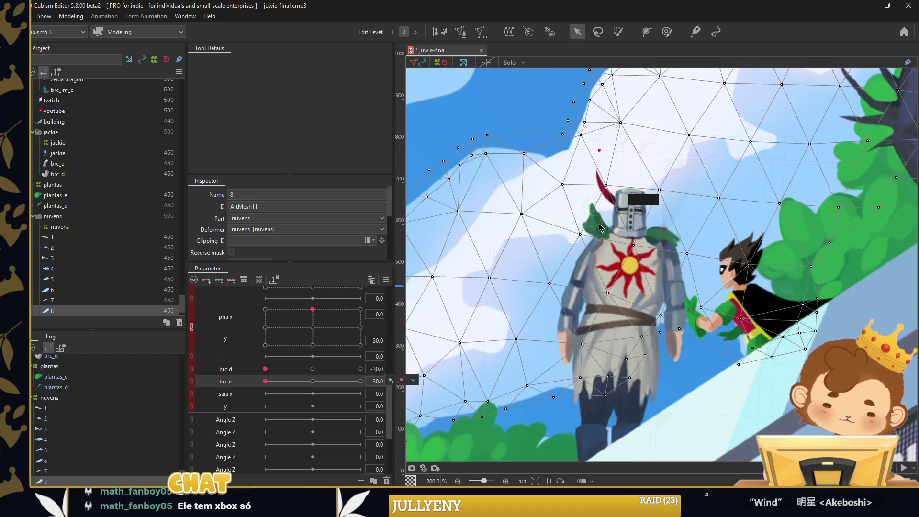
{"action": "scroll", "coordinate": [599, 226], "scroll_direction": "up", "scroll_amount": 2}
{"action": "left_click", "coordinate": [581, 276]}
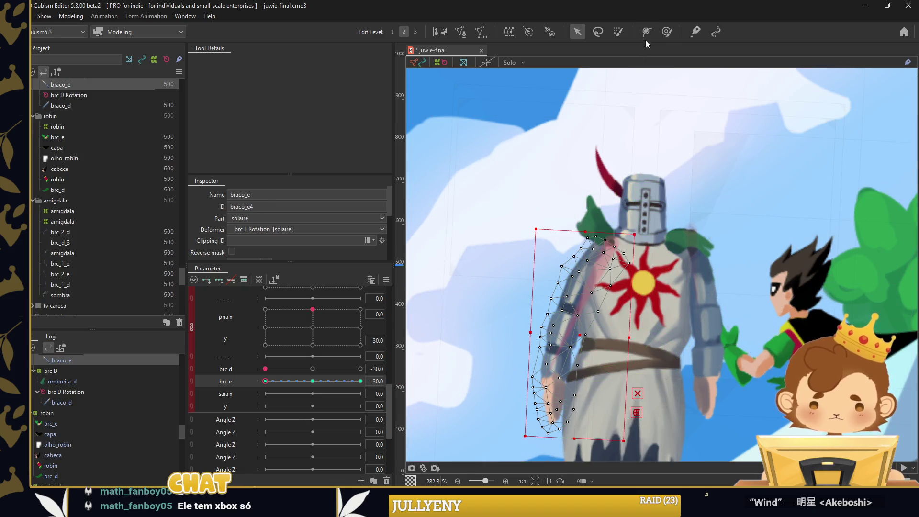
Select the ombreira_e shoulder pad and preview it along brc e
{"action": "key", "text": "w"}
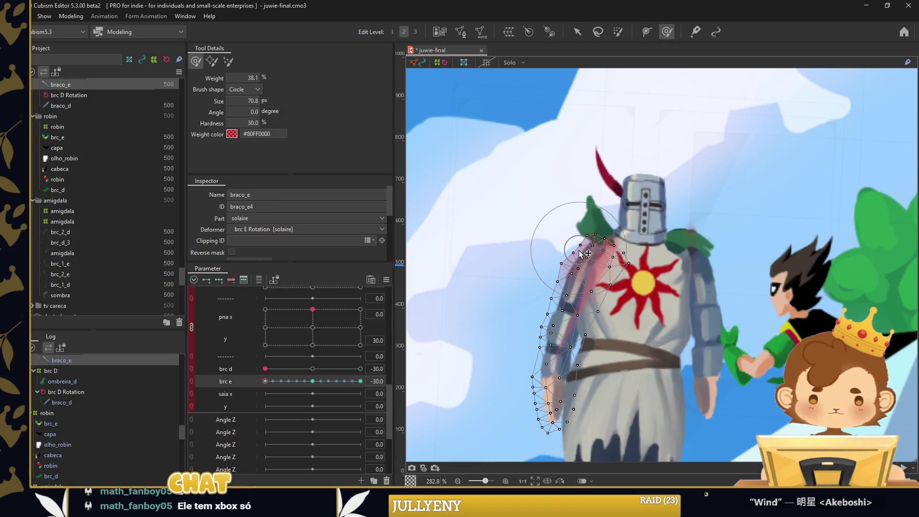
{"action": "left_click", "coordinate": [577, 33]}
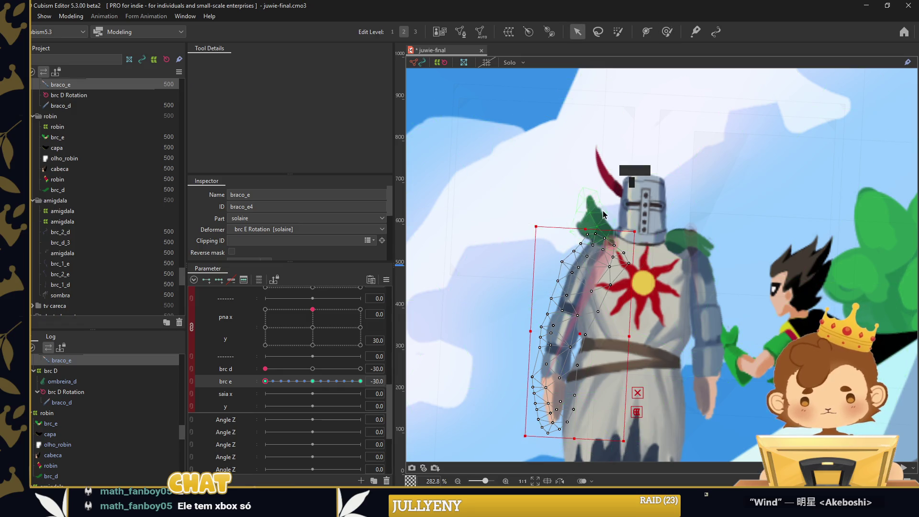
{"action": "left_click", "coordinate": [593, 220]}
{"action": "left_click", "coordinate": [297, 381]}
Rotate ombreira_e about 60° counter-clockwise and move it down-left onto the shoulder
{"action": "double_click", "coordinate": [595, 226]}
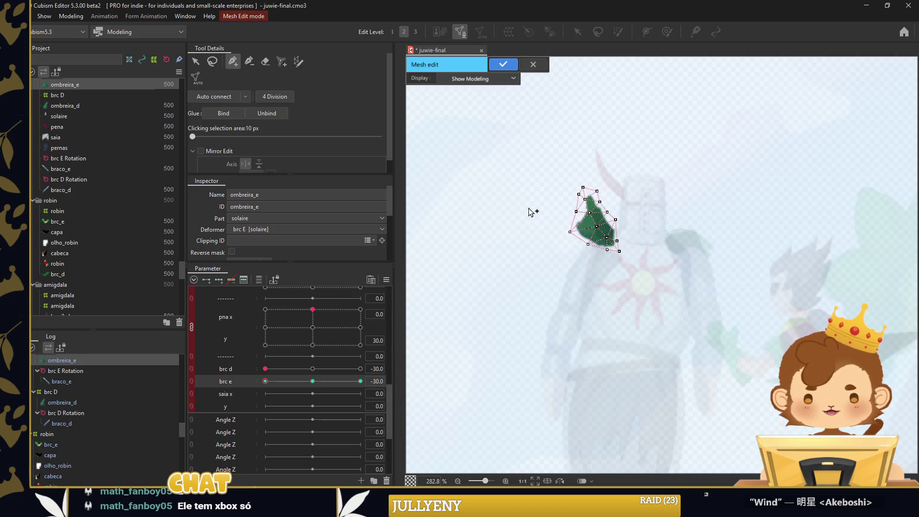
{"action": "left_click", "coordinate": [534, 67]}
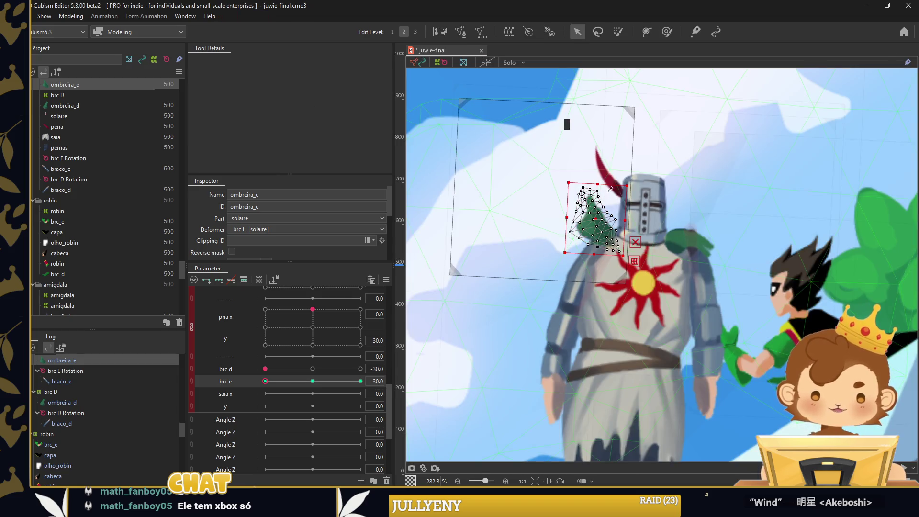
{"action": "scroll", "coordinate": [609, 191], "scroll_direction": "up", "scroll_amount": 2}
{"action": "left_click_drag", "start_coordinate": [612, 183], "coordinate": [563, 210]}
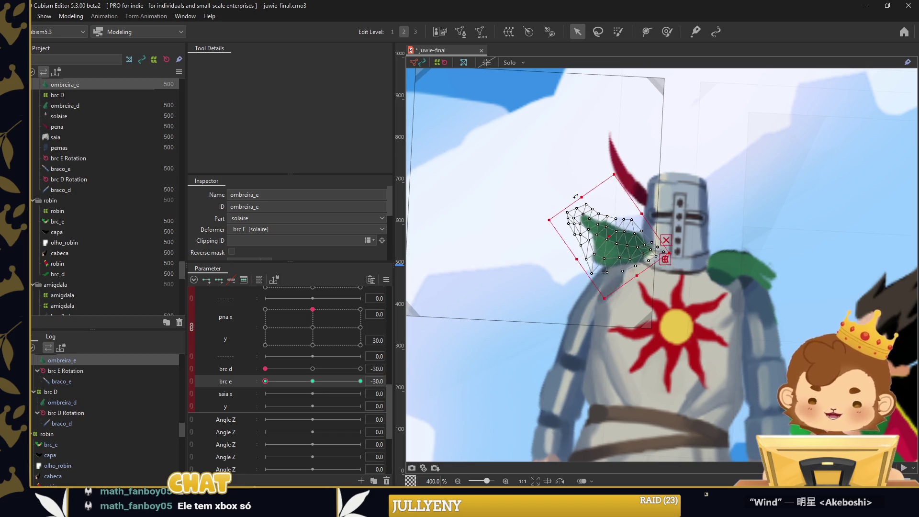
{"action": "left_click_drag", "start_coordinate": [606, 235], "coordinate": [596, 259]}
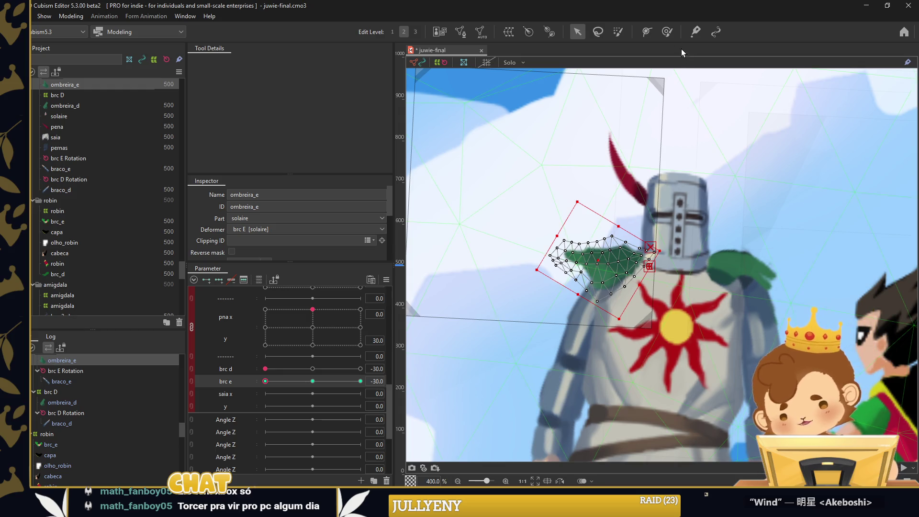
Brush-reshape the ombreira_e mesh, pushing its left and lower vertices into place
{"action": "left_click", "coordinate": [667, 32]}
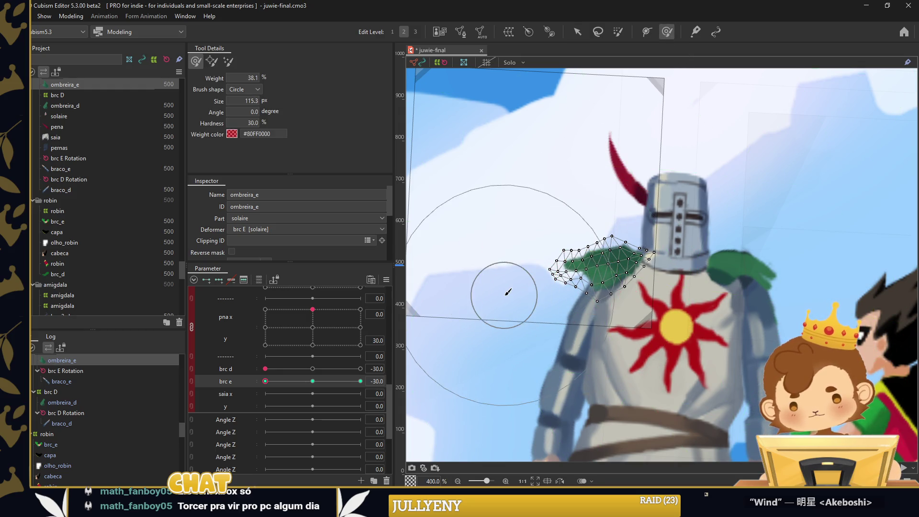
{"action": "scroll", "coordinate": [532, 231], "scroll_direction": "down", "scroll_amount": 4}
{"action": "left_click_drag", "start_coordinate": [532, 232], "coordinate": [528, 243]}
{"action": "scroll", "coordinate": [600, 336], "scroll_direction": "up", "scroll_amount": 1}
{"action": "left_click_drag", "start_coordinate": [600, 336], "coordinate": [607, 336]}
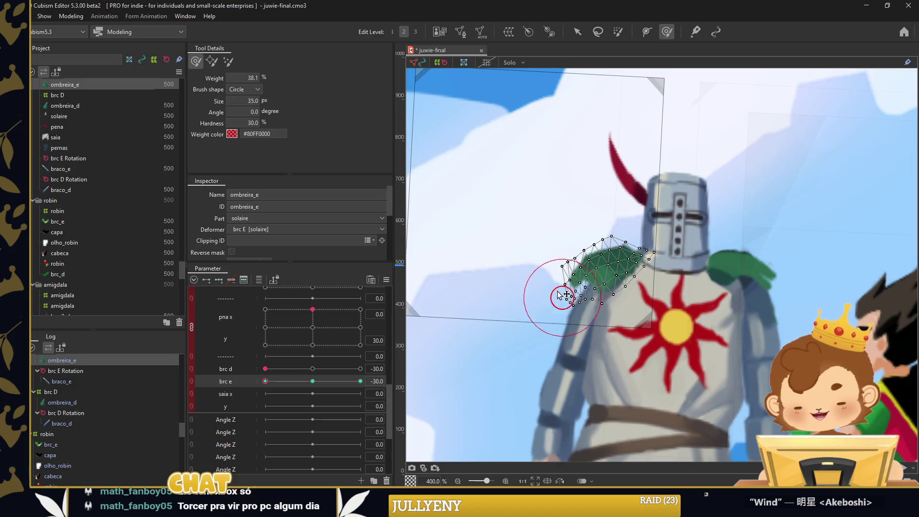
{"action": "left_click_drag", "start_coordinate": [552, 276], "coordinate": [533, 281]}
{"action": "scroll", "coordinate": [589, 334], "scroll_direction": "down", "scroll_amount": 2}
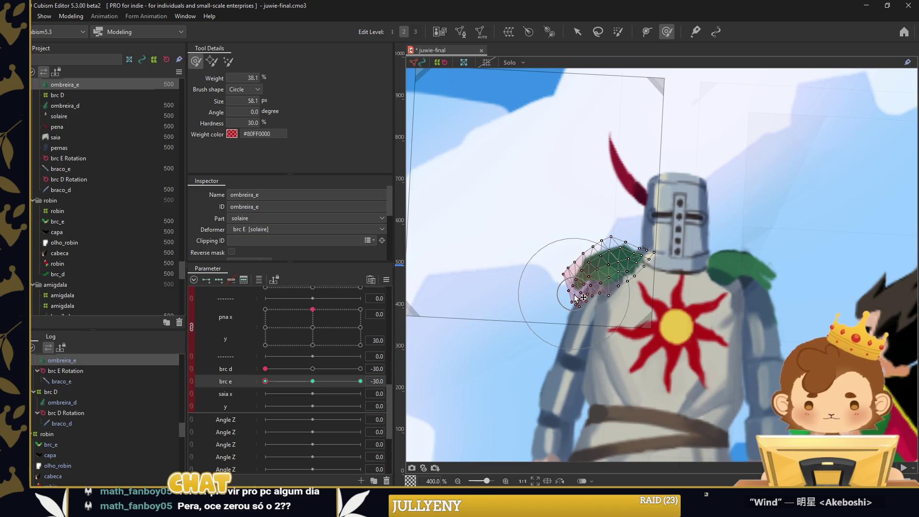
With the arm partway up, reshape the upper pad and paint weight onto its lower vertices
{"action": "left_click_drag", "start_coordinate": [265, 382], "coordinate": [312, 381]}
{"action": "scroll", "coordinate": [551, 205], "scroll_direction": "up", "scroll_amount": 10}
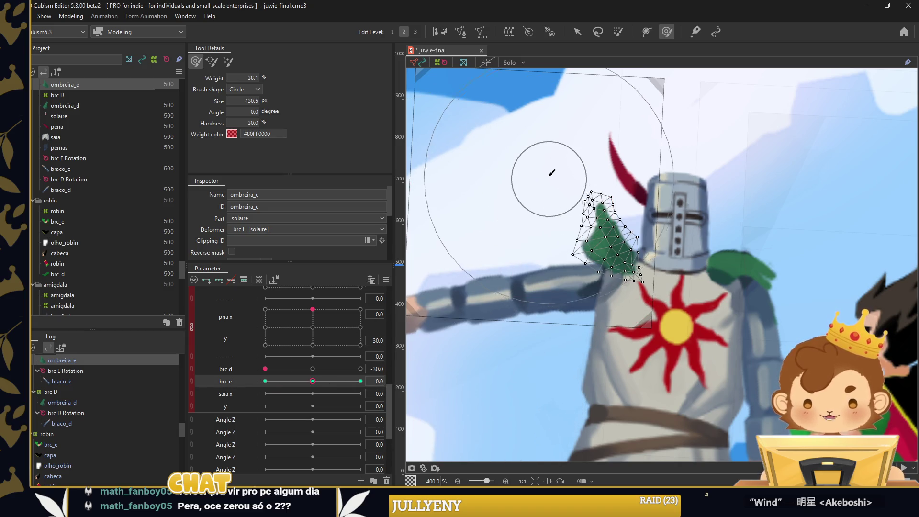
{"action": "mouse_move", "coordinate": [509, 199]}
{"action": "left_mouse_down"}
{"action": "mouse_move", "coordinate": [527, 218]}
{"action": "mouse_move", "coordinate": [512, 234]}
{"action": "left_mouse_up"}
{"action": "scroll", "coordinate": [569, 191], "scroll_direction": "down", "scroll_amount": 5}
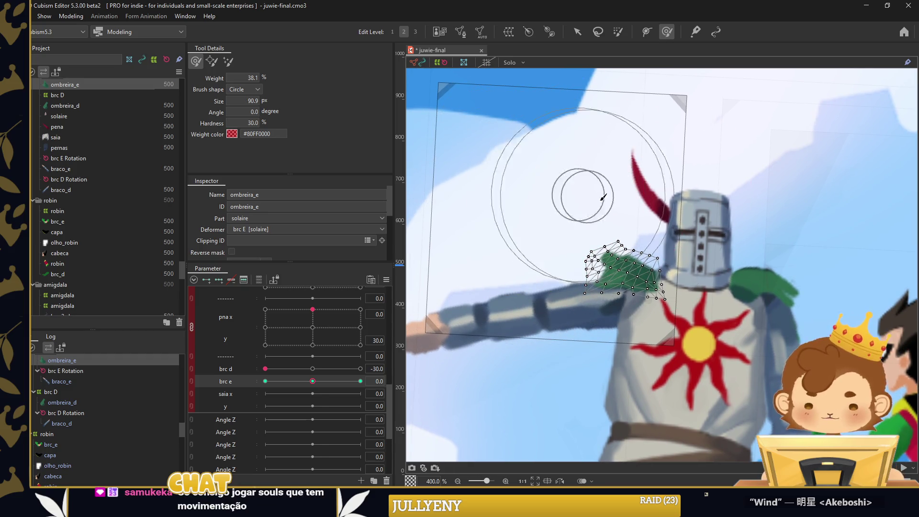
{"action": "scroll", "coordinate": [589, 210], "scroll_direction": "down", "scroll_amount": 3}
{"action": "mouse_move", "coordinate": [591, 253]}
{"action": "left_mouse_down"}
{"action": "mouse_move", "coordinate": [606, 320]}
{"action": "mouse_move", "coordinate": [586, 299]}
{"action": "left_mouse_up"}
{"action": "scroll", "coordinate": [531, 261], "scroll_direction": "up", "scroll_amount": 5}
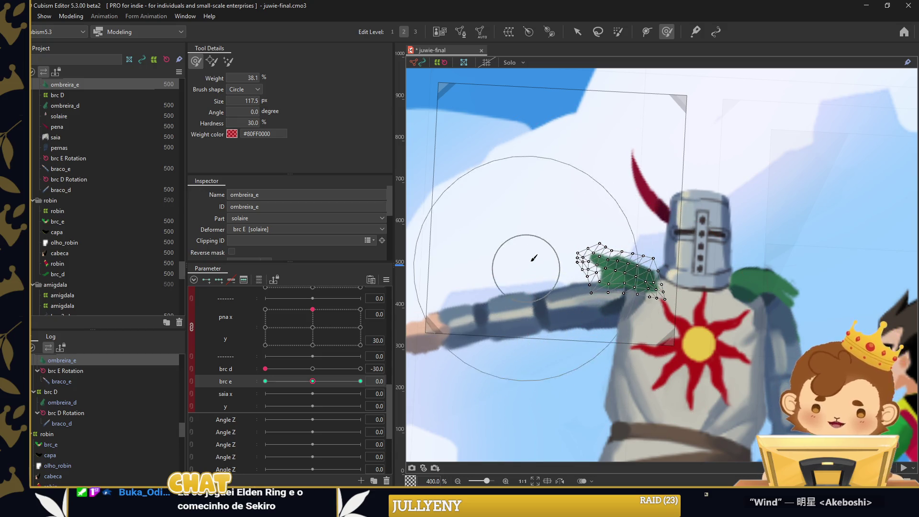
{"action": "scroll", "coordinate": [524, 244], "scroll_direction": "down", "scroll_amount": 5}
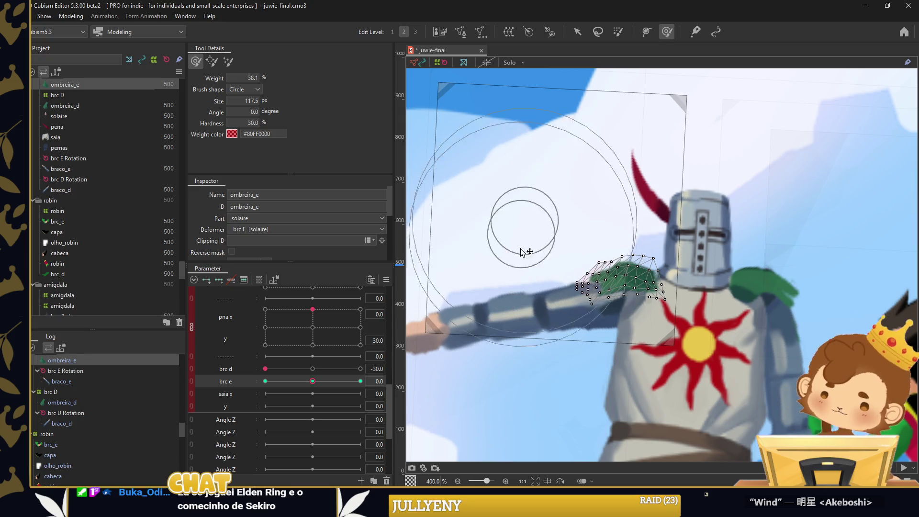
{"action": "left_click_drag", "start_coordinate": [585, 277], "coordinate": [622, 292]}
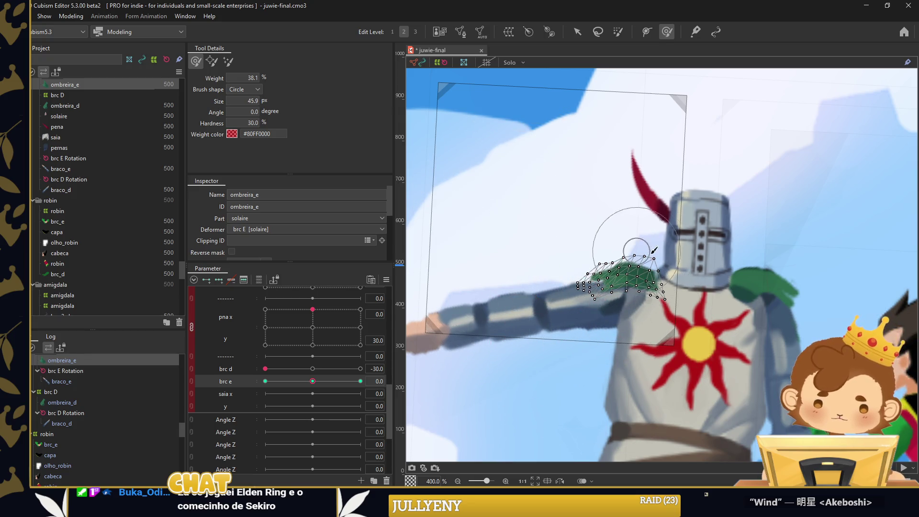
Test the pad with brc e at 30, brc d at 30, then brc e back to -30
{"action": "left_click_drag", "start_coordinate": [271, 381], "coordinate": [361, 381]}
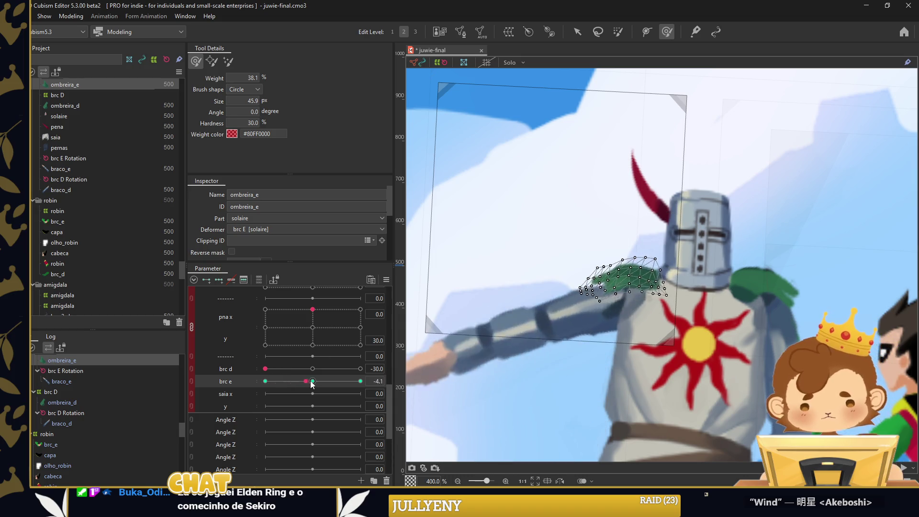
{"action": "scroll", "coordinate": [619, 298], "scroll_direction": "up", "scroll_amount": 1}
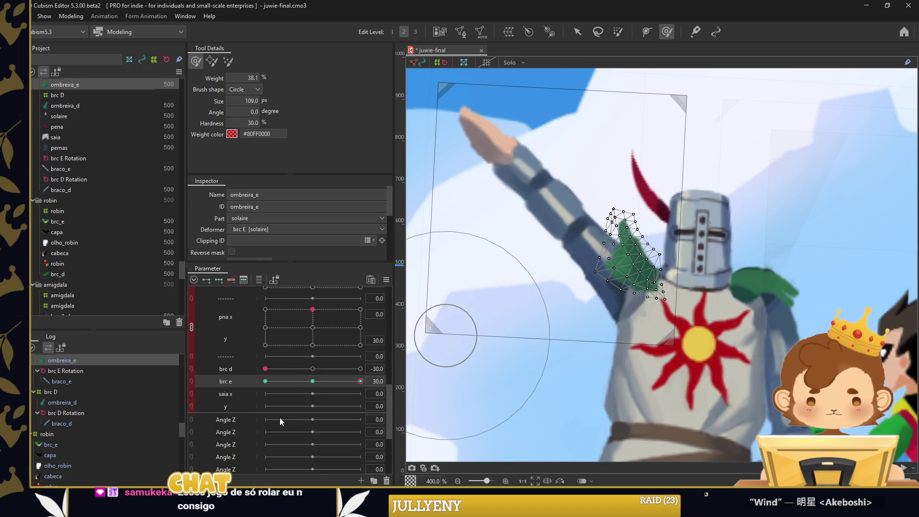
{"action": "left_click_drag", "start_coordinate": [265, 369], "coordinate": [456, 355]}
{"action": "left_click_drag", "start_coordinate": [334, 381], "coordinate": [266, 381]}
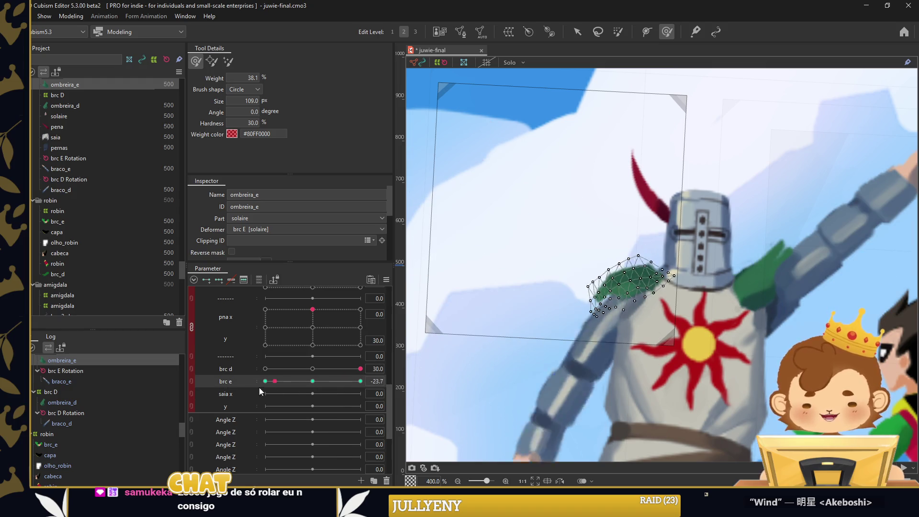
{"action": "scroll", "coordinate": [580, 306], "scroll_direction": "down", "scroll_amount": 9}
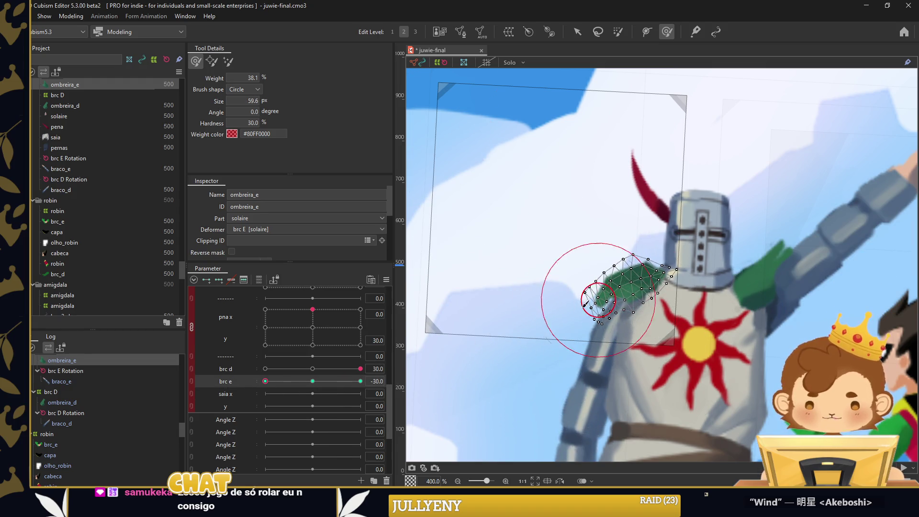
{"action": "scroll", "coordinate": [550, 282], "scroll_direction": "up", "scroll_amount": 4}
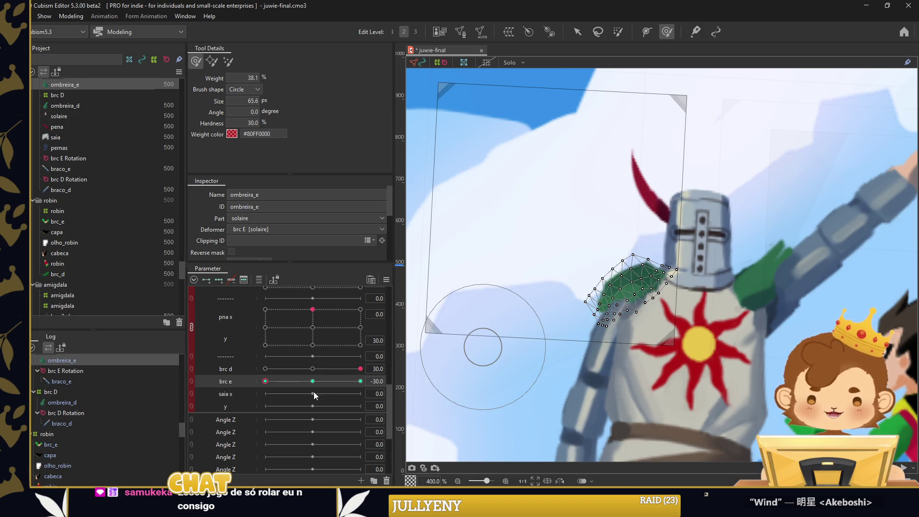
{"action": "left_click_drag", "start_coordinate": [266, 381], "coordinate": [362, 381]}
{"action": "scroll", "coordinate": [551, 268], "scroll_direction": "up", "scroll_amount": 5}
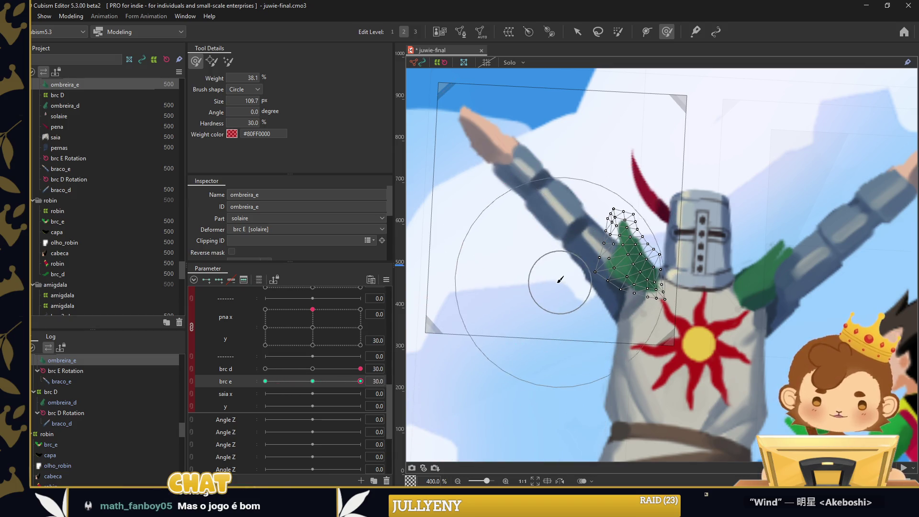
Add extra interpolated keys to brc e and check a partly lowered arm
{"action": "key", "text": "ctrl+e"}
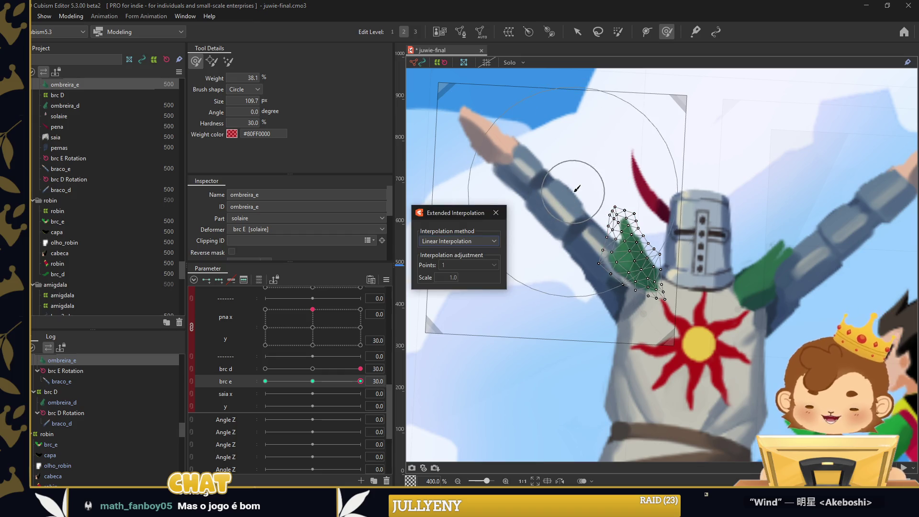
{"action": "left_click", "coordinate": [496, 213]}
{"action": "left_click", "coordinate": [578, 32]}
{"action": "left_click", "coordinate": [596, 79]}
{"action": "mouse_move", "coordinate": [361, 381]}
{"action": "left_mouse_down"}
{"action": "mouse_move", "coordinate": [265, 381]}
{"action": "mouse_move", "coordinate": [306, 383]}
{"action": "left_mouse_up"}
Reselect ombreira_e and reshape it for the partly lowered arm pose
{"action": "left_click", "coordinate": [62, 455]}
{"action": "left_click", "coordinate": [667, 31]}
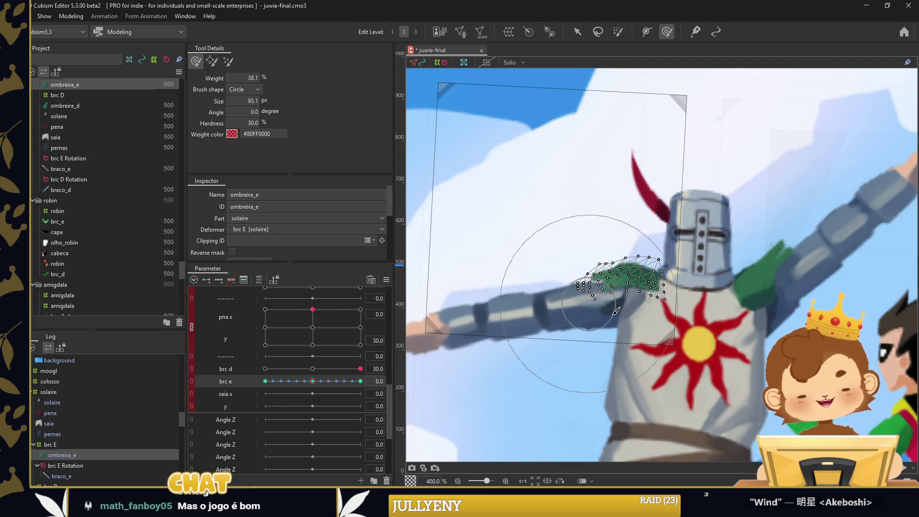
{"action": "scroll", "coordinate": [560, 278], "scroll_direction": "up", "scroll_amount": 3}
{"action": "left_click_drag", "start_coordinate": [600, 243], "coordinate": [663, 209]}
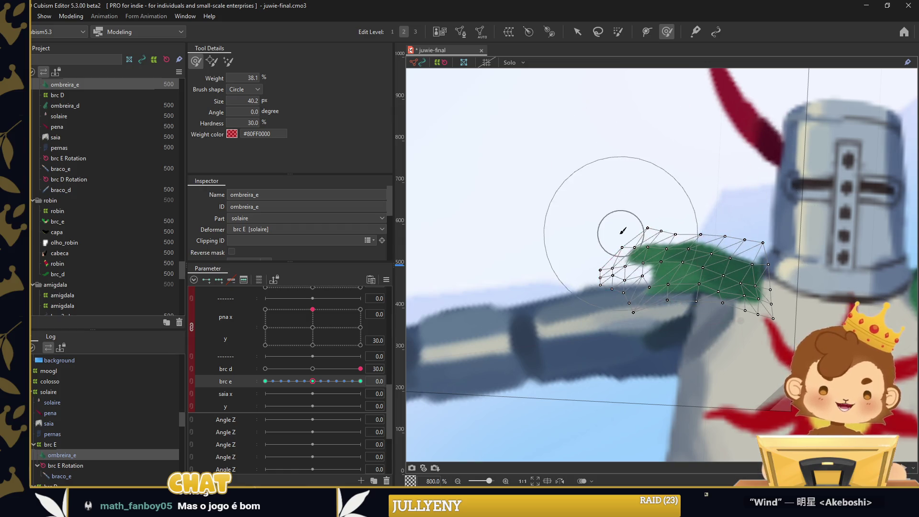
{"action": "scroll", "coordinate": [596, 255], "scroll_direction": "down", "scroll_amount": 5}
{"action": "left_click", "coordinate": [578, 32]}
{"action": "left_click", "coordinate": [478, 162]}
Reshape ombreira_e at the horizontal arm pose and test brc e at -30 and 30
{"action": "mouse_move", "coordinate": [313, 381]}
{"action": "left_mouse_down"}
{"action": "mouse_move", "coordinate": [363, 380]}
{"action": "mouse_move", "coordinate": [266, 381]}
{"action": "left_mouse_up"}
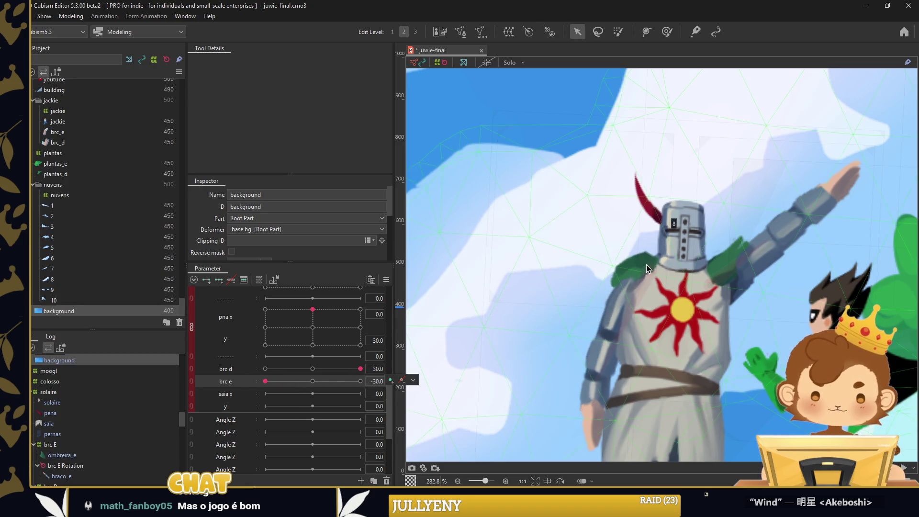
{"action": "left_click", "coordinate": [623, 249]}
{"action": "scroll", "coordinate": [632, 201], "scroll_direction": "up", "scroll_amount": 3}
{"action": "left_click", "coordinate": [668, 32]}
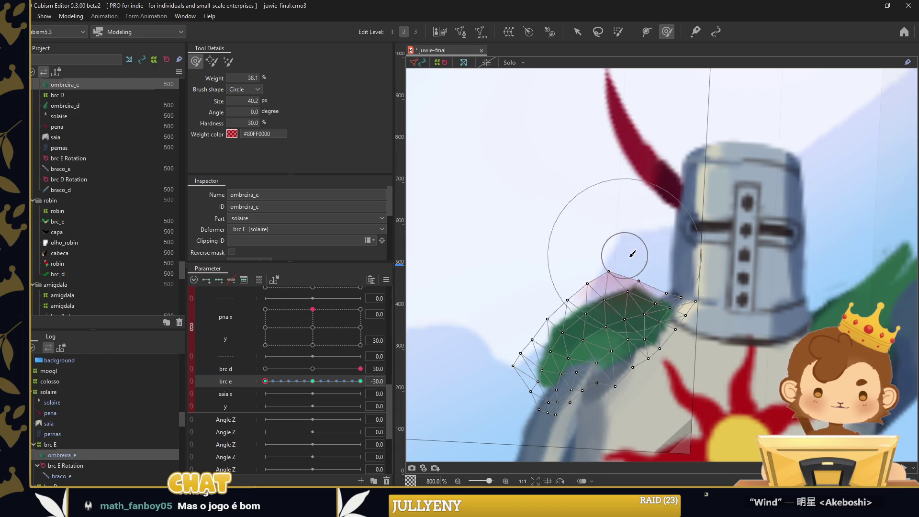
{"action": "left_click_drag", "start_coordinate": [273, 381], "coordinate": [312, 381]}
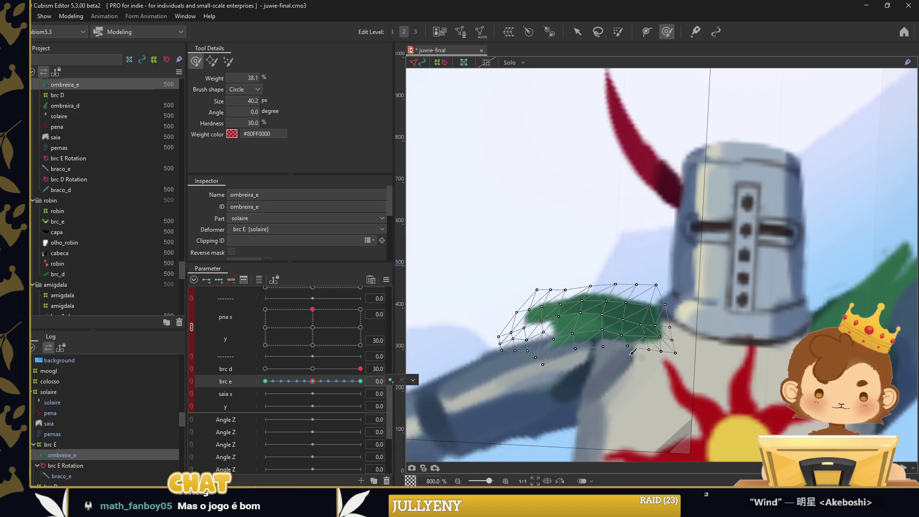
{"action": "left_click_drag", "start_coordinate": [675, 335], "coordinate": [687, 338]}
{"action": "left_click_drag", "start_coordinate": [313, 381], "coordinate": [265, 381]}
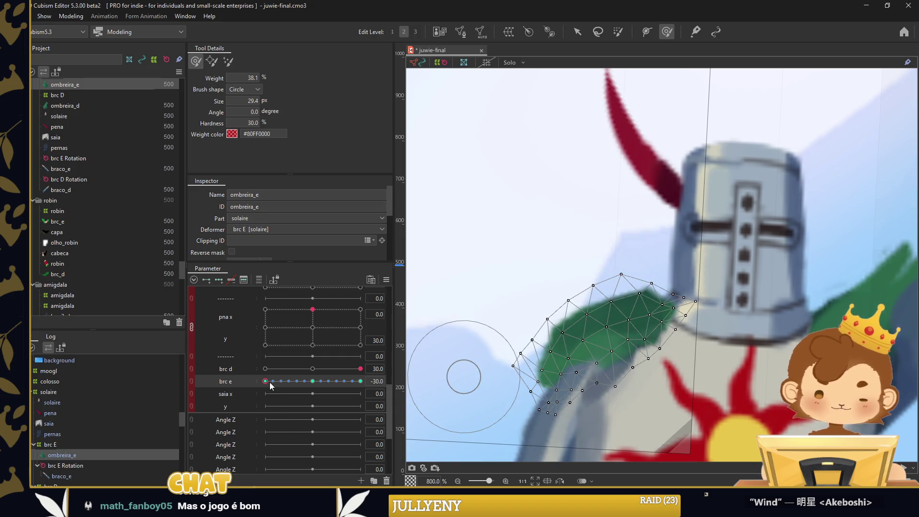
{"action": "left_click_drag", "start_coordinate": [270, 382], "coordinate": [361, 381]}
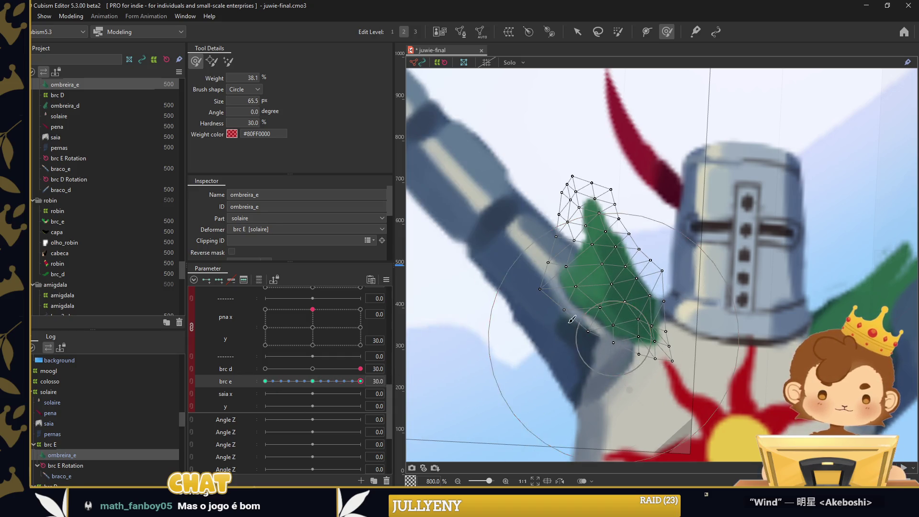
Reshape the shoulder pad at the brc e 0 key and check the -30 pose
{"action": "scroll", "coordinate": [541, 296], "scroll_direction": "down", "scroll_amount": 3}
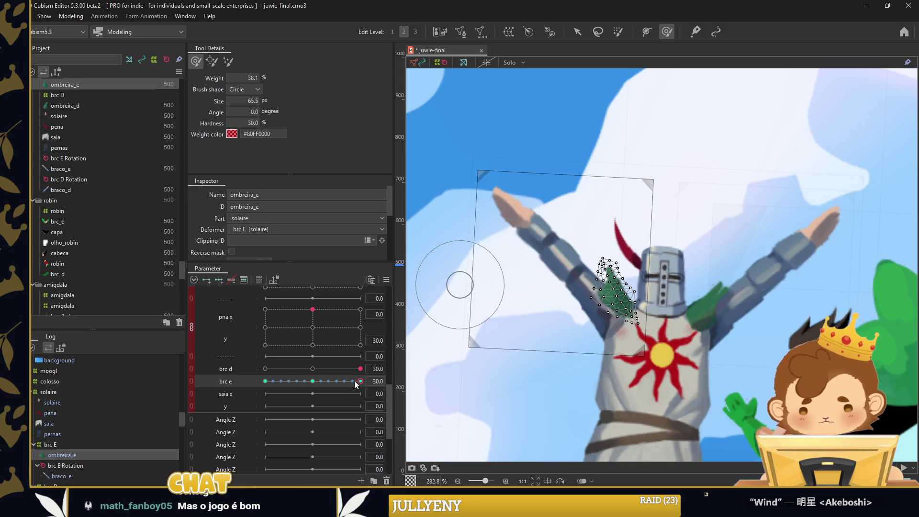
{"action": "left_click", "coordinate": [313, 381]}
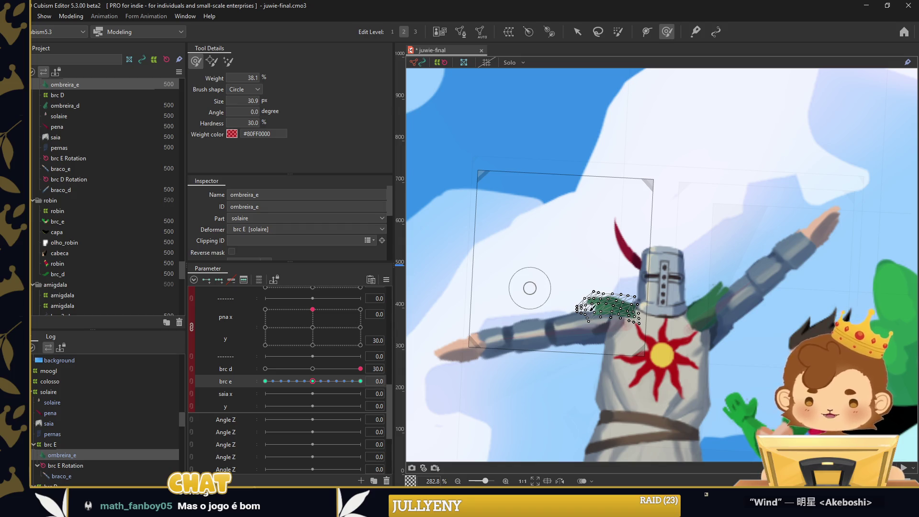
{"action": "scroll", "coordinate": [589, 308], "scroll_direction": "up", "scroll_amount": 1}
{"action": "scroll", "coordinate": [608, 302], "scroll_direction": "up", "scroll_amount": 1}
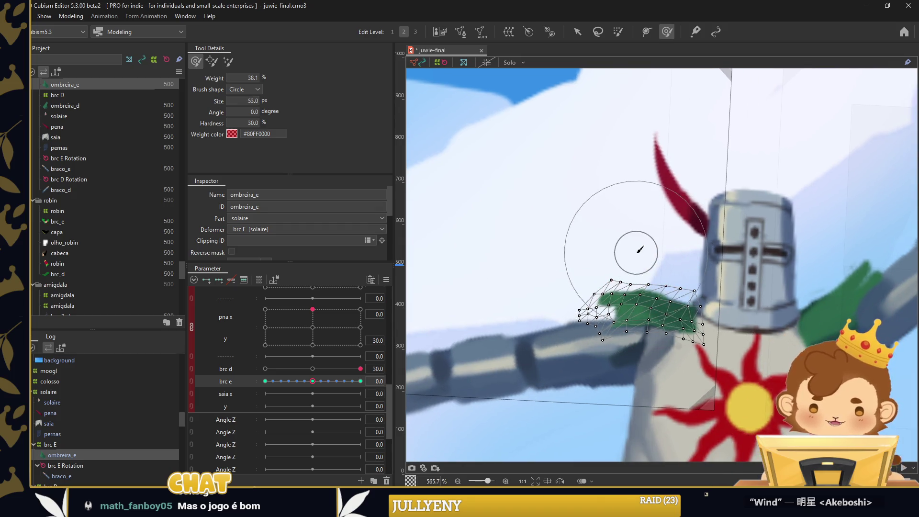
{"action": "left_click_drag", "start_coordinate": [640, 249], "coordinate": [677, 261]}
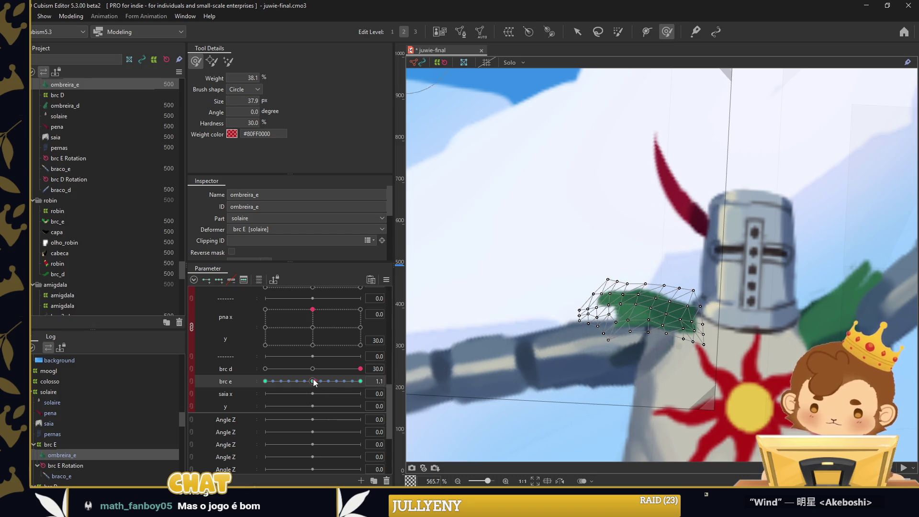
{"action": "left_click_drag", "start_coordinate": [315, 381], "coordinate": [258, 384]}
Paint arm influence onto ombreira_e with a larger brush and test by raising the arm
{"action": "left_click_drag", "start_coordinate": [648, 326], "coordinate": [670, 346]}
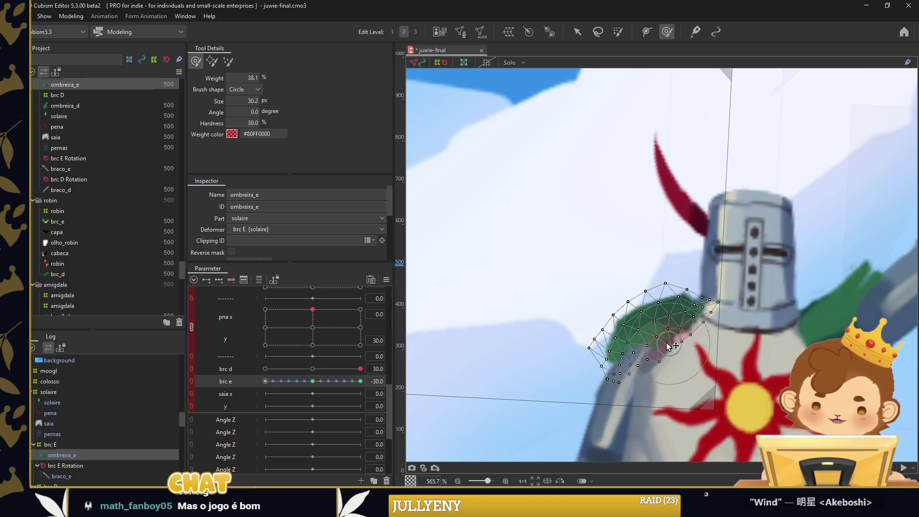
{"action": "left_click_drag", "start_coordinate": [565, 318], "coordinate": [577, 325]}
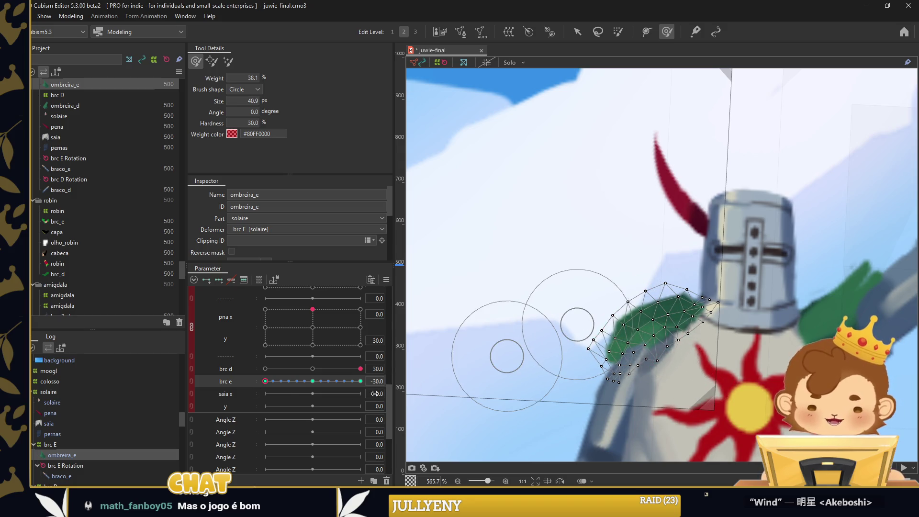
{"action": "left_click_drag", "start_coordinate": [269, 383], "coordinate": [377, 383]}
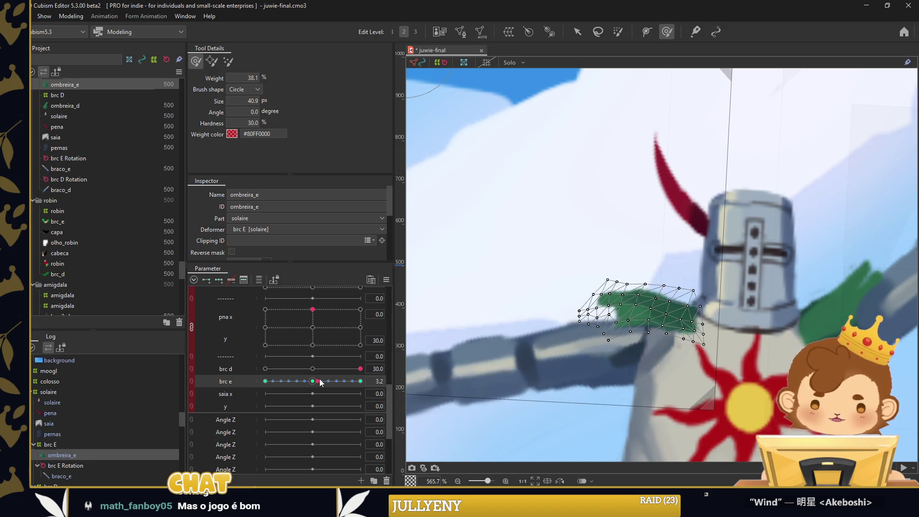
{"action": "left_click_drag", "start_coordinate": [360, 381], "coordinate": [313, 381]}
{"action": "mouse_move", "coordinate": [656, 257]}
{"action": "left_mouse_down"}
{"action": "mouse_move", "coordinate": [598, 249]}
{"action": "mouse_move", "coordinate": [676, 257]}
{"action": "left_mouse_up"}
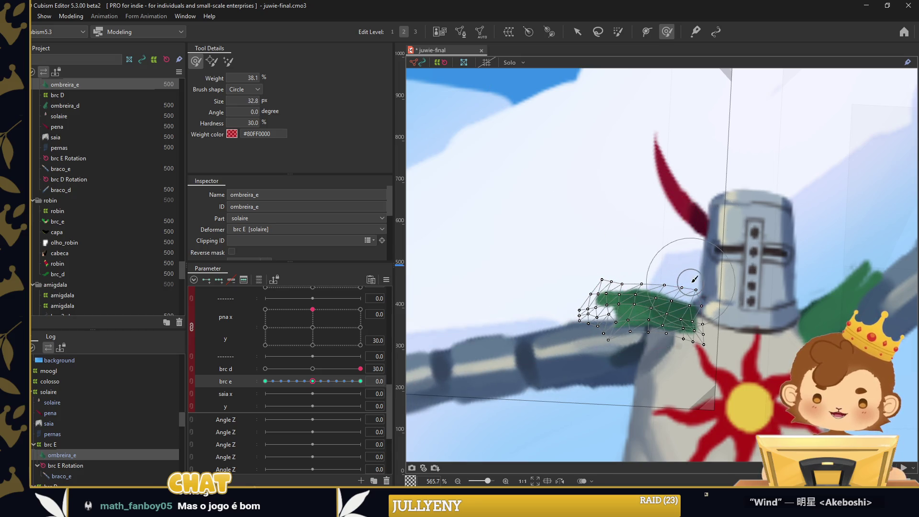
Repaint ombreira_e weights with a larger brush, checking with the left arm raised and lowered
{"action": "key", "text": "v"}
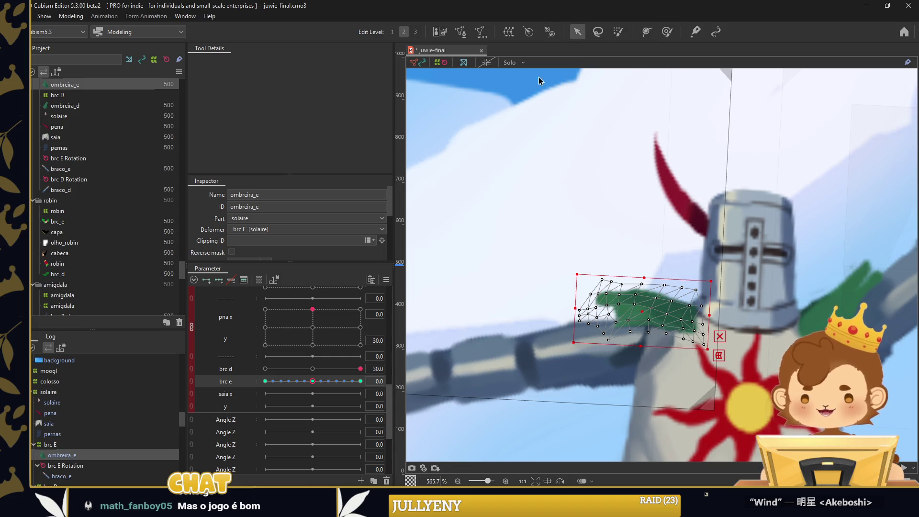
{"action": "left_click", "coordinate": [455, 181]}
{"action": "left_click_drag", "start_coordinate": [313, 381], "coordinate": [243, 386]}
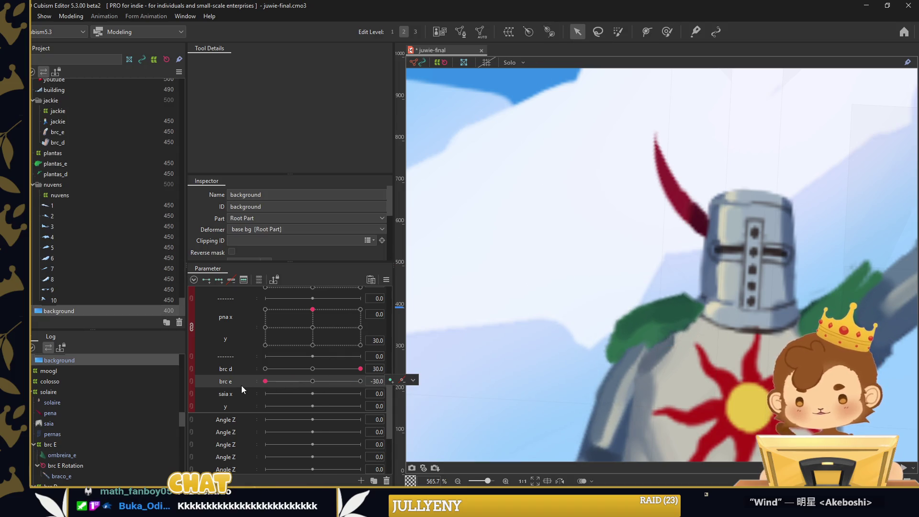
{"action": "left_click", "coordinate": [674, 314]}
{"action": "left_click", "coordinate": [667, 32]}
{"action": "mouse_move", "coordinate": [659, 197]}
{"action": "left_mouse_down"}
{"action": "mouse_move", "coordinate": [749, 323]}
{"action": "mouse_move", "coordinate": [539, 350]}
{"action": "left_mouse_up"}
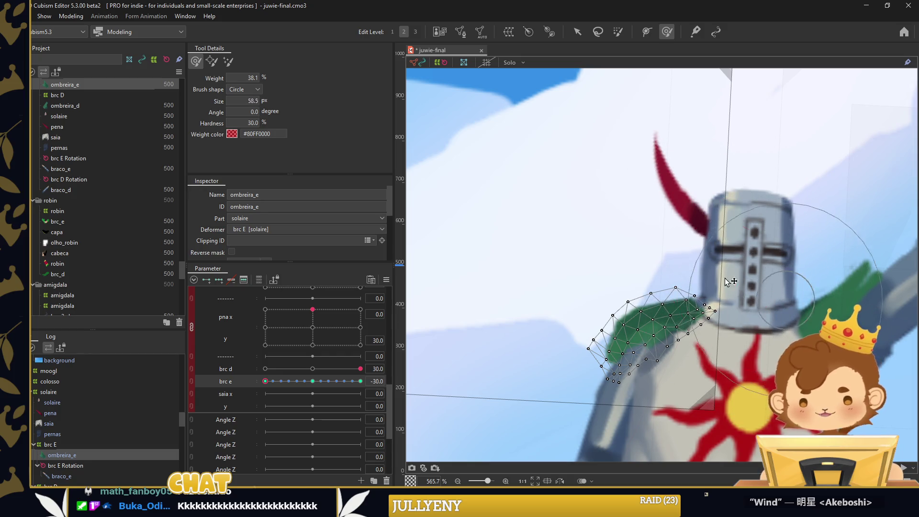
{"action": "left_click_drag", "start_coordinate": [276, 382], "coordinate": [361, 382]}
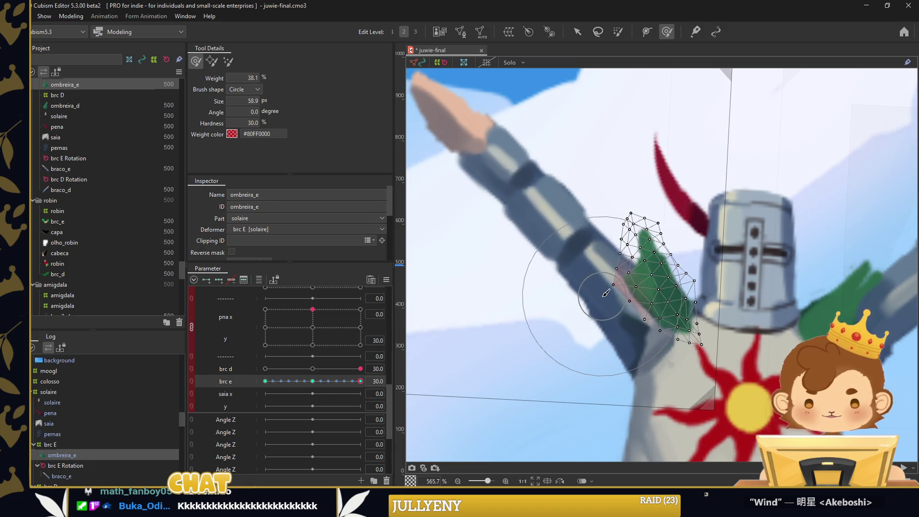
{"action": "left_click_drag", "start_coordinate": [360, 381], "coordinate": [265, 383]}
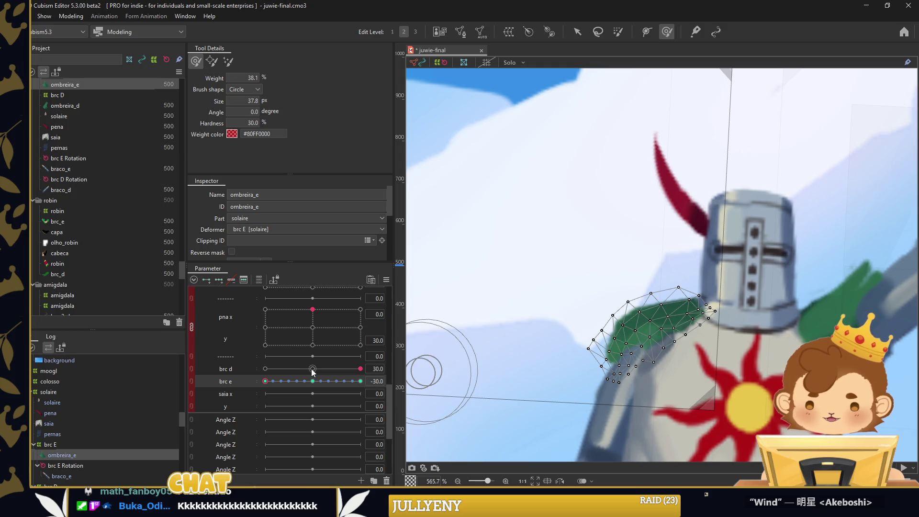
Combine brc d and brc e into one 2D grid and test raising both arms
{"action": "left_click_drag", "start_coordinate": [313, 368], "coordinate": [266, 368]}
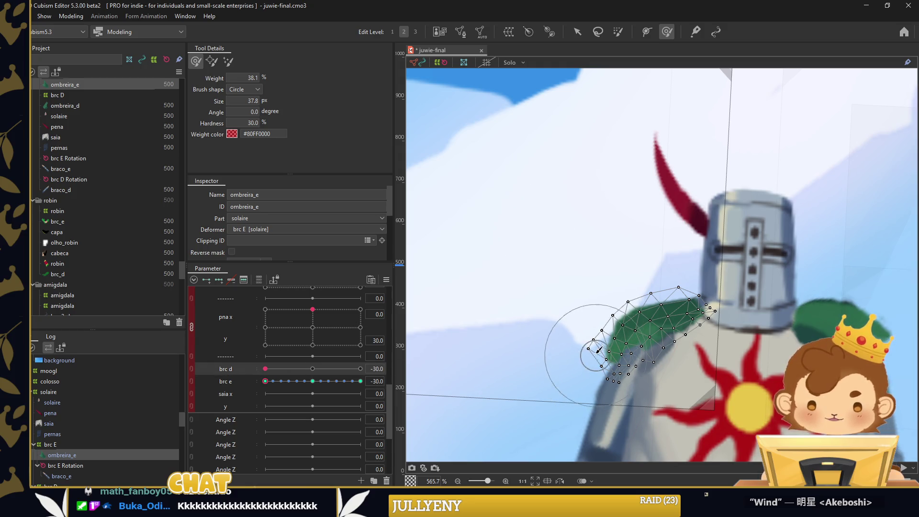
{"action": "scroll", "coordinate": [584, 225], "scroll_direction": "down", "scroll_amount": 5}
{"action": "left_click", "coordinate": [577, 32]}
{"action": "left_click", "coordinate": [606, 261]}
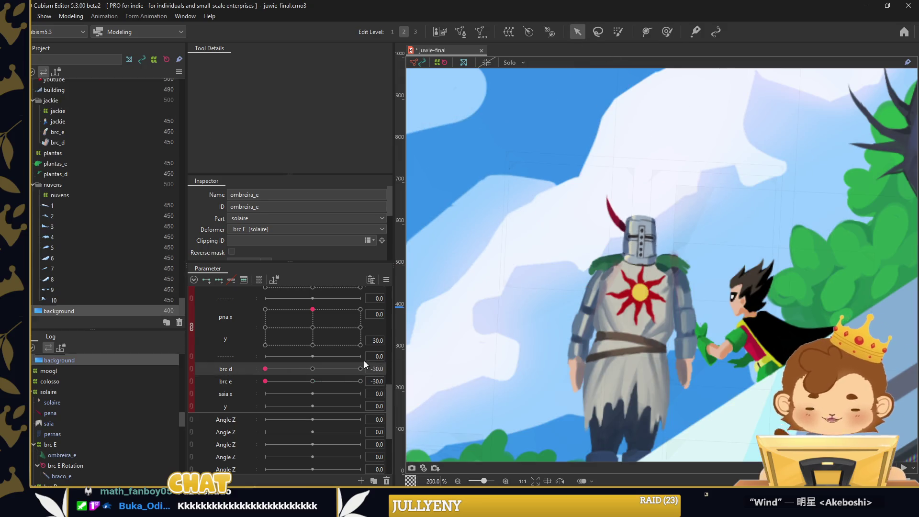
{"action": "left_click_drag", "start_coordinate": [265, 381], "coordinate": [371, 381]}
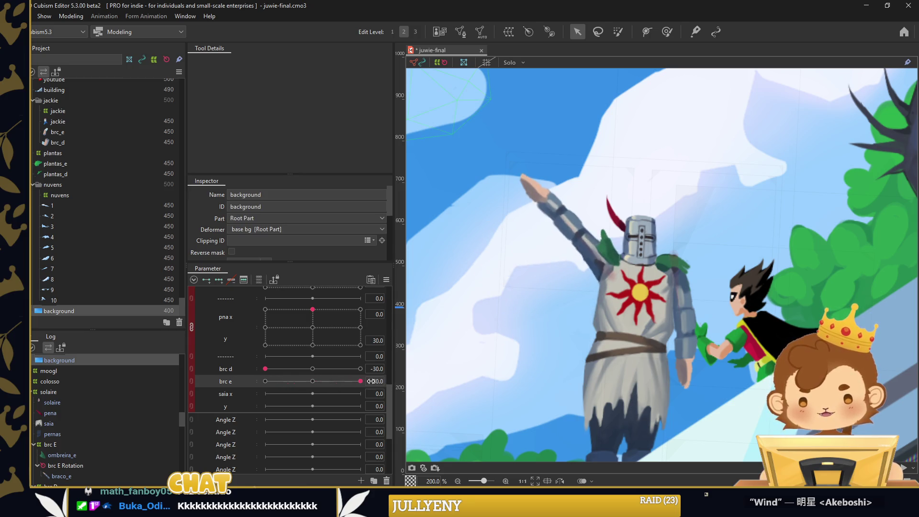
{"action": "left_click", "coordinate": [192, 375]}
{"action": "mouse_move", "coordinate": [265, 368]}
{"action": "left_mouse_down"}
{"action": "mouse_move", "coordinate": [314, 404]}
{"action": "mouse_move", "coordinate": [375, 356]}
{"action": "mouse_move", "coordinate": [260, 415]}
{"action": "left_mouse_up"}
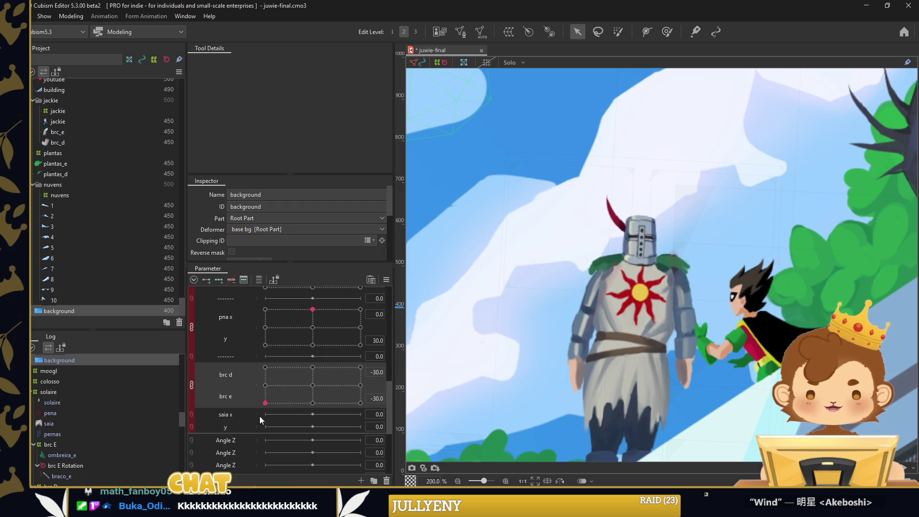
{"action": "left_click_drag", "start_coordinate": [265, 403], "coordinate": [254, 331]}
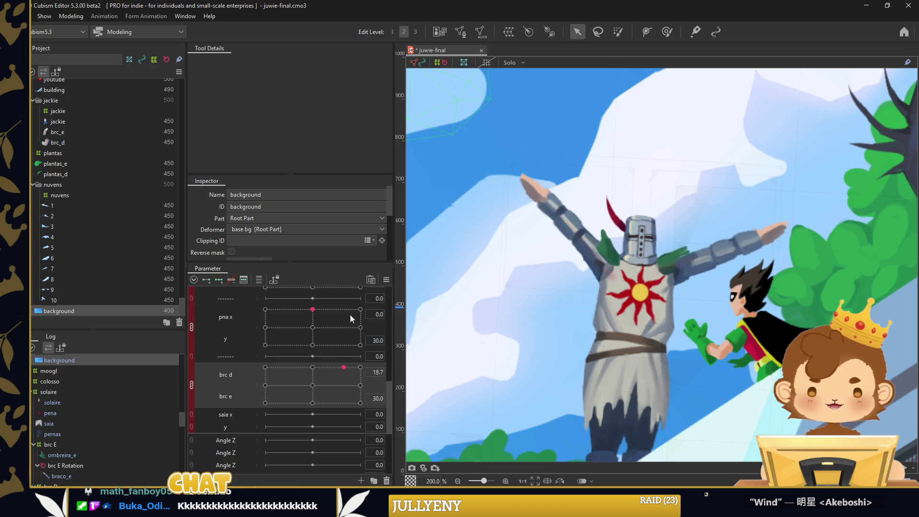
{"action": "mouse_move", "coordinate": [265, 367]}
{"action": "left_mouse_down"}
{"action": "mouse_move", "coordinate": [361, 367]}
{"action": "mouse_move", "coordinate": [361, 385]}
{"action": "mouse_move", "coordinate": [360, 375]}
{"action": "left_mouse_up"}
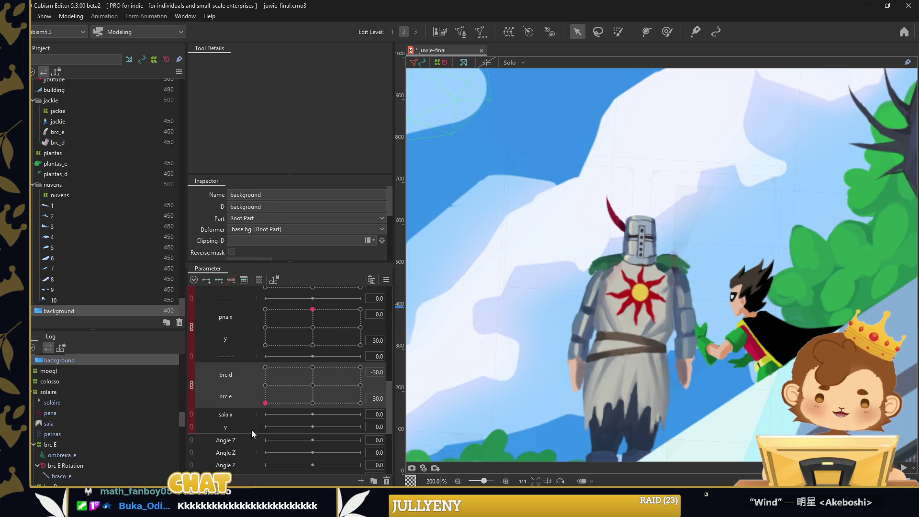
Bring the knight's skirt saia into view and select it
{"action": "left_click_drag", "start_coordinate": [658, 384], "coordinate": [660, 294]}
{"action": "left_click", "coordinate": [655, 300]}
{"action": "scroll", "coordinate": [656, 300], "scroll_direction": "up", "scroll_amount": 3}
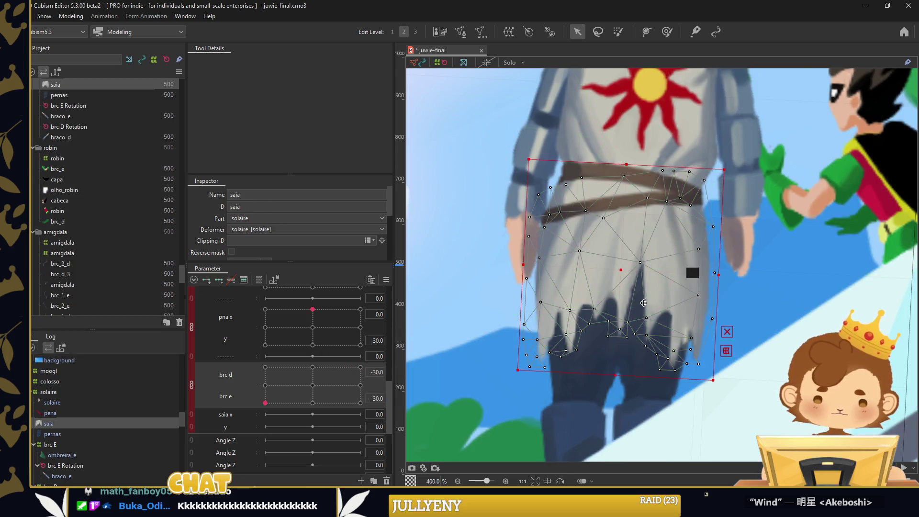
Enter Mesh Edit on the skirt saia and erase its old mesh
{"action": "double_click", "coordinate": [658, 259]}
{"action": "scroll", "coordinate": [612, 307], "scroll_direction": "up", "scroll_amount": 2}
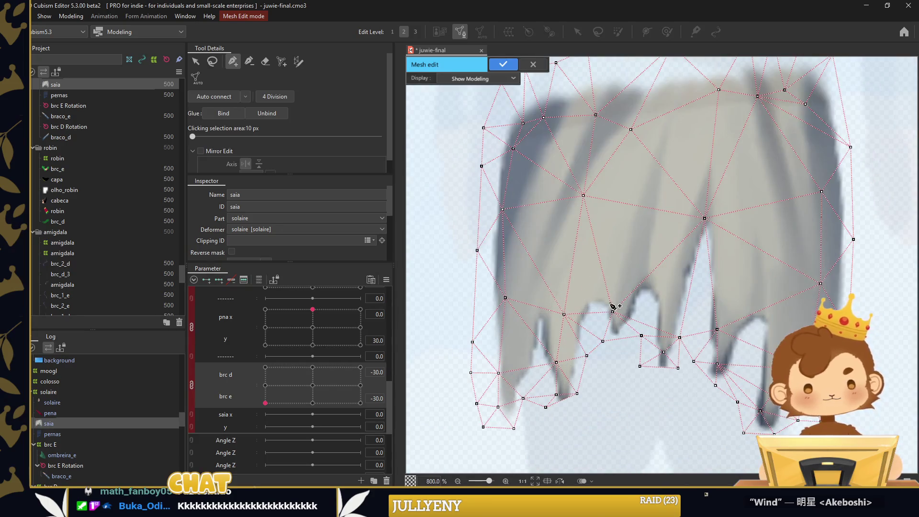
{"action": "left_click", "coordinate": [265, 61]}
{"action": "scroll", "coordinate": [606, 257], "scroll_direction": "down", "scroll_amount": 3}
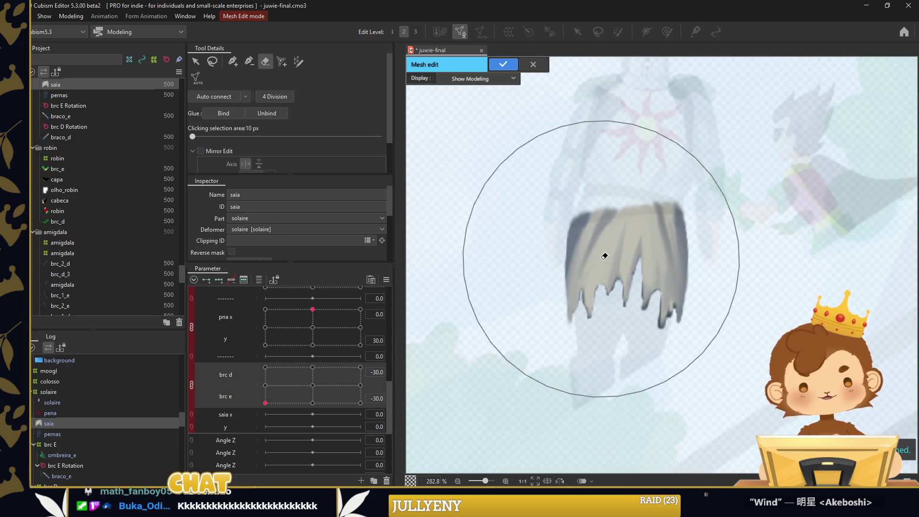
{"action": "left_click", "coordinate": [232, 61]}
{"action": "scroll", "coordinate": [623, 288], "scroll_direction": "up", "scroll_amount": 2}
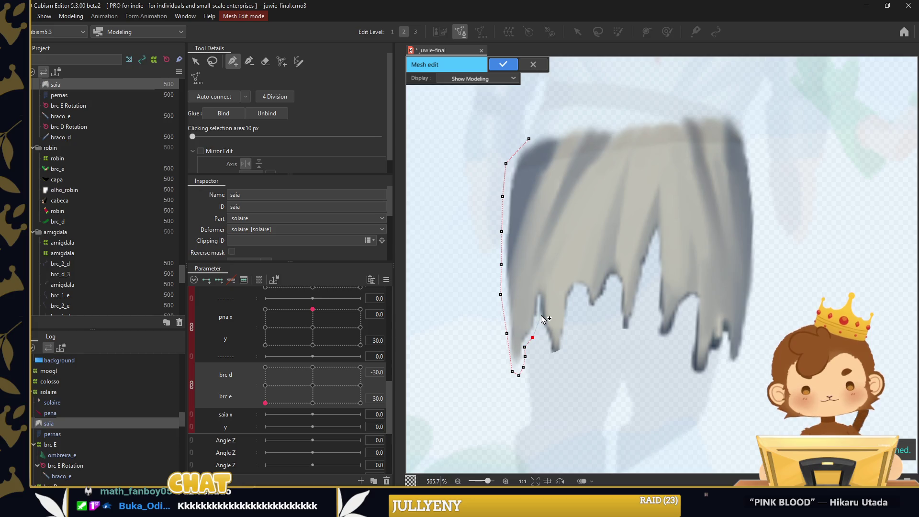
Trace new outline points around the skirt's jagged hem strands, starting from the left
{"action": "left_click", "coordinate": [549, 362]}
{"action": "left_click", "coordinate": [560, 357]}
{"action": "left_click", "coordinate": [565, 346]}
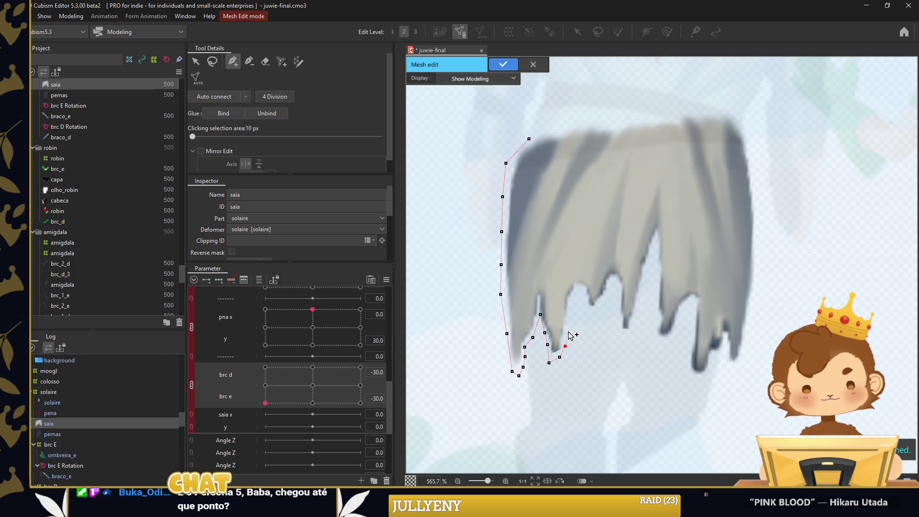
{"action": "left_click", "coordinate": [573, 296]}
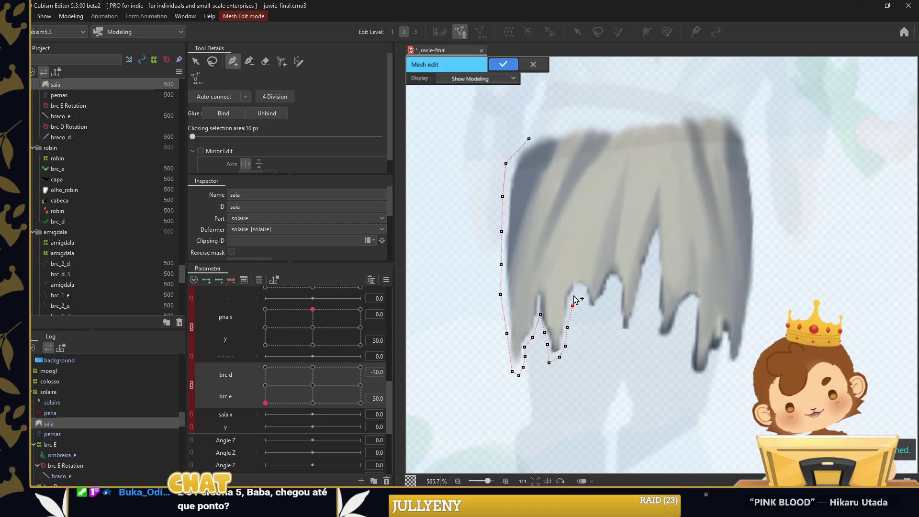
{"action": "left_click", "coordinate": [583, 287]}
{"action": "left_click", "coordinate": [587, 305]}
{"action": "left_click", "coordinate": [601, 303]}
{"action": "left_click", "coordinate": [610, 278]}
{"action": "left_click", "coordinate": [619, 290]}
{"action": "left_click", "coordinate": [619, 303]}
{"action": "left_click", "coordinate": [621, 320]}
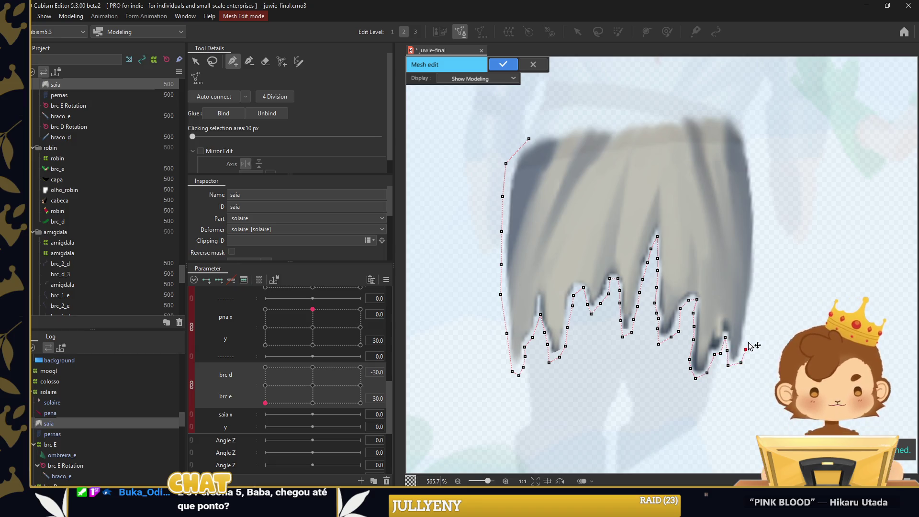
Extend the outline up the skirt's right side and along its top edge
{"action": "left_click", "coordinate": [753, 297]}
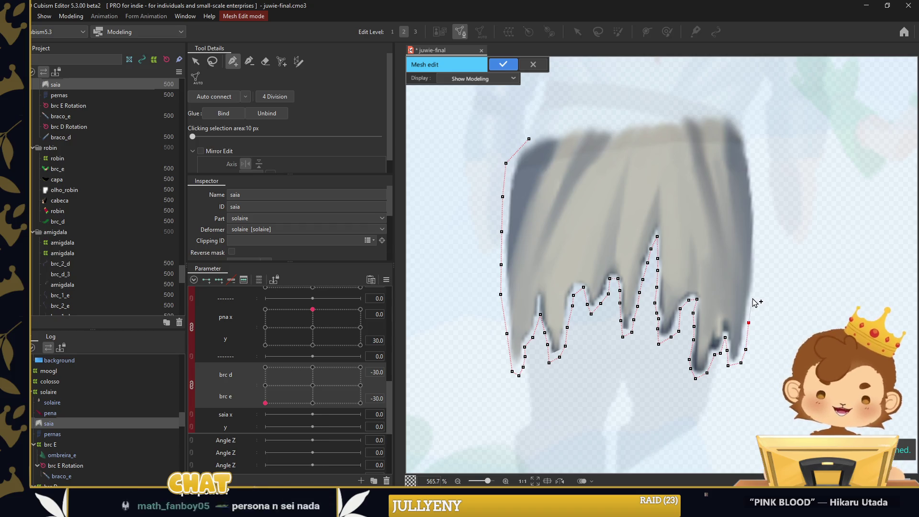
{"action": "left_click", "coordinate": [758, 277]}
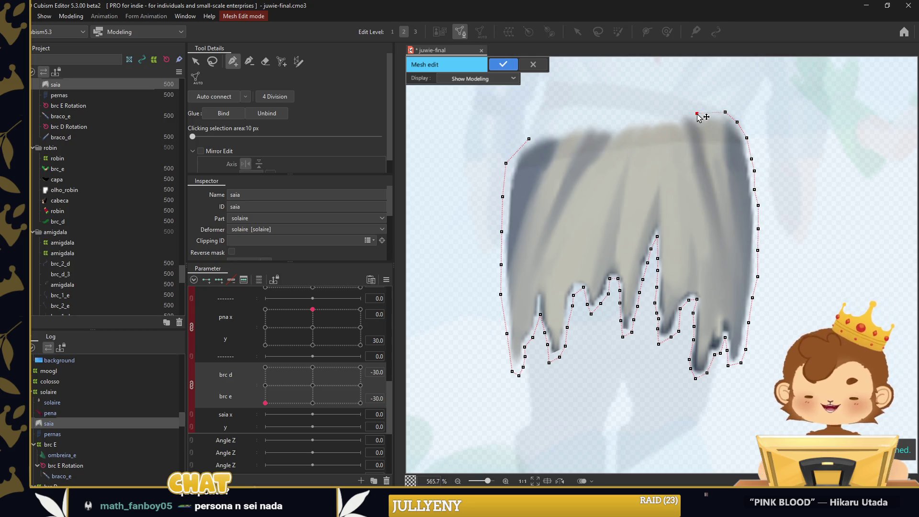
{"action": "left_click", "coordinate": [569, 129]}
{"action": "left_click", "coordinate": [548, 135]}
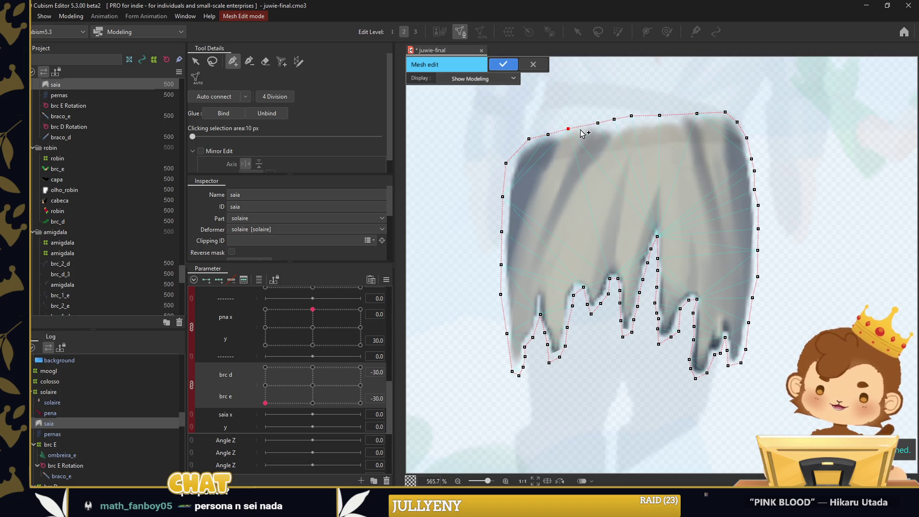
Add interior vertex lines down the skirt's folds and apply the new saia mesh
{"action": "left_click", "coordinate": [550, 218]}
{"action": "left_click", "coordinate": [542, 245]}
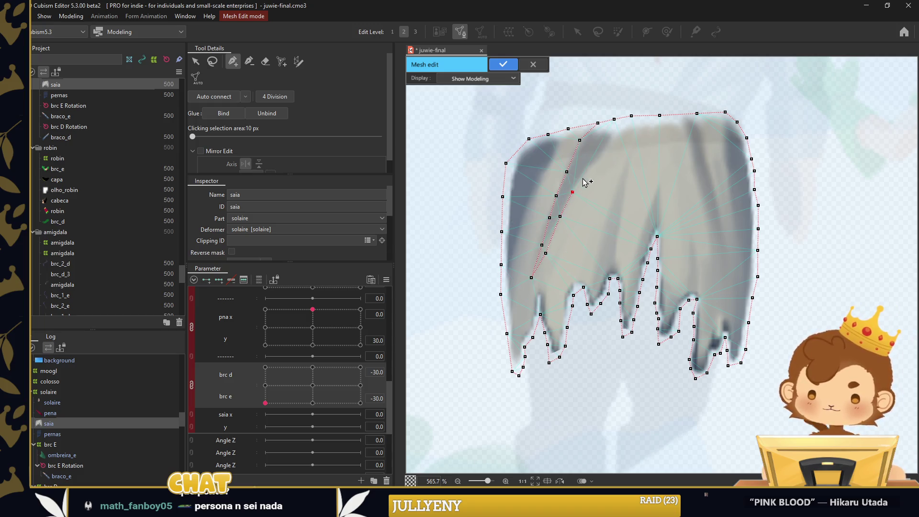
{"action": "left_click", "coordinate": [577, 140]}
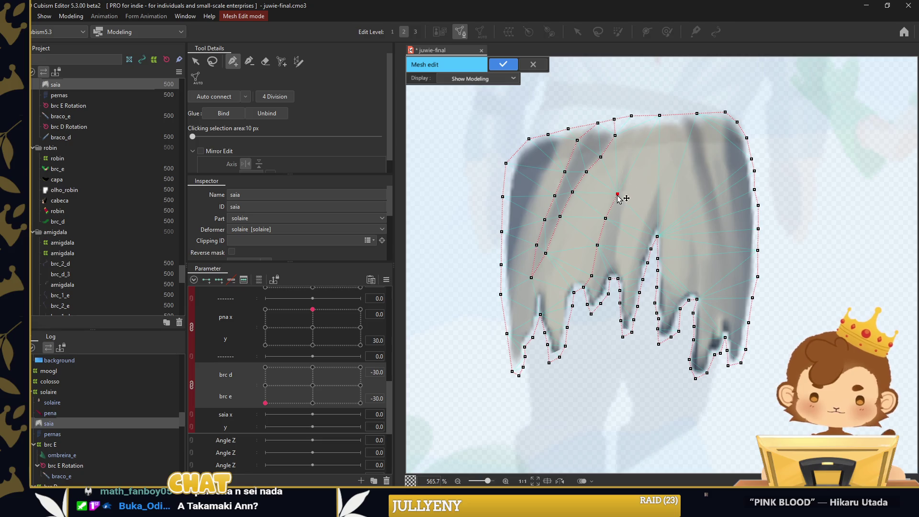
{"action": "left_click", "coordinate": [619, 176]}
{"action": "left_click", "coordinate": [627, 156]}
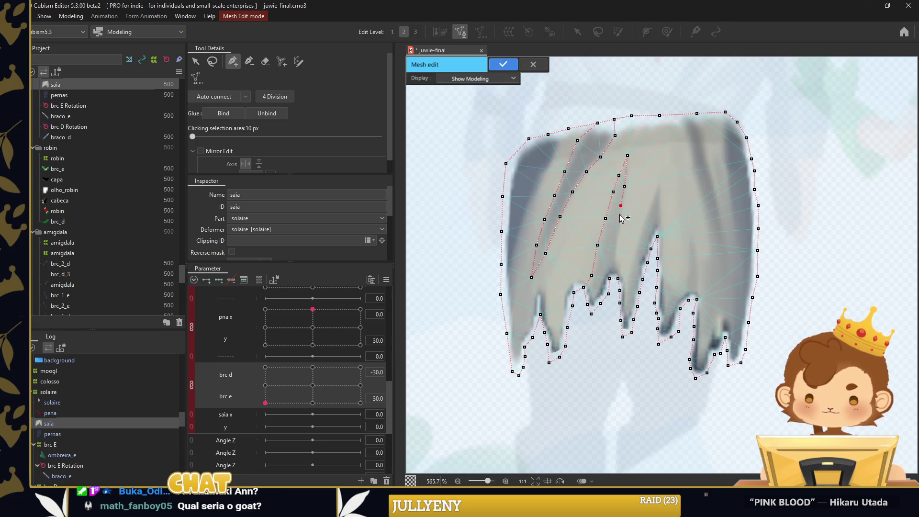
{"action": "left_click", "coordinate": [617, 279]}
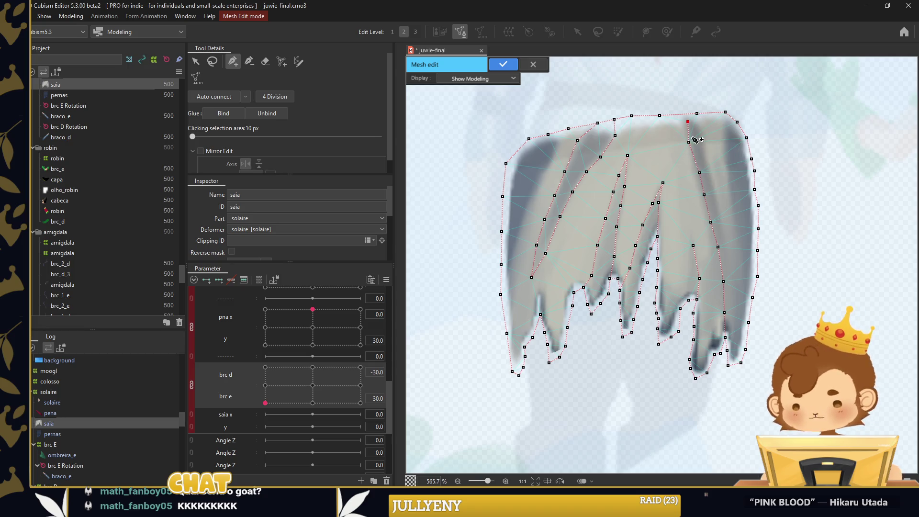
{"action": "key", "text": "Return"}
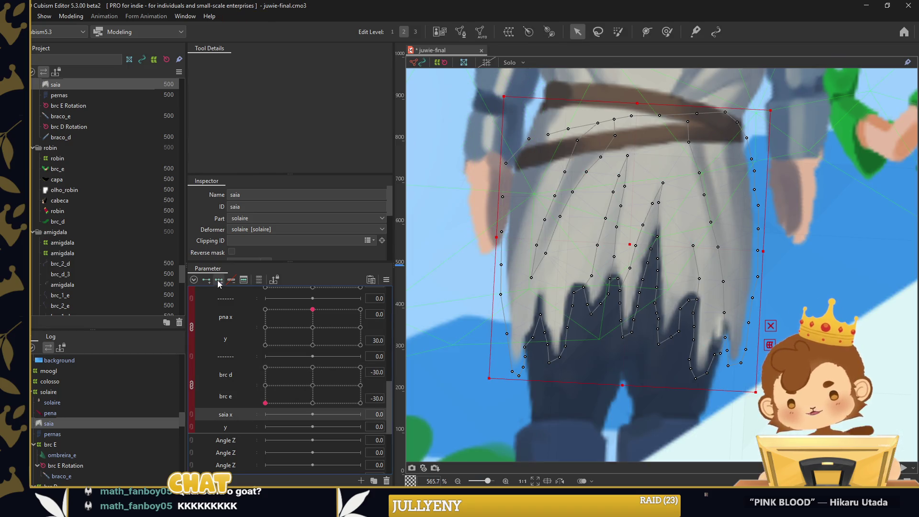
Brush the skirt vertices into the saia x -30 sway pose
{"action": "scroll", "coordinate": [725, 208], "scroll_direction": "down", "scroll_amount": 1}
{"action": "left_click", "coordinate": [667, 32]}
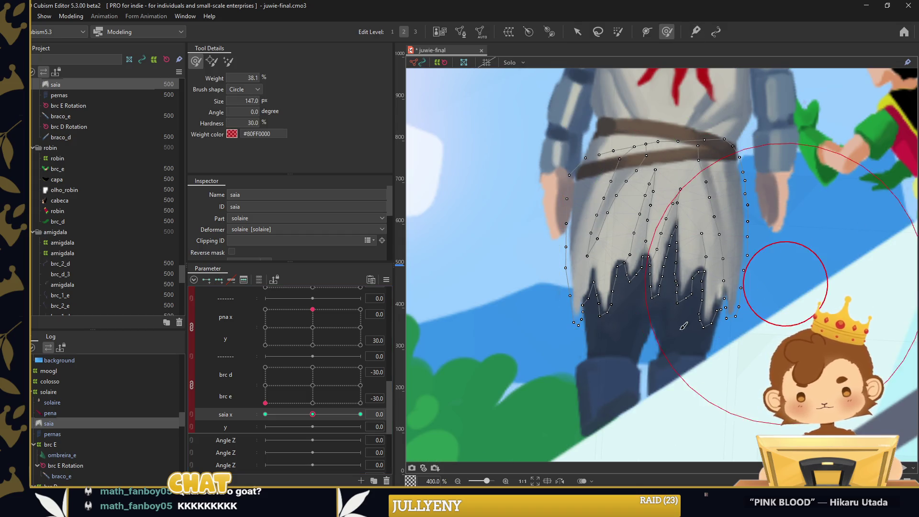
{"action": "left_click", "coordinate": [265, 414]}
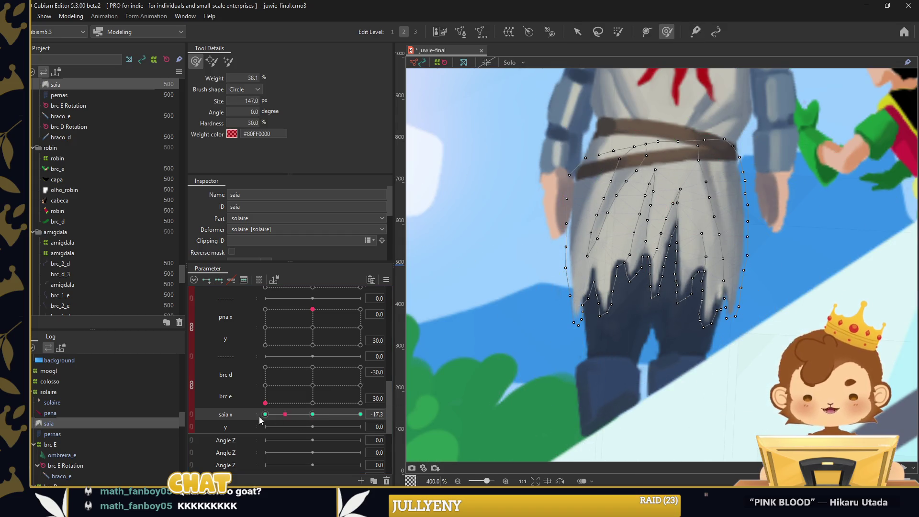
{"action": "left_click_drag", "start_coordinate": [667, 369], "coordinate": [660, 338]}
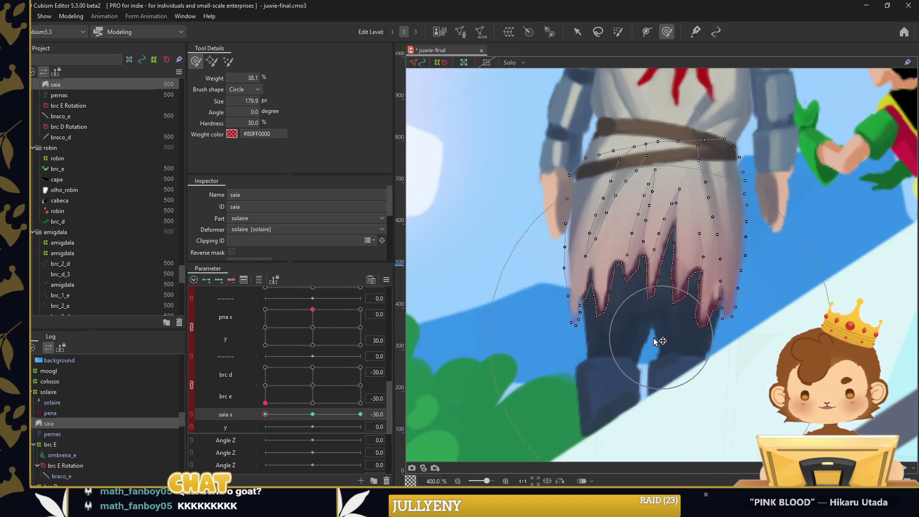
{"action": "mouse_move", "coordinate": [747, 357]}
{"action": "left_mouse_down"}
{"action": "mouse_move", "coordinate": [648, 312]}
{"action": "mouse_move", "coordinate": [585, 250]}
{"action": "mouse_move", "coordinate": [670, 201]}
{"action": "left_mouse_up"}
{"action": "left_click_drag", "start_coordinate": [723, 308], "coordinate": [684, 337]}
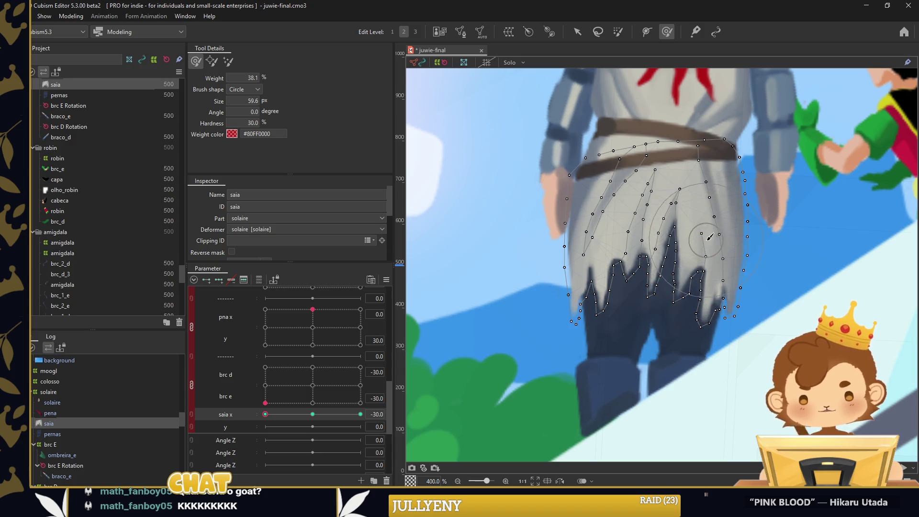
{"action": "left_click_drag", "start_coordinate": [708, 236], "coordinate": [698, 226]}
{"action": "left_click_drag", "start_coordinate": [697, 328], "coordinate": [694, 324]}
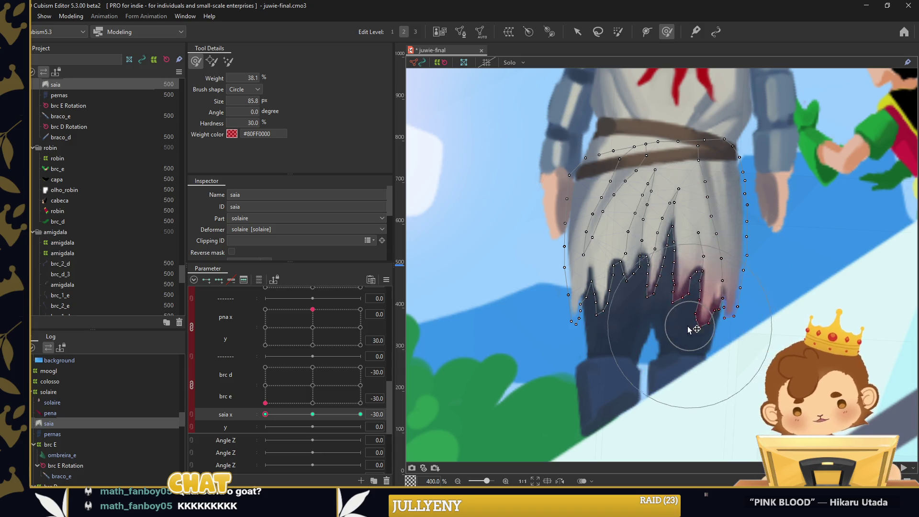
Reshape the skirt for saia x 30, test the sway, and add interpolated saia x keys
{"action": "left_click", "coordinate": [361, 414]}
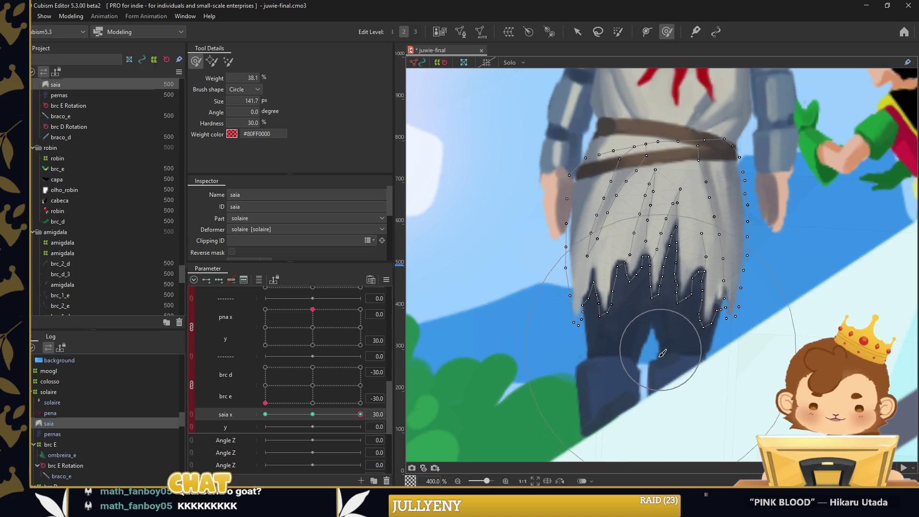
{"action": "mouse_move", "coordinate": [640, 329]}
{"action": "left_mouse_down"}
{"action": "mouse_move", "coordinate": [632, 257]}
{"action": "mouse_move", "coordinate": [674, 241]}
{"action": "left_mouse_up"}
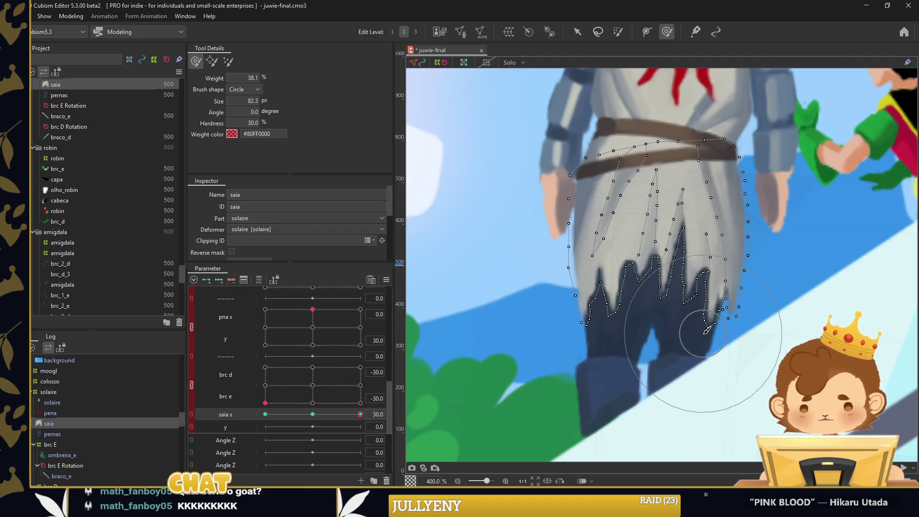
{"action": "left_click_drag", "start_coordinate": [362, 420], "coordinate": [265, 414]}
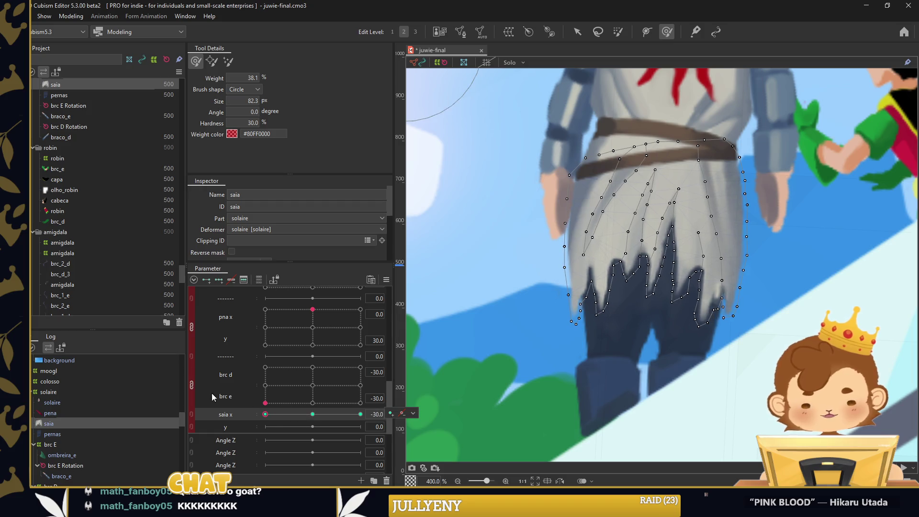
{"action": "left_click_drag", "start_coordinate": [699, 276], "coordinate": [636, 264]}
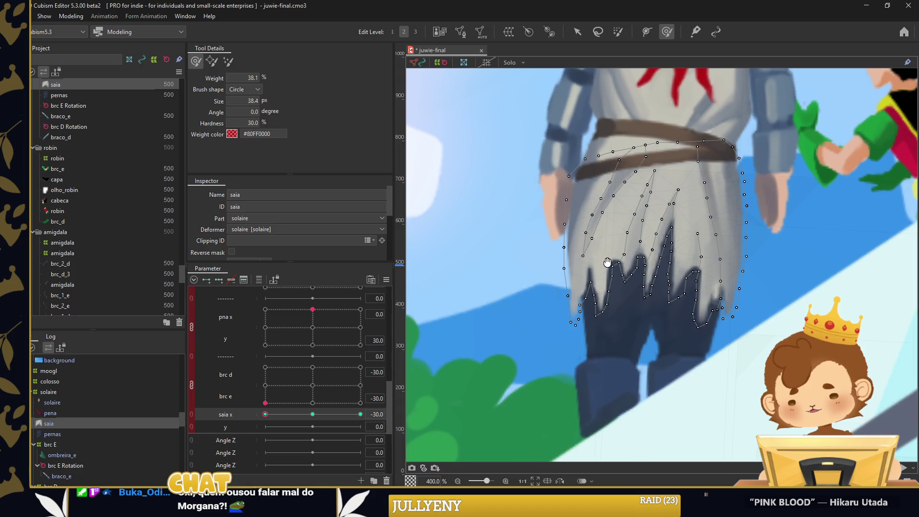
{"action": "left_click_drag", "start_coordinate": [622, 259], "coordinate": [616, 267]}
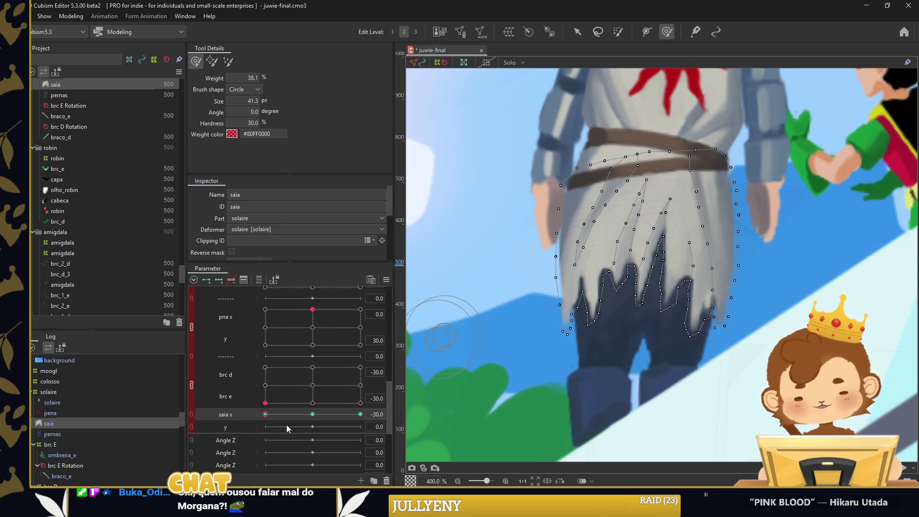
{"action": "left_click_drag", "start_coordinate": [274, 415], "coordinate": [366, 423]}
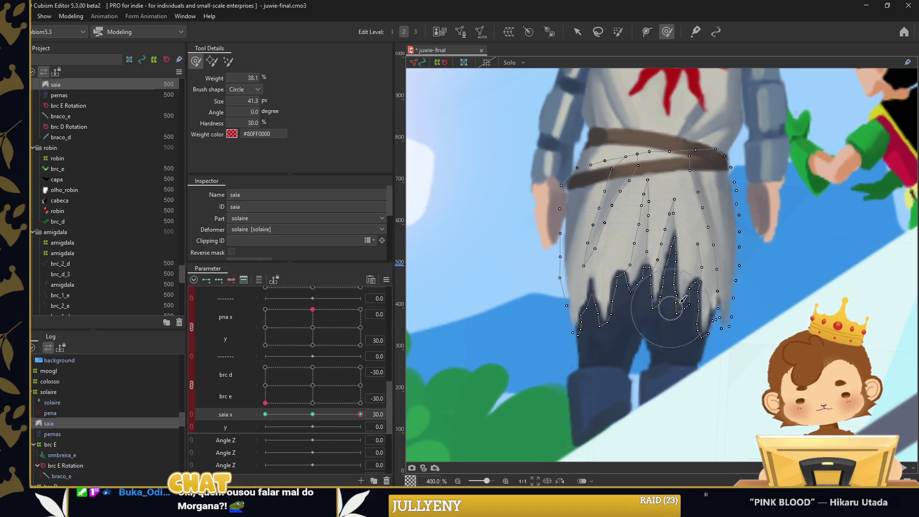
{"action": "left_click_drag", "start_coordinate": [700, 255], "coordinate": [700, 214]}
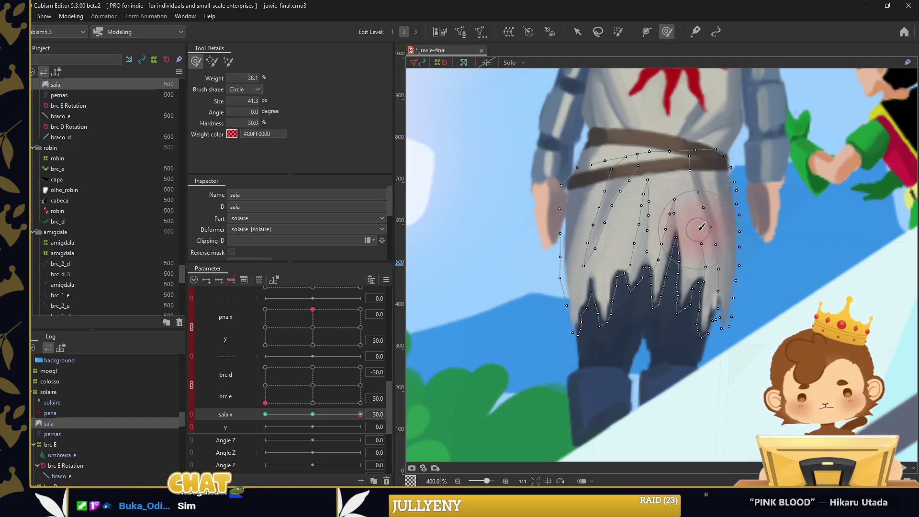
{"action": "left_click_drag", "start_coordinate": [353, 419], "coordinate": [266, 415]}
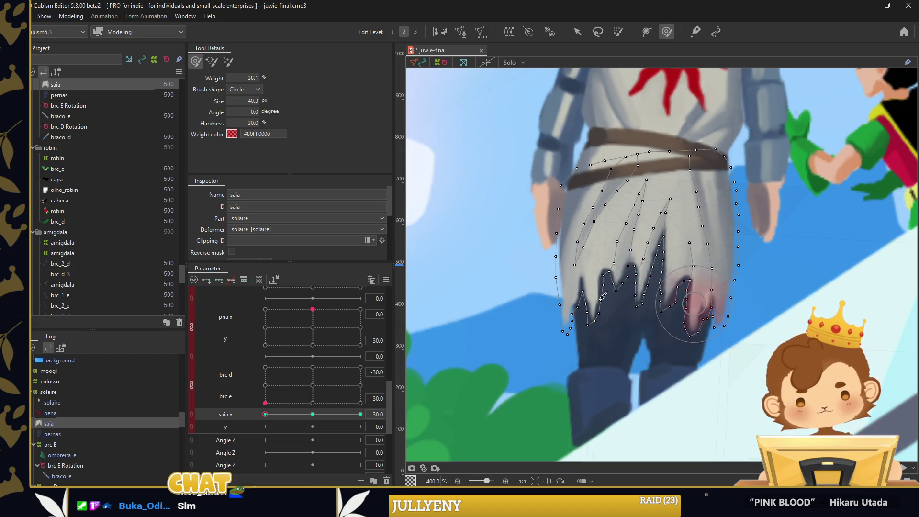
{"action": "left_click_drag", "start_coordinate": [272, 412], "coordinate": [360, 414]}
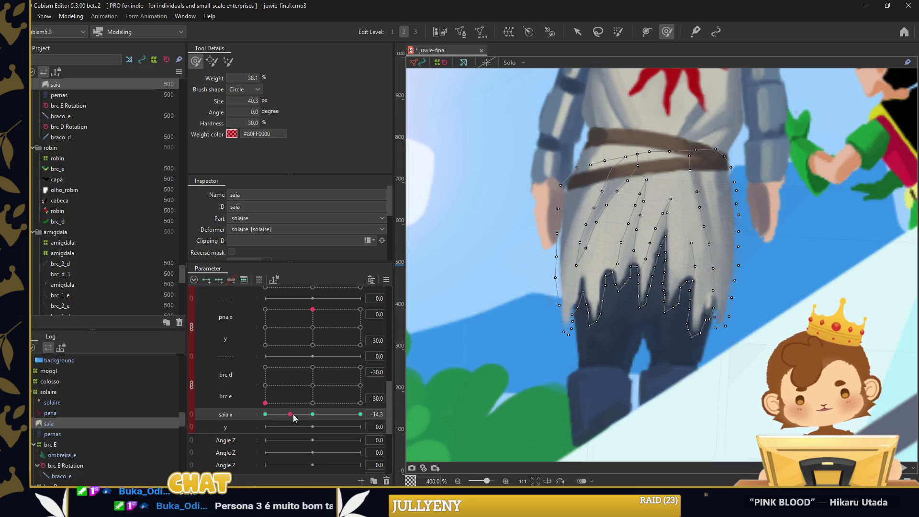
{"action": "key", "text": "ctrl+e"}
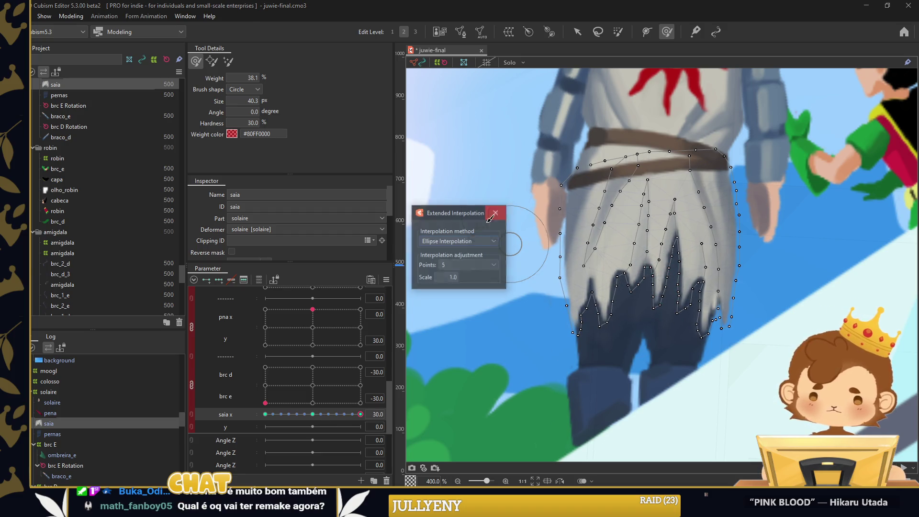
Finish the saia x interpolation, key y at -30, 0 and 30, and enlarge the brush
{"action": "left_click", "coordinate": [313, 414]}
{"action": "left_click", "coordinate": [219, 280]}
{"action": "left_click", "coordinate": [265, 426]}
{"action": "scroll", "coordinate": [677, 357], "scroll_direction": "down", "scroll_amount": 3}
{"action": "left_click_drag", "start_coordinate": [607, 324], "coordinate": [613, 363]}
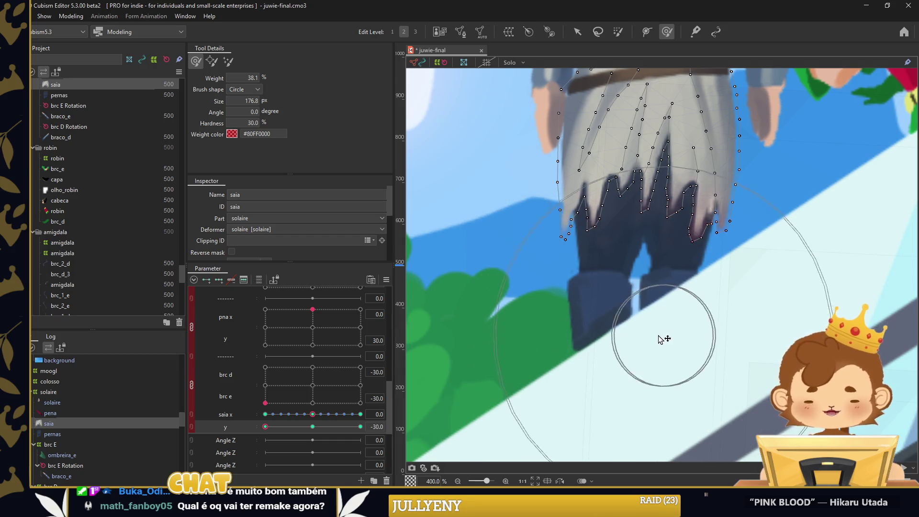
Reshape the skirt hem at y 30 and apply extended interpolation to y
{"action": "left_click", "coordinate": [361, 426]}
{"action": "mouse_move", "coordinate": [623, 346]}
{"action": "left_mouse_down"}
{"action": "mouse_move", "coordinate": [690, 363]}
{"action": "mouse_move", "coordinate": [705, 235]}
{"action": "mouse_move", "coordinate": [684, 225]}
{"action": "left_mouse_up"}
{"action": "left_click", "coordinate": [265, 427]}
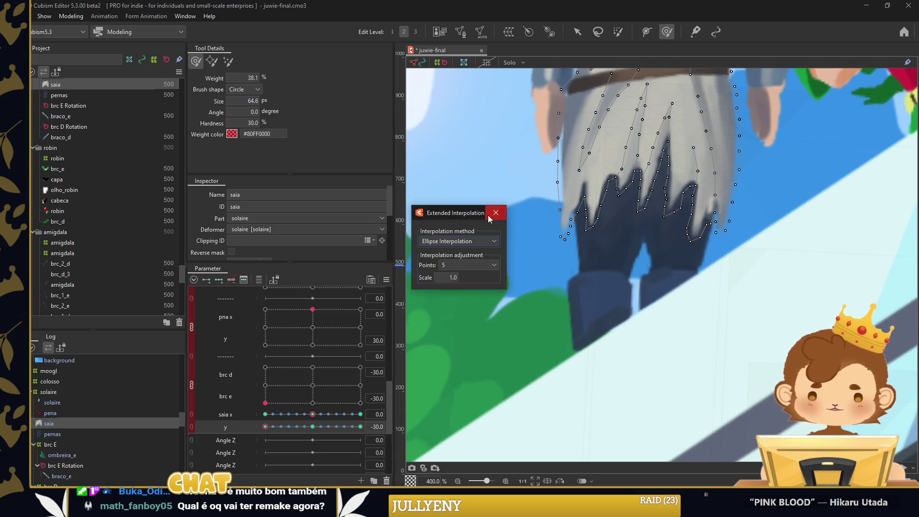
{"action": "left_click", "coordinate": [492, 209]}
{"action": "left_click", "coordinate": [577, 32]}
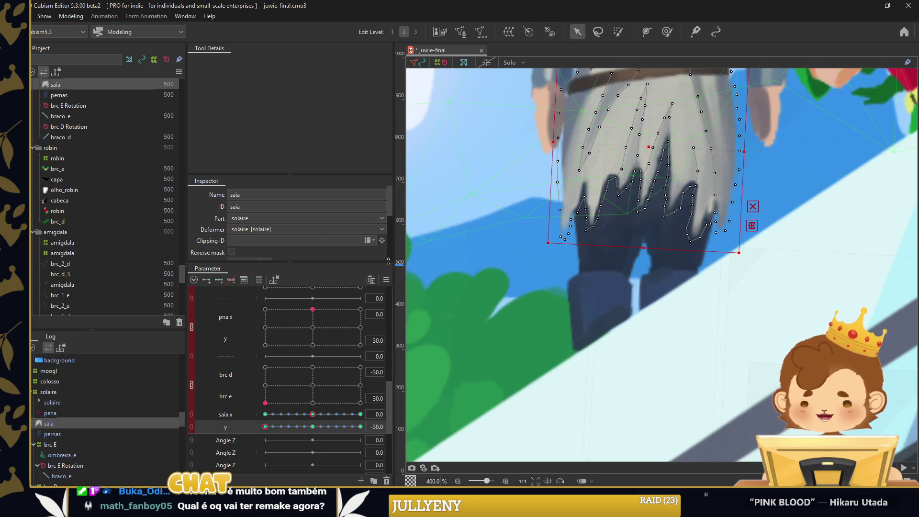
Synthesize corner forms for the saia parameters from the Parameter panel menu
{"action": "left_click", "coordinate": [387, 279]}
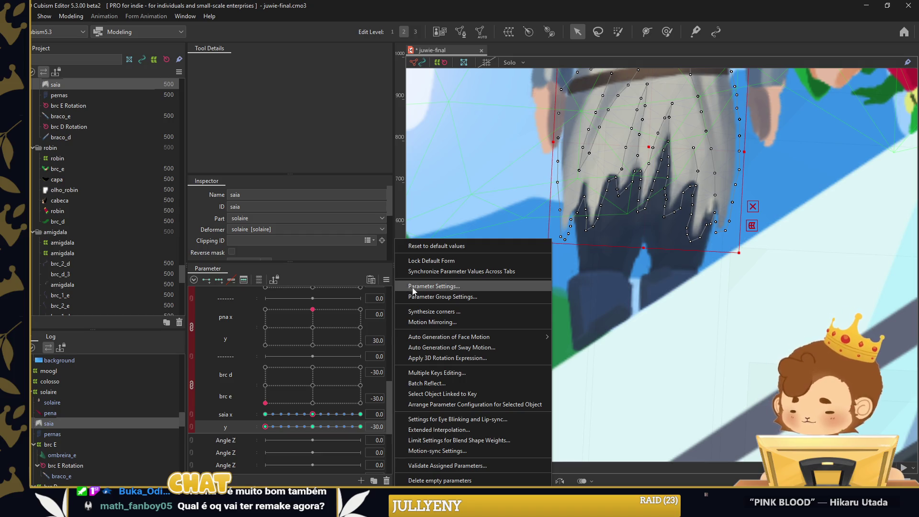
{"action": "left_click", "coordinate": [446, 311]}
{"action": "left_click", "coordinate": [441, 341]}
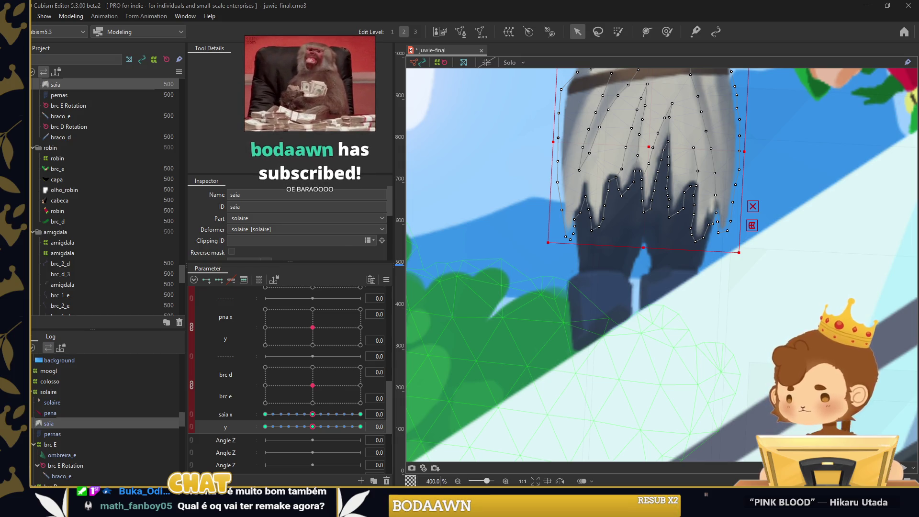
{"action": "scroll", "coordinate": [536, 292], "scroll_direction": "down", "scroll_amount": 3}
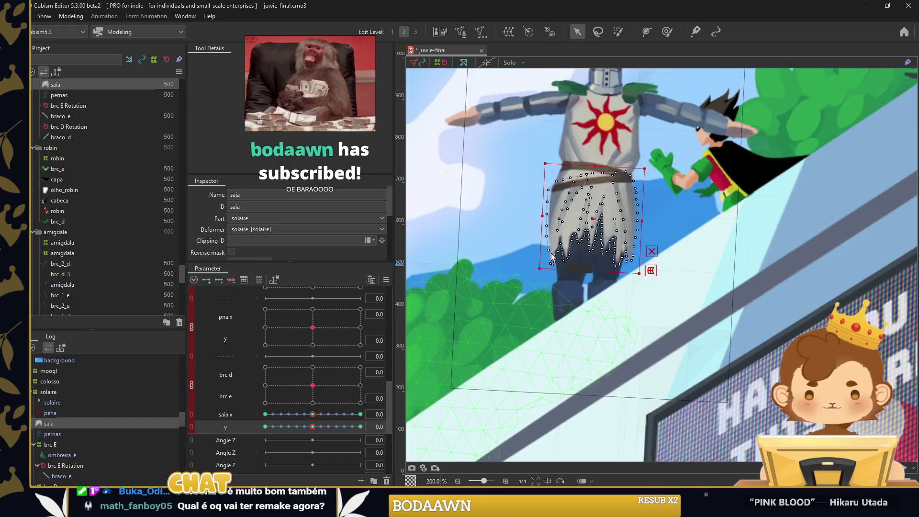
{"action": "scroll", "coordinate": [518, 176], "scroll_direction": "down", "scroll_amount": 2}
{"action": "scroll", "coordinate": [466, 242], "scroll_direction": "up", "scroll_amount": 3}
{"action": "left_click", "coordinate": [467, 242]}
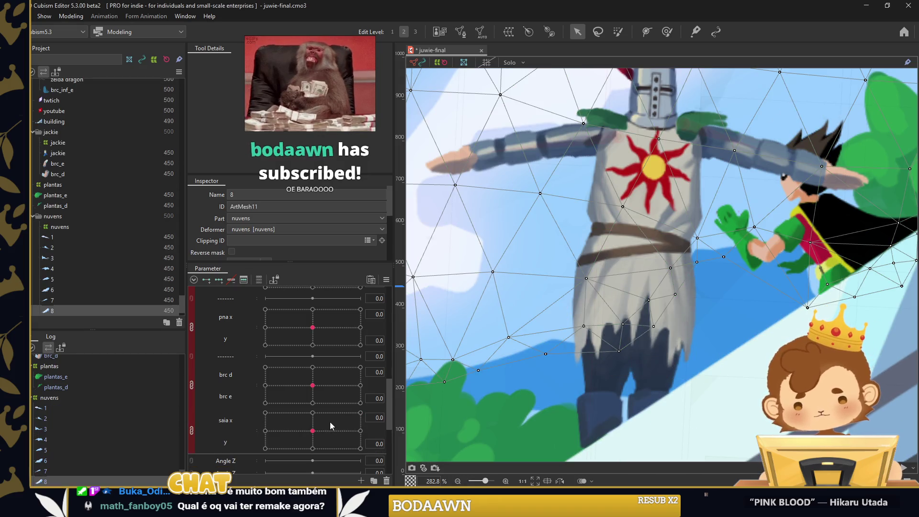
Link saia x and y as a grid, reset it to centre, and reselect the skirt mesh for brushing
{"action": "left_click", "coordinate": [191, 421]}
{"action": "left_click", "coordinate": [321, 421]}
{"action": "left_click", "coordinate": [312, 431]}
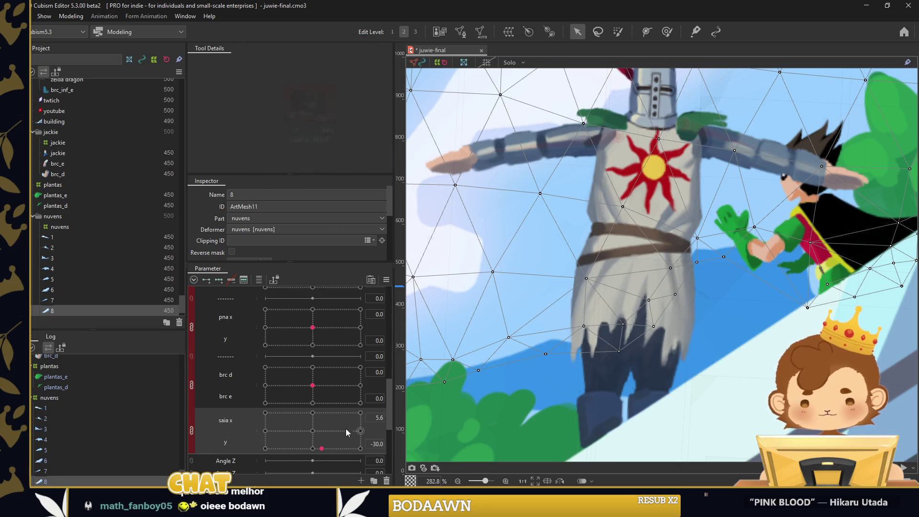
{"action": "left_click", "coordinate": [596, 312]}
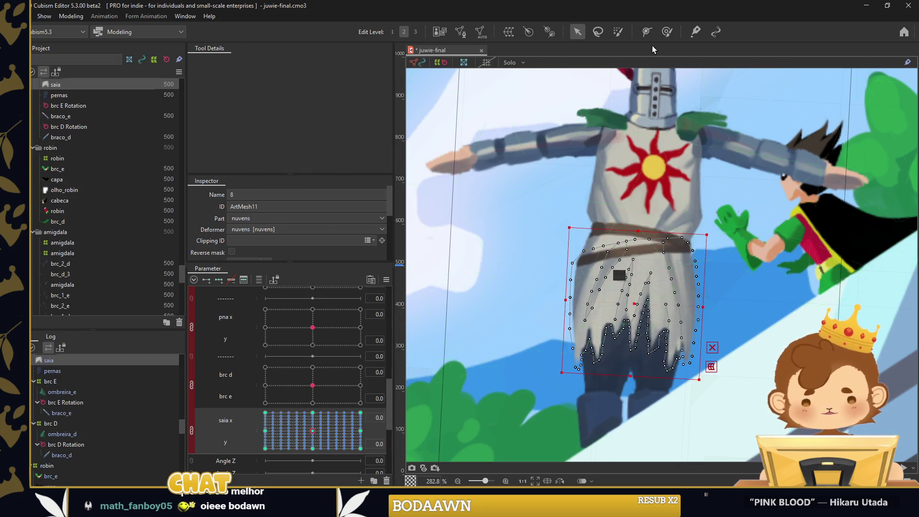
{"action": "left_click", "coordinate": [667, 31]}
{"action": "scroll", "coordinate": [591, 306], "scroll_direction": "up", "scroll_amount": 2}
{"action": "left_click", "coordinate": [197, 430]}
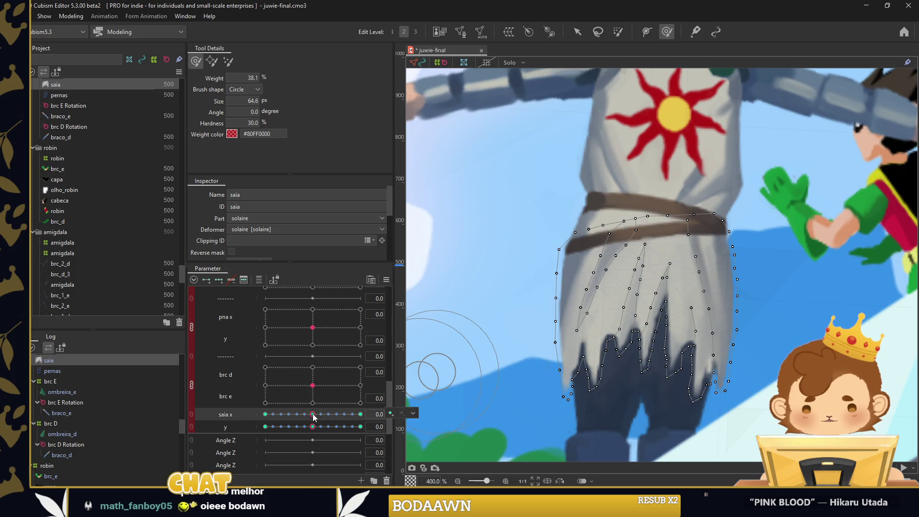
Sculpt the skirt at the saia x -30 and 30 sway extremes, then return x to 0
{"action": "left_click_drag", "start_coordinate": [640, 299], "coordinate": [613, 286]}
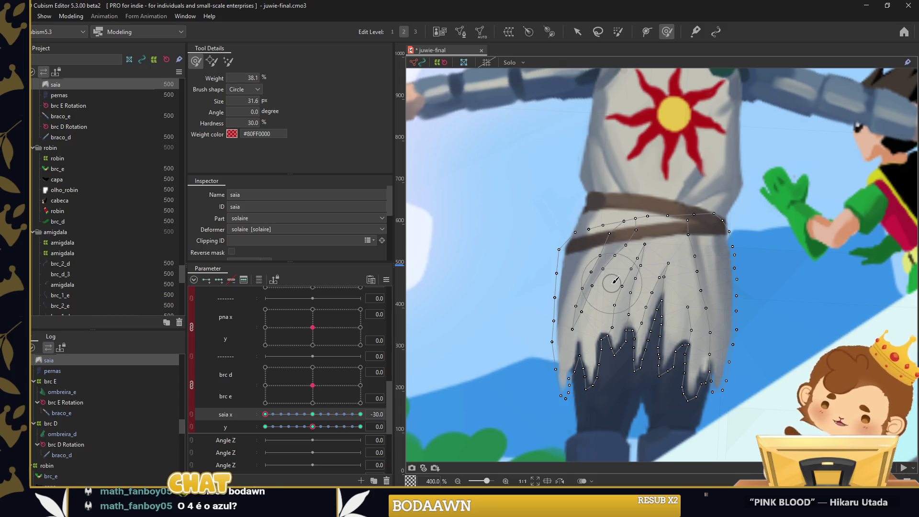
{"action": "left_click_drag", "start_coordinate": [639, 284], "coordinate": [625, 281]}
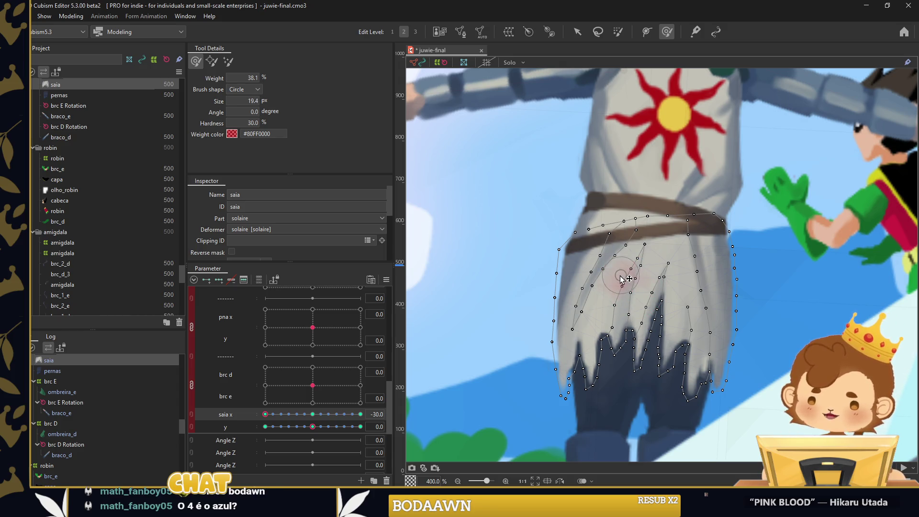
{"action": "left_click_drag", "start_coordinate": [271, 417], "coordinate": [361, 415]}
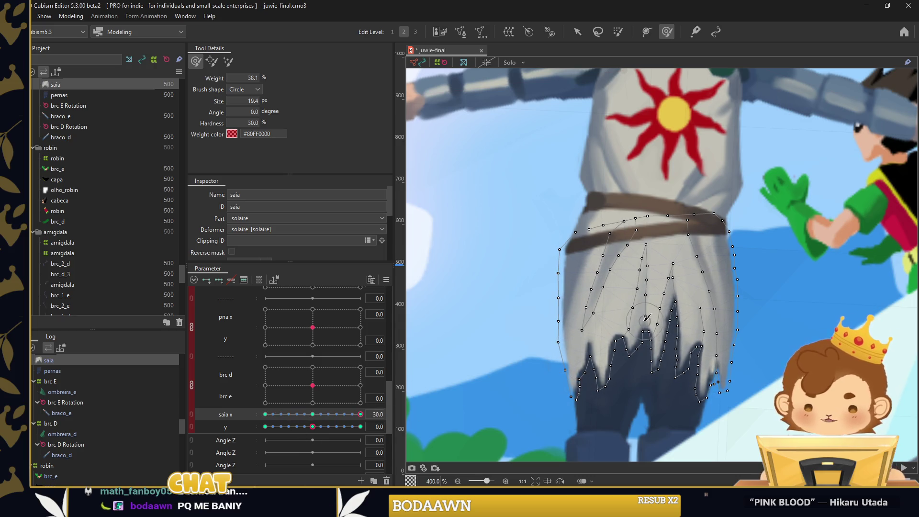
{"action": "left_click_drag", "start_coordinate": [619, 310], "coordinate": [640, 297]}
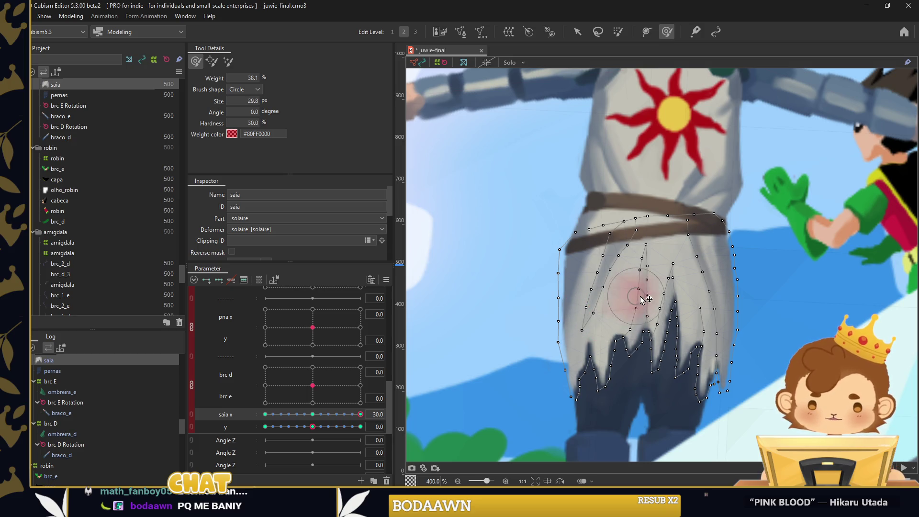
{"action": "left_click_drag", "start_coordinate": [611, 368], "coordinate": [591, 337]}
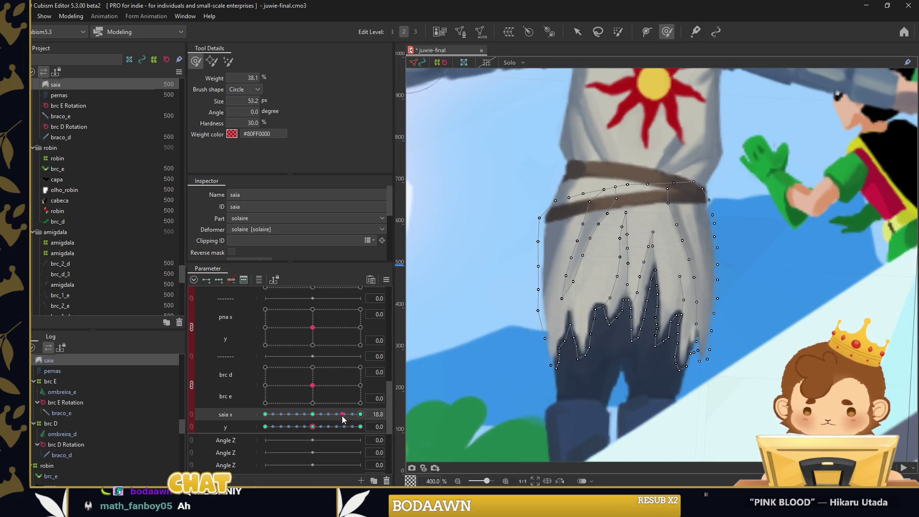
{"action": "left_click_drag", "start_coordinate": [344, 418], "coordinate": [277, 418]}
{"action": "left_click_drag", "start_coordinate": [582, 330], "coordinate": [566, 344]}
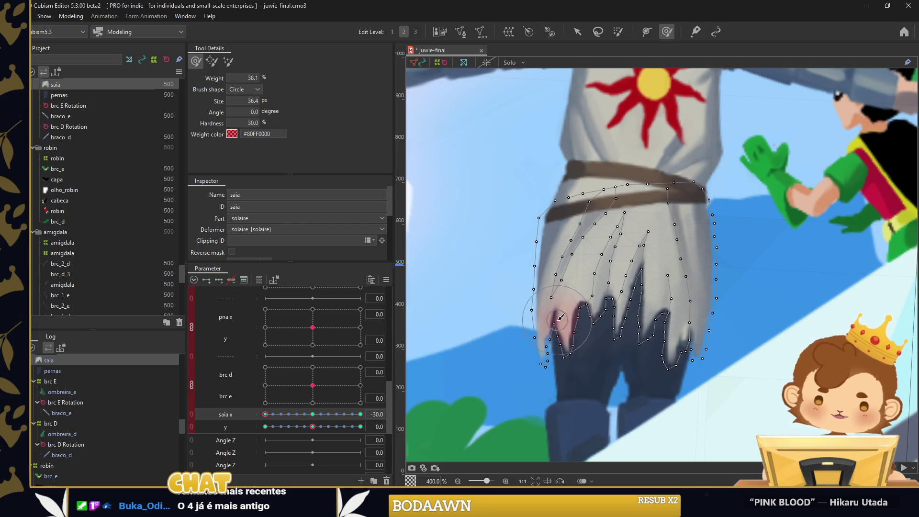
{"action": "left_click_drag", "start_coordinate": [265, 414], "coordinate": [360, 414]}
{"action": "mouse_move", "coordinate": [670, 352]}
{"action": "left_mouse_down"}
{"action": "mouse_move", "coordinate": [704, 345]}
{"action": "mouse_move", "coordinate": [655, 318]}
{"action": "left_mouse_up"}
{"action": "left_click_drag", "start_coordinate": [363, 414], "coordinate": [228, 407]}
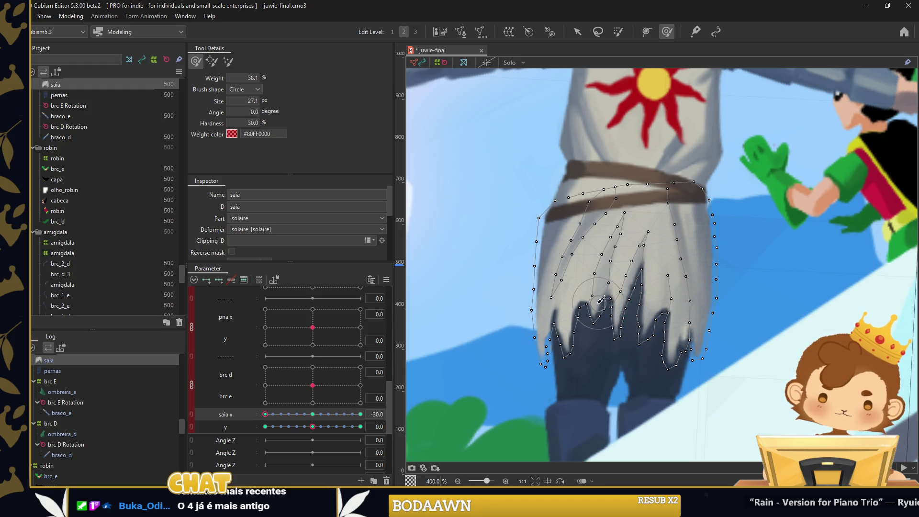
{"action": "left_click_drag", "start_coordinate": [265, 414], "coordinate": [361, 414]}
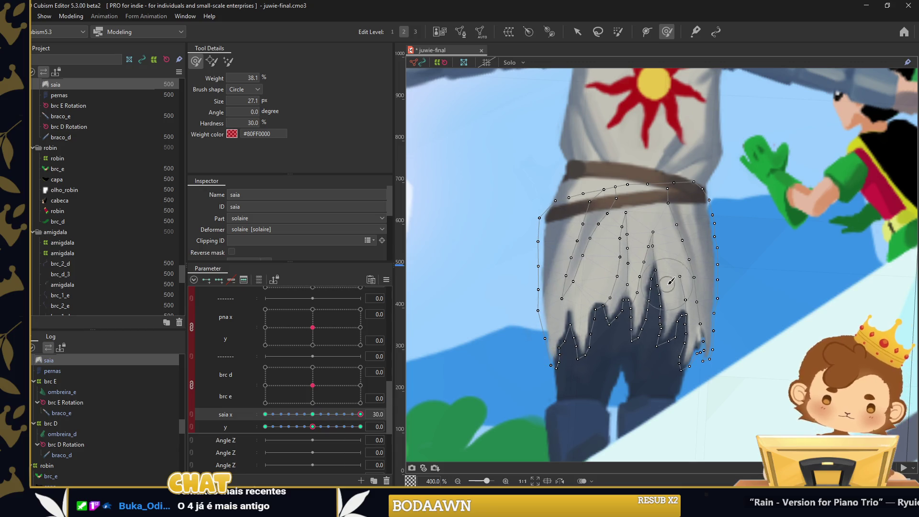
{"action": "left_click", "coordinate": [313, 414]}
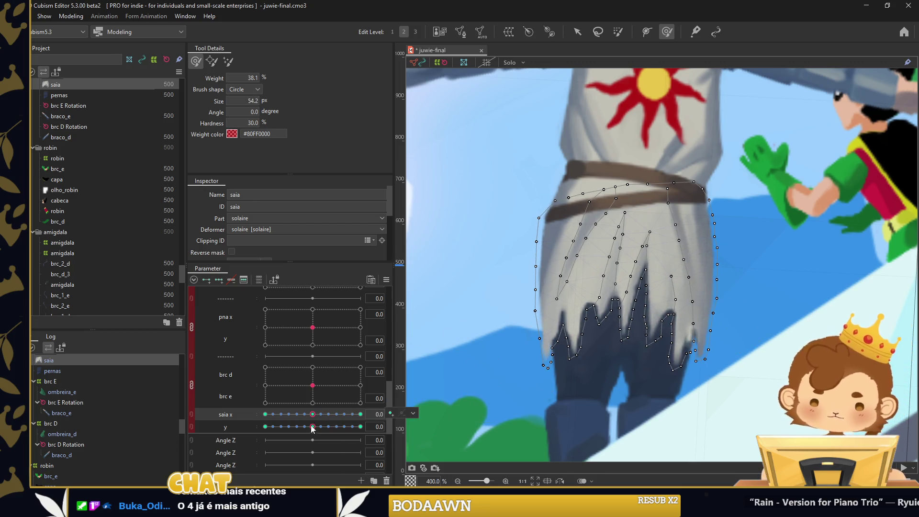
Refine the skirt hem at saia y -30 and 30
{"action": "left_click", "coordinate": [265, 427]}
{"action": "scroll", "coordinate": [585, 348], "scroll_direction": "down", "scroll_amount": 3}
{"action": "left_click_drag", "start_coordinate": [585, 348], "coordinate": [536, 320]}
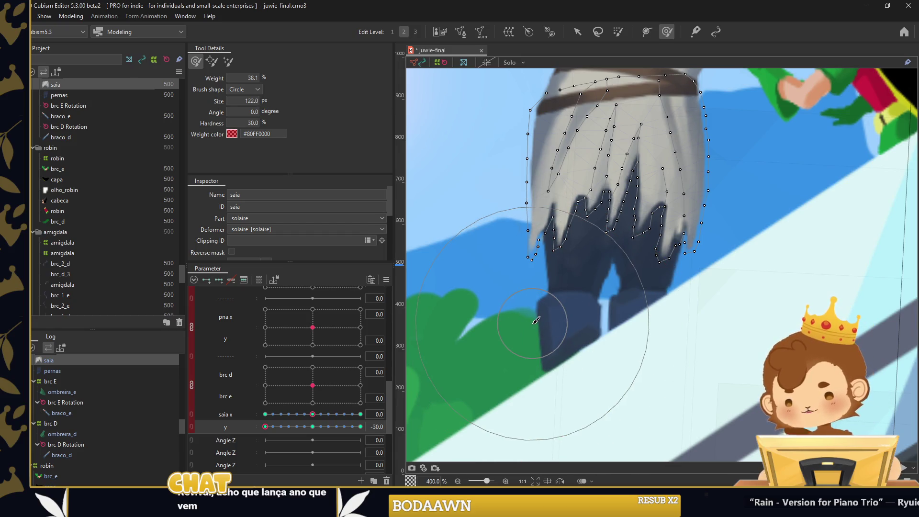
{"action": "mouse_move", "coordinate": [536, 320]}
{"action": "left_mouse_down"}
{"action": "mouse_move", "coordinate": [622, 300]}
{"action": "mouse_move", "coordinate": [596, 287]}
{"action": "left_mouse_up"}
{"action": "left_click_drag", "start_coordinate": [266, 426], "coordinate": [360, 427]}
{"action": "left_click_drag", "start_coordinate": [652, 335], "coordinate": [737, 318]}
{"action": "left_click_drag", "start_coordinate": [640, 266], "coordinate": [605, 219]}
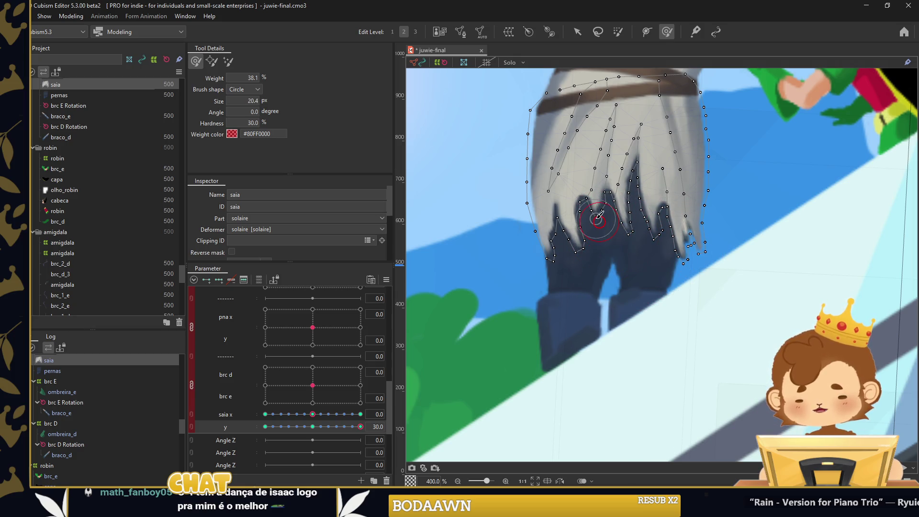
Reset the saia y parameter to 0
{"action": "right_click", "coordinate": [407, 287]}
{"action": "left_click", "coordinate": [424, 322]}
{"action": "left_click", "coordinate": [445, 344]}
{"action": "left_click", "coordinate": [572, 37]}
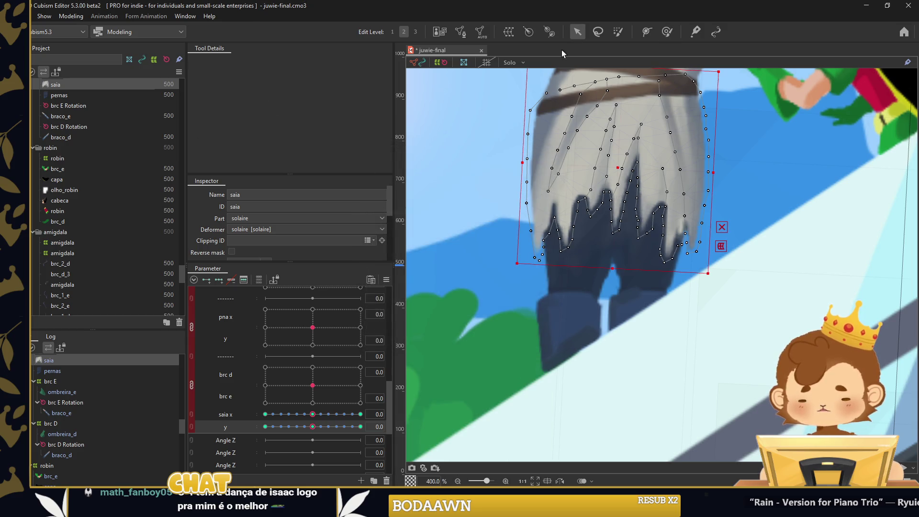
Check the saia sway grid and move an Angle Z row up within the Solaire group
{"action": "left_click", "coordinate": [484, 255]}
{"action": "left_click", "coordinate": [192, 420]}
{"action": "mouse_move", "coordinate": [313, 431]}
{"action": "left_mouse_down"}
{"action": "mouse_move", "coordinate": [292, 431]}
{"action": "mouse_move", "coordinate": [337, 437]}
{"action": "mouse_move", "coordinate": [308, 415]}
{"action": "mouse_move", "coordinate": [311, 430]}
{"action": "left_mouse_up"}
{"action": "scroll", "coordinate": [482, 379], "scroll_direction": "down", "scroll_amount": 3}
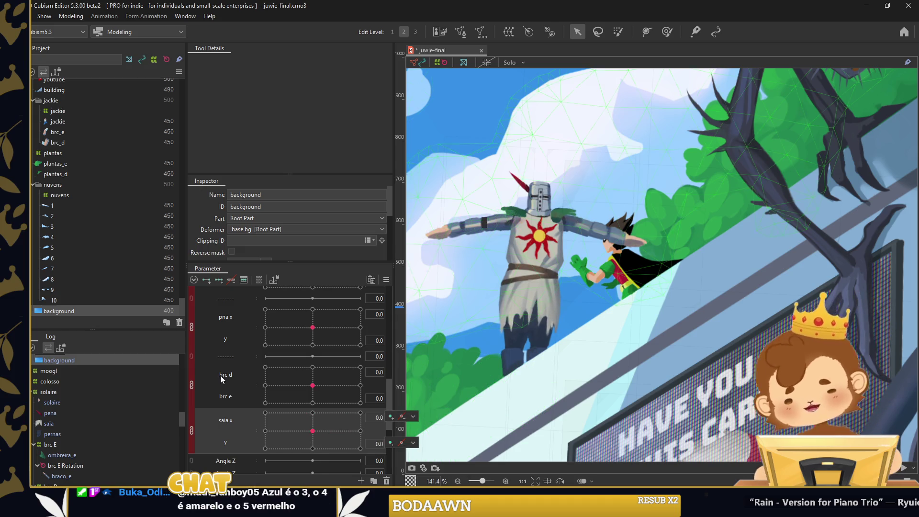
{"action": "scroll", "coordinate": [214, 375], "scroll_direction": "up", "scroll_amount": 5}
{"action": "right_click", "coordinate": [233, 359]}
{"action": "key", "text": "Escape"}
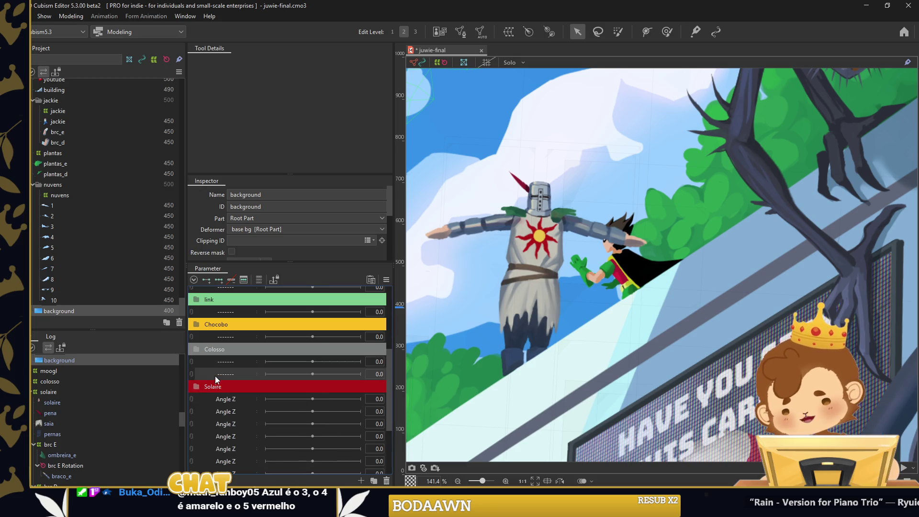
{"action": "left_click_drag", "start_coordinate": [234, 399], "coordinate": [234, 383]}
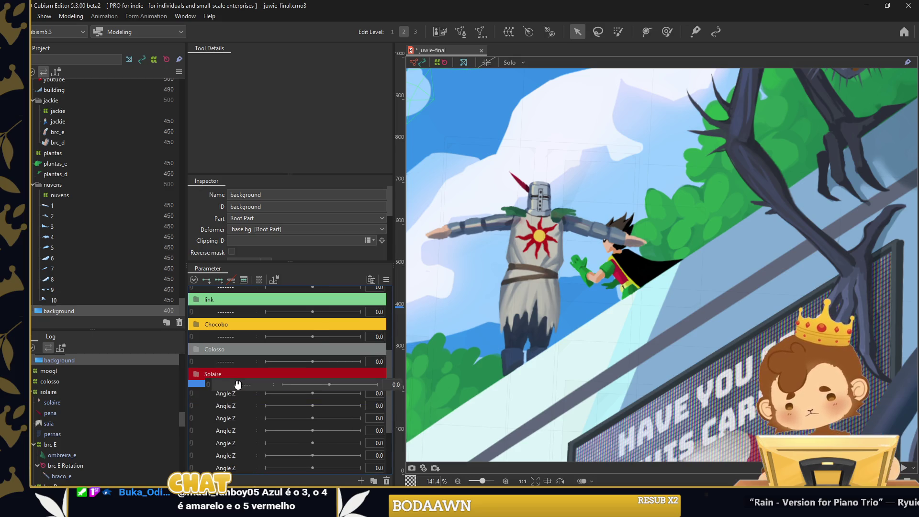
Select the robin part and drag it just above solaire in the Parts tree
{"action": "left_click", "coordinate": [620, 270]}
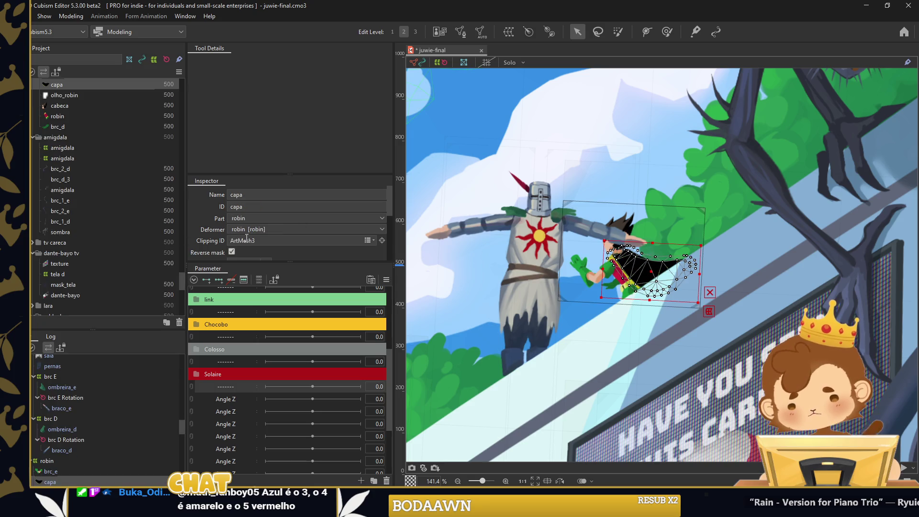
{"action": "scroll", "coordinate": [104, 197], "scroll_direction": "up", "scroll_amount": 2}
{"action": "left_click", "coordinate": [56, 114]}
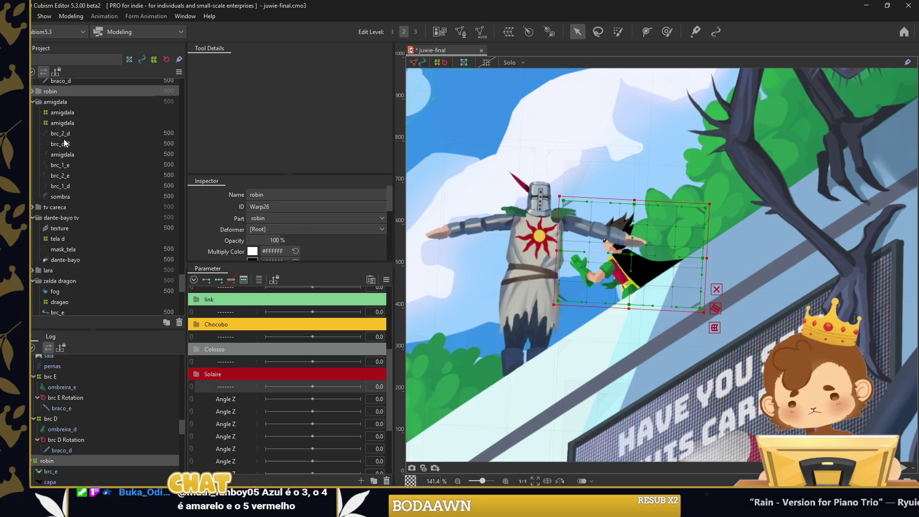
{"action": "scroll", "coordinate": [65, 140], "scroll_direction": "up", "scroll_amount": 2}
{"action": "left_click", "coordinate": [31, 95]}
{"action": "left_click_drag", "start_coordinate": [67, 107], "coordinate": [61, 96]}
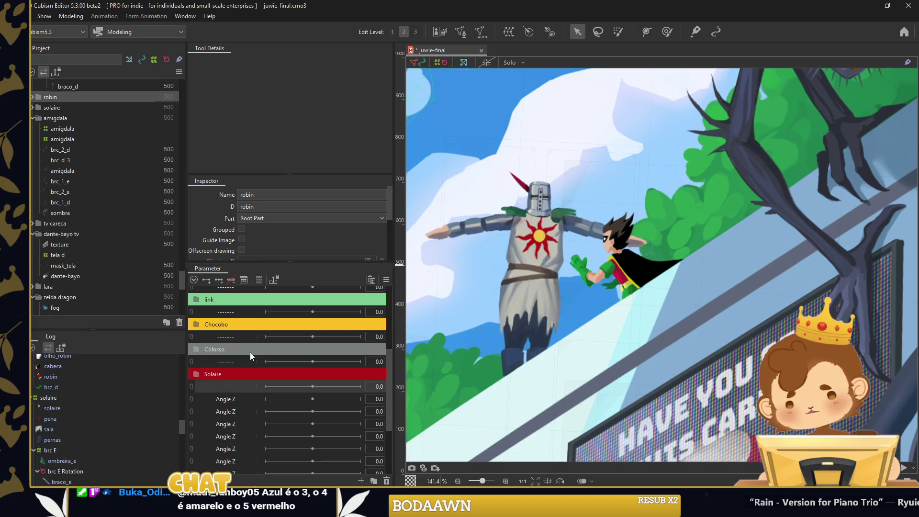
{"action": "left_click", "coordinate": [223, 399]}
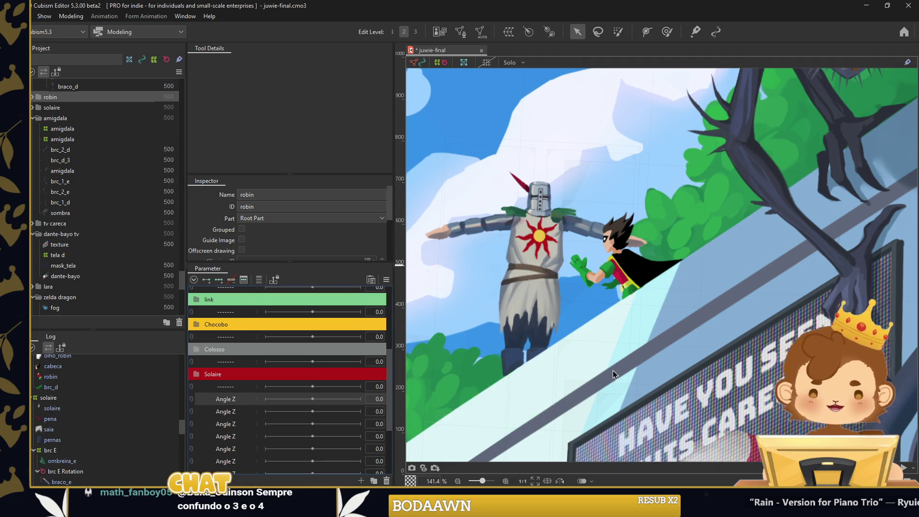
Delete the parameter folders corrente_keyblade through touca
{"action": "scroll", "coordinate": [612, 371], "scroll_direction": "down", "scroll_amount": 5}
{"action": "scroll", "coordinate": [616, 369], "scroll_direction": "down", "scroll_amount": 3}
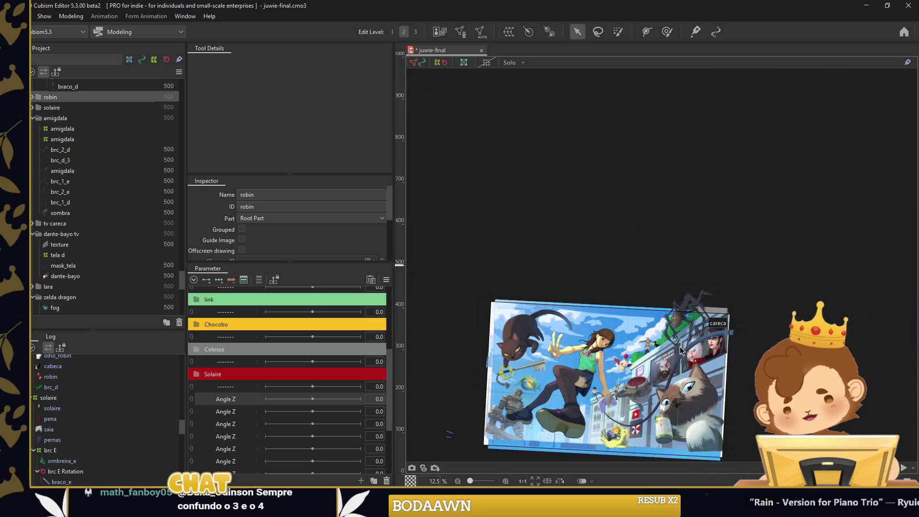
{"action": "left_click_drag", "start_coordinate": [680, 346], "coordinate": [698, 289]}
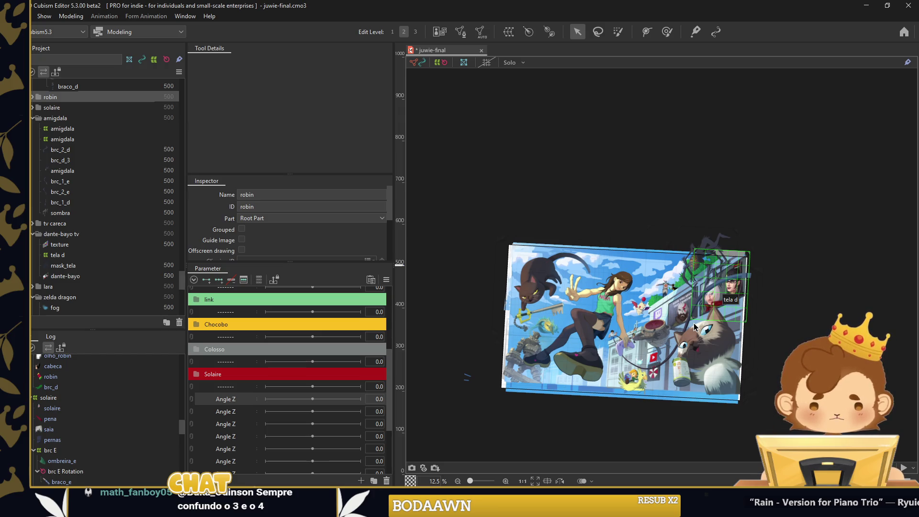
{"action": "scroll", "coordinate": [695, 327], "scroll_direction": "up", "scroll_amount": 4}
{"action": "scroll", "coordinate": [670, 304], "scroll_direction": "up", "scroll_amount": 2}
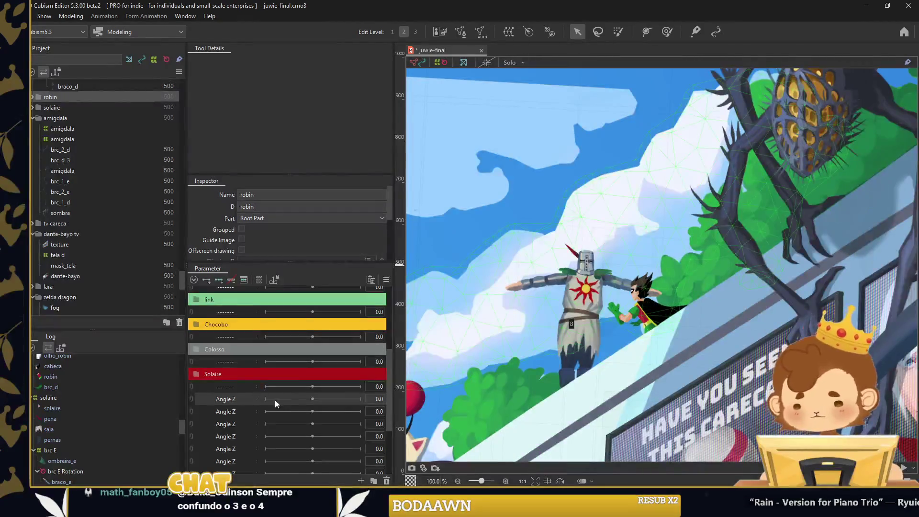
{"action": "scroll", "coordinate": [229, 413], "scroll_direction": "down", "scroll_amount": 1}
{"action": "scroll", "coordinate": [238, 442], "scroll_direction": "down", "scroll_amount": 2}
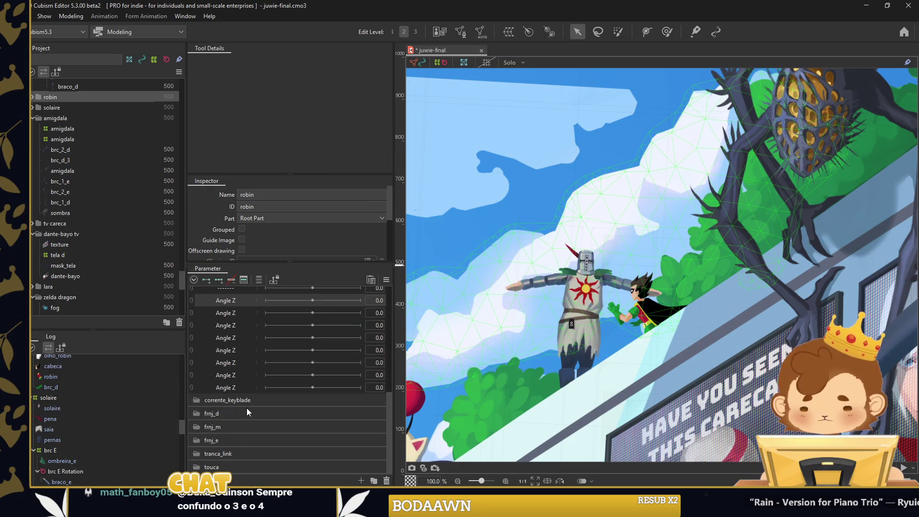
{"action": "left_click", "coordinate": [241, 401], "text": "shift"}
{"action": "key", "text": "Delete"}
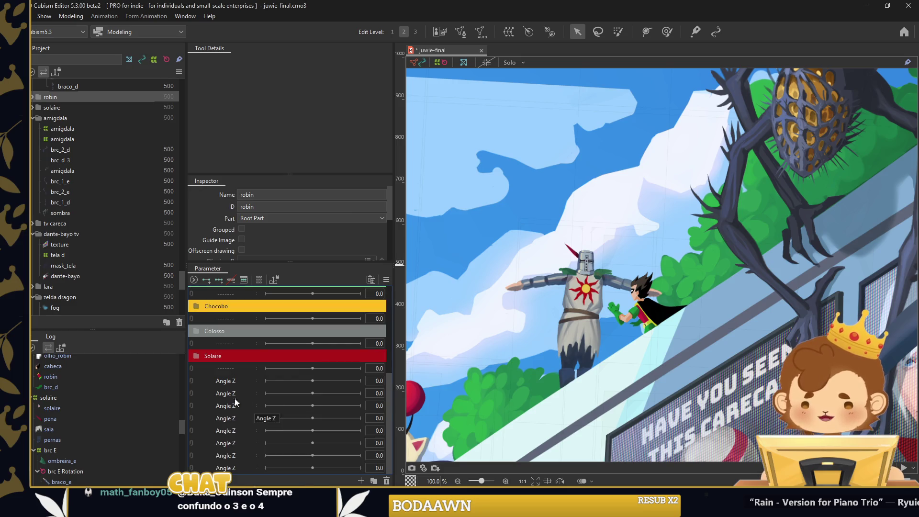
Create a new parameter folder and name it Robin
{"action": "right_click", "coordinate": [225, 456]}
{"action": "left_click", "coordinate": [255, 473]}
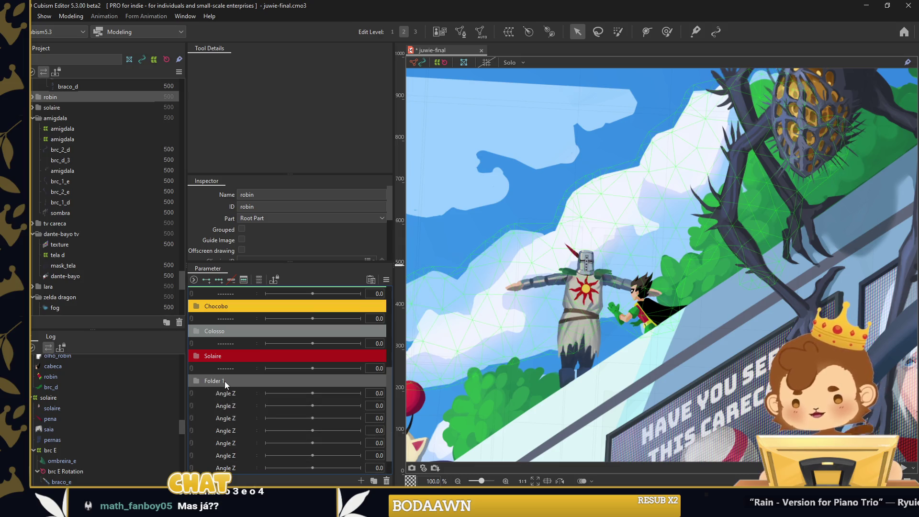
{"action": "scroll", "coordinate": [653, 318], "scroll_direction": "down", "scroll_amount": 3}
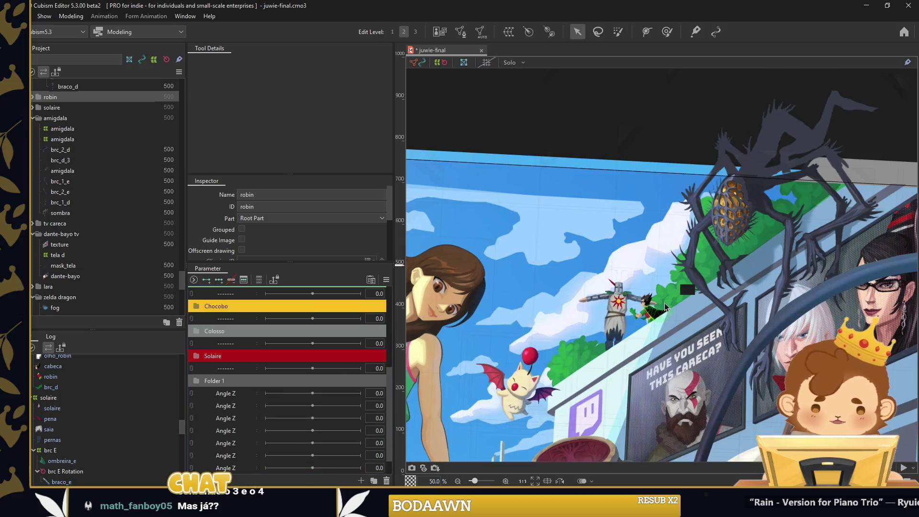
{"action": "scroll", "coordinate": [719, 206], "scroll_direction": "down", "scroll_amount": 3}
{"action": "scroll", "coordinate": [653, 236], "scroll_direction": "down", "scroll_amount": 2}
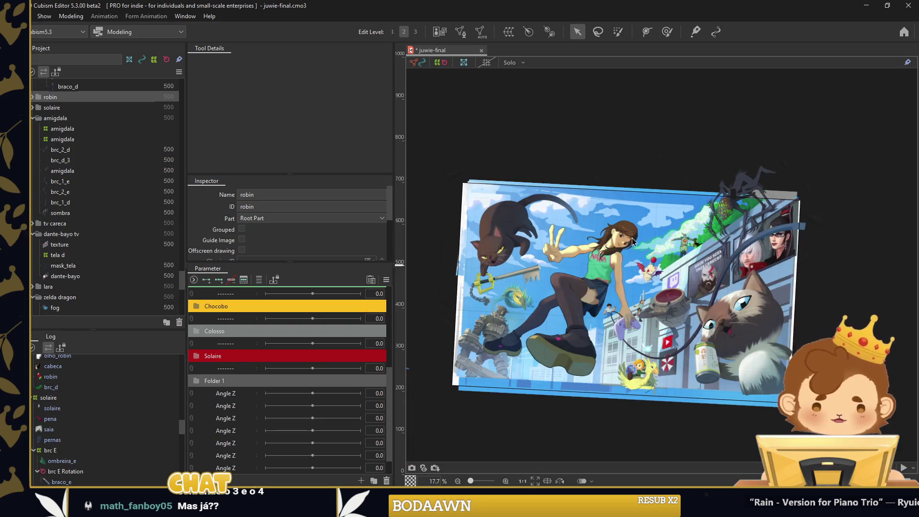
{"action": "scroll", "coordinate": [522, 298], "scroll_direction": "up", "scroll_amount": 4}
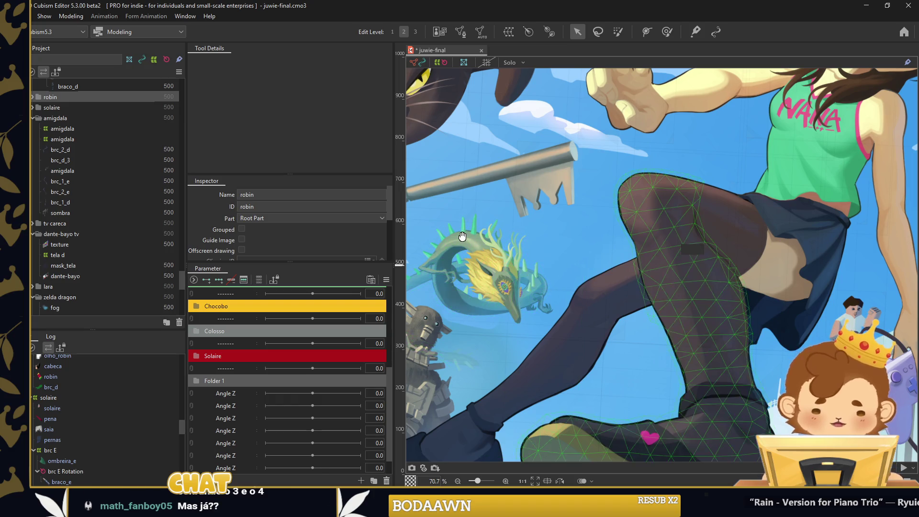
{"action": "scroll", "coordinate": [740, 324], "scroll_direction": "right", "scroll_amount": 5}
{"action": "scroll", "coordinate": [641, 296], "scroll_direction": "down", "scroll_amount": 2}
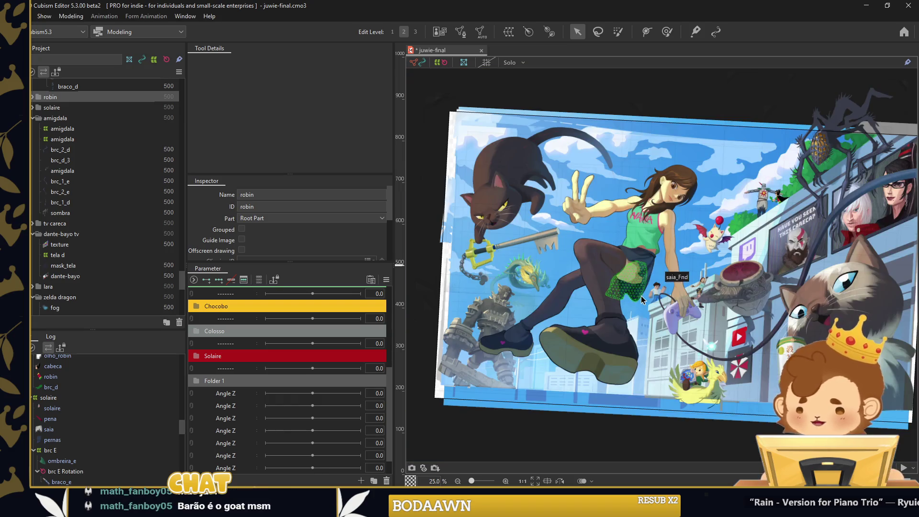
{"action": "scroll", "coordinate": [778, 188], "scroll_direction": "up", "scroll_amount": 4}
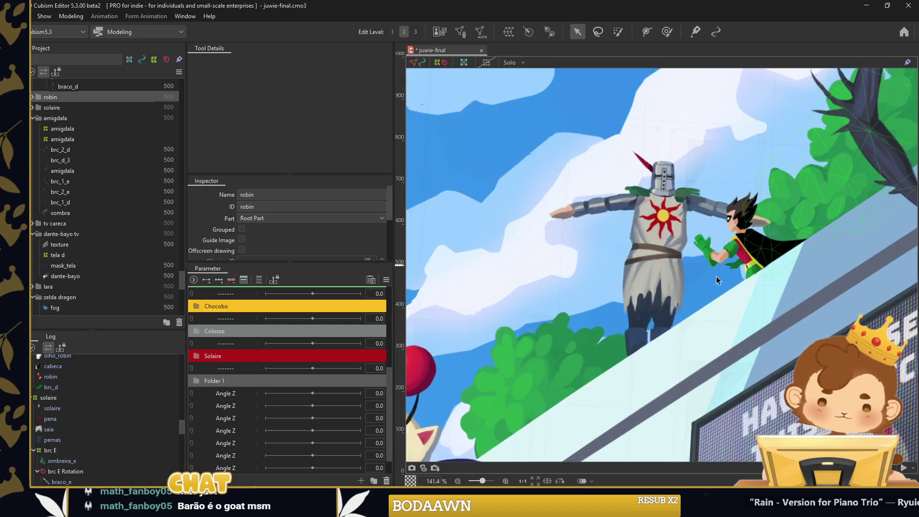
{"action": "double_click", "coordinate": [216, 381]}
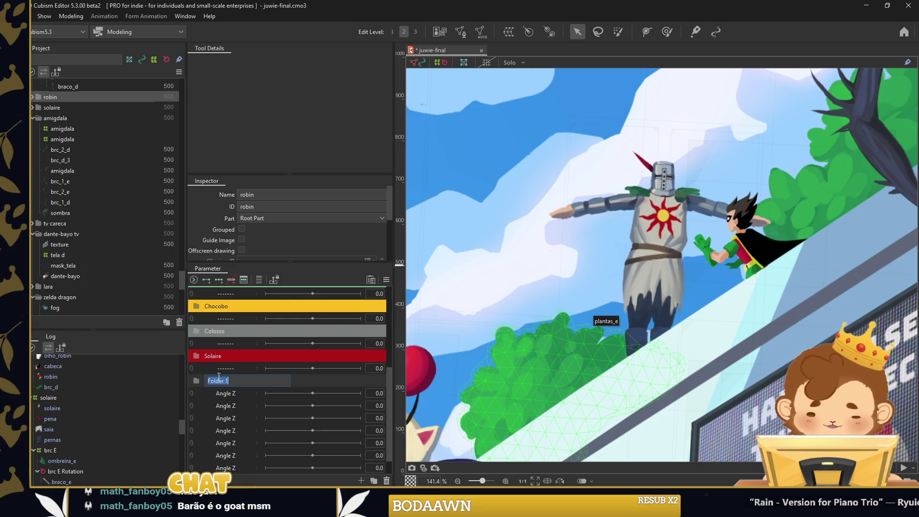
{"action": "type", "text": "Robin"}
{"action": "key", "text": "Return"}
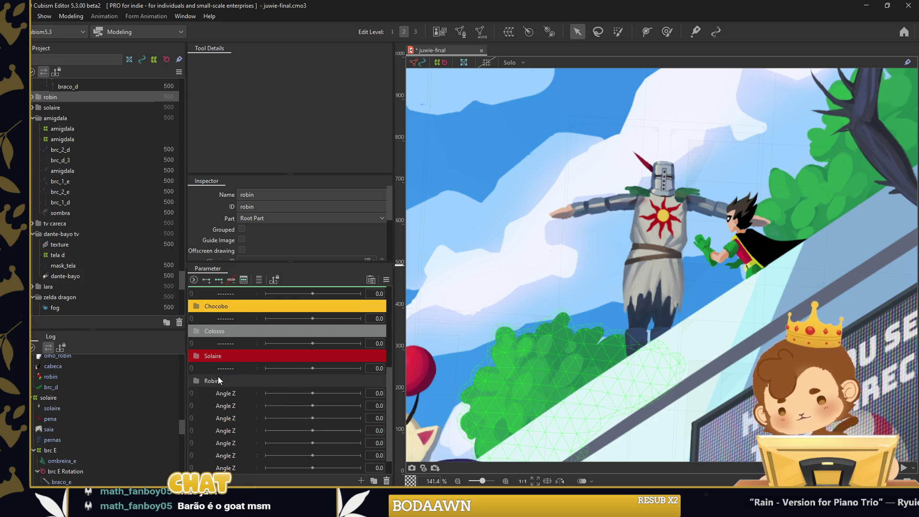
Give the Robin folder a crimson label colour through the advanced label settings
{"action": "right_click", "coordinate": [218, 377]}
{"action": "left_click", "coordinate": [330, 467]}
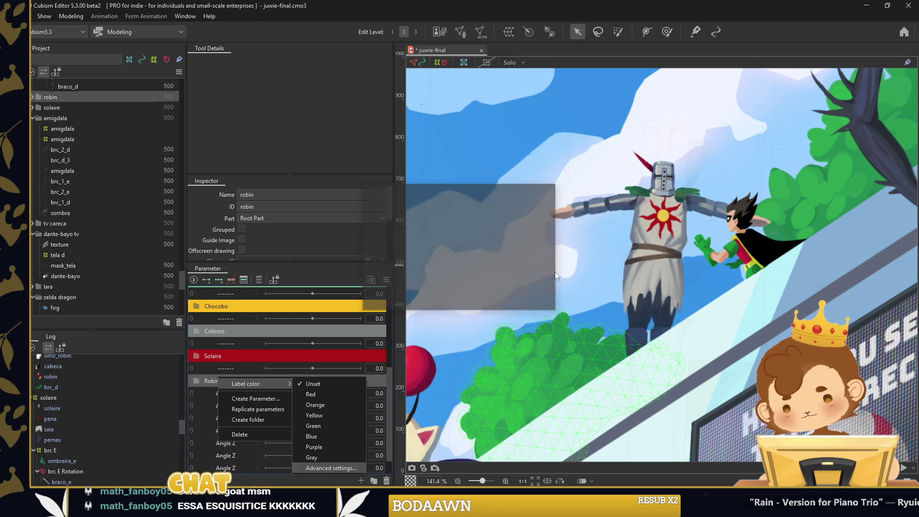
{"action": "left_click", "coordinate": [526, 221]}
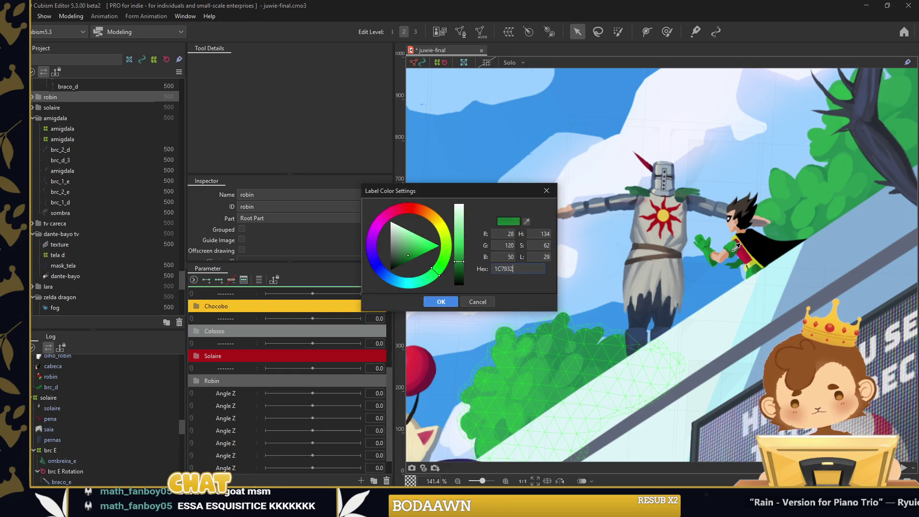
{"action": "left_click", "coordinate": [431, 302]}
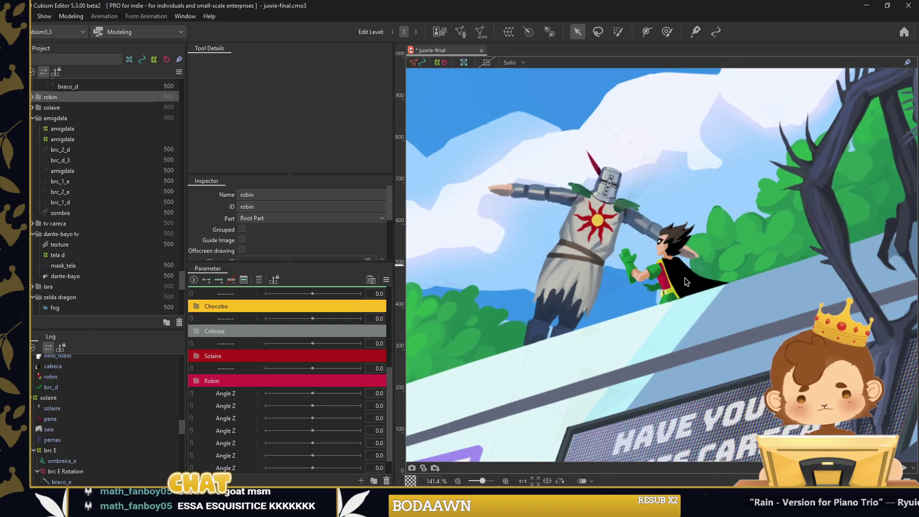
Reapply and confirm the pink label colour on the Robin folder
{"action": "scroll", "coordinate": [686, 282], "scroll_direction": "up", "scroll_amount": 2}
{"action": "right_click", "coordinate": [226, 384]}
{"action": "mouse_move", "coordinate": [235, 392]}
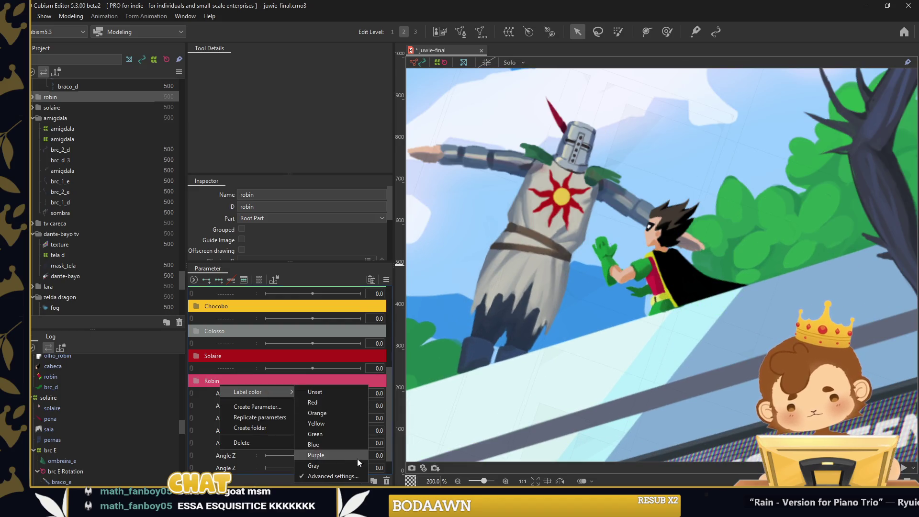
{"action": "left_click", "coordinate": [325, 475]}
{"action": "left_click", "coordinate": [441, 302]}
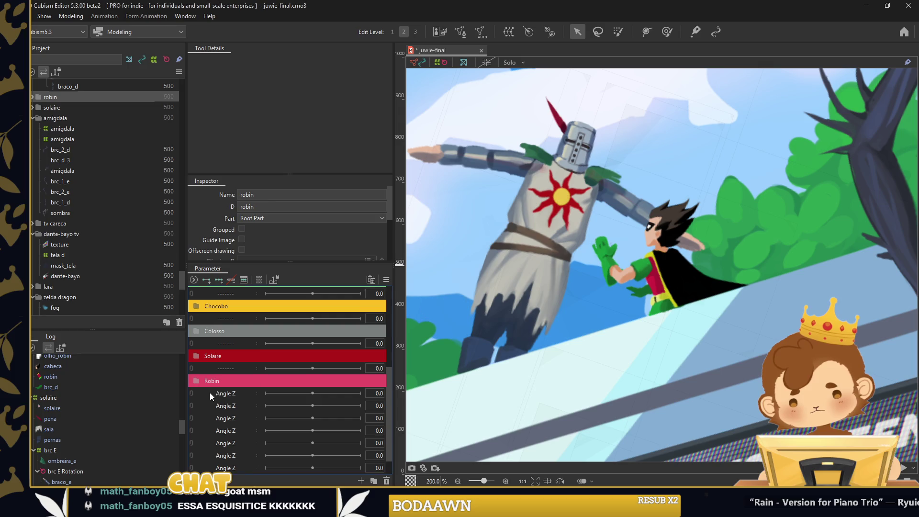
{"action": "right_click", "coordinate": [211, 393]}
Rename the first Angle Z parameter in the Robin folder to Robin
{"action": "left_click", "coordinate": [226, 400]}
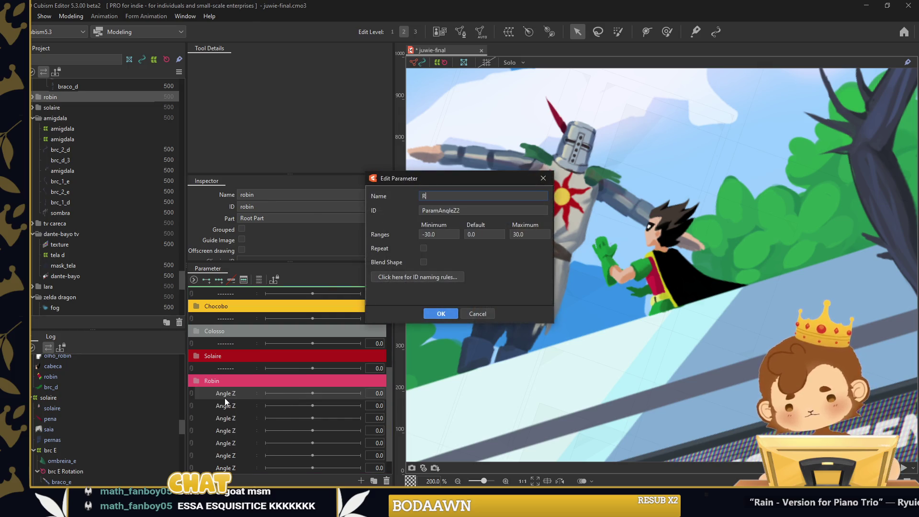
{"action": "type", "text": "obin"}
{"action": "key", "text": "Return"}
{"action": "scroll", "coordinate": [56, 407], "scroll_direction": "up", "scroll_amount": 3}
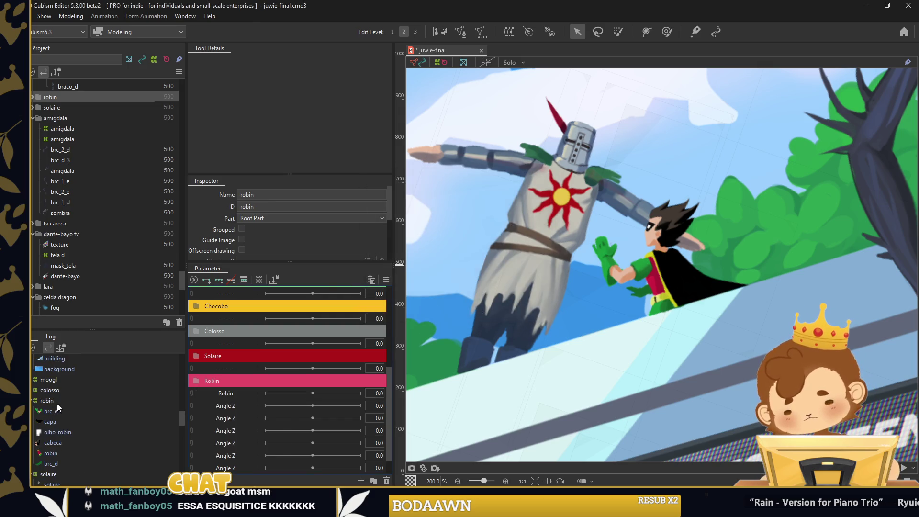
{"action": "left_click", "coordinate": [59, 402]}
Rename the next two Angle Z parameters to s1 and s2
{"action": "right_click", "coordinate": [237, 404]}
{"action": "left_click", "coordinate": [240, 410]}
{"action": "type", "text": "s1"}
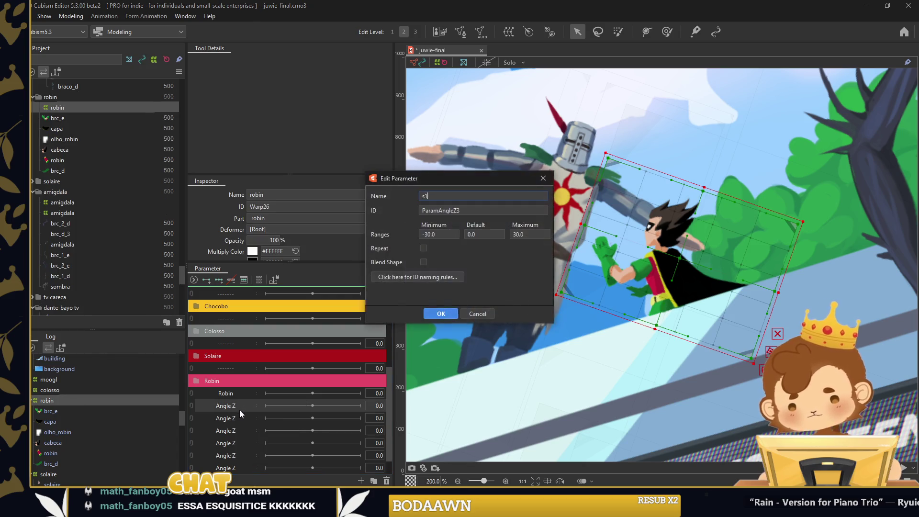
{"action": "key", "text": "Return"}
{"action": "right_click", "coordinate": [242, 415]}
{"action": "left_click", "coordinate": [242, 420]}
{"action": "type", "text": "s2"}
{"action": "key", "text": "Return"}
Add a divider row below the s2 parameter
{"action": "right_click", "coordinate": [237, 370]}
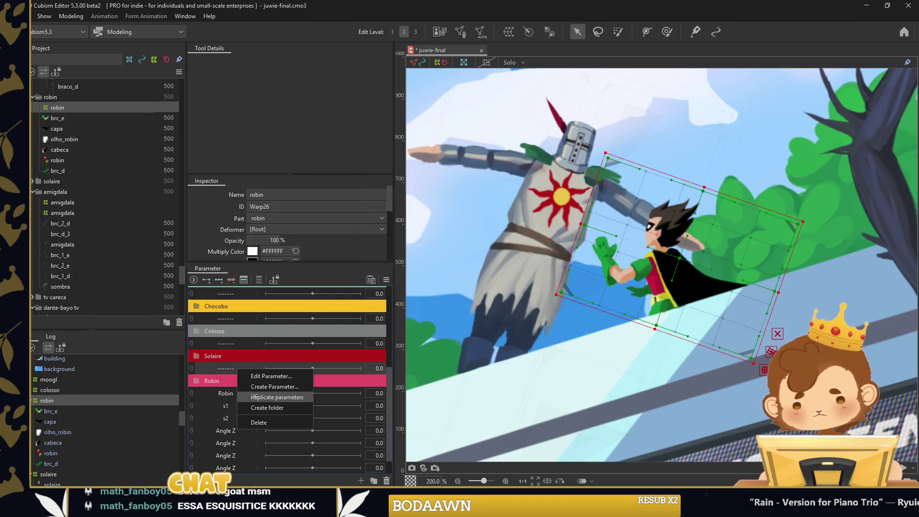
{"action": "left_click", "coordinate": [256, 397]}
{"action": "scroll", "coordinate": [231, 360], "scroll_direction": "down", "scroll_amount": 1}
Rename the following two Angle Z parameters to cabeca and pisca
{"action": "right_click", "coordinate": [238, 416]}
{"action": "left_click", "coordinate": [245, 422]}
{"action": "type", "text": "cabeca"}
{"action": "key", "text": "Return"}
{"action": "right_click", "coordinate": [243, 429]}
{"action": "left_click", "coordinate": [243, 436]}
{"action": "type", "text": "pisca"}
{"action": "key", "text": "Return"}
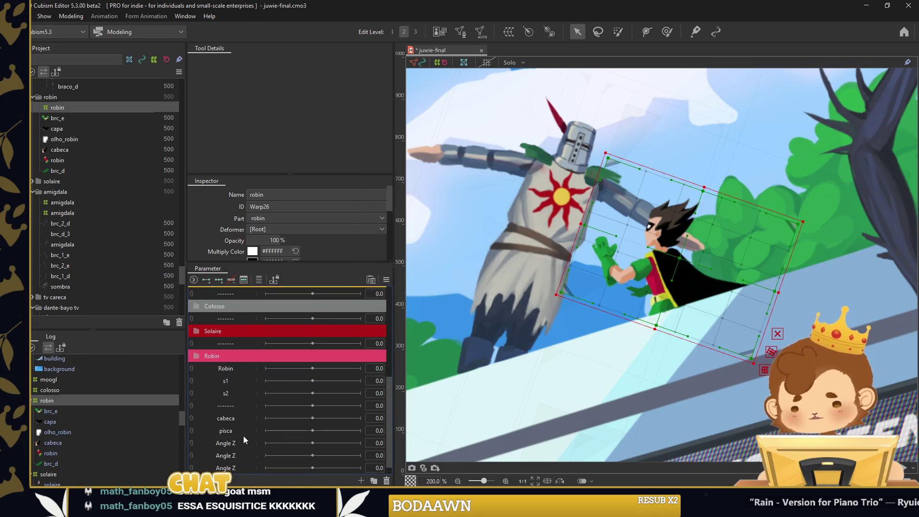
Rename the next two Angle Z parameters to brc e and brc d
{"action": "right_click", "coordinate": [248, 450]}
{"action": "left_click", "coordinate": [250, 452]}
{"action": "type", "text": "brc e"}
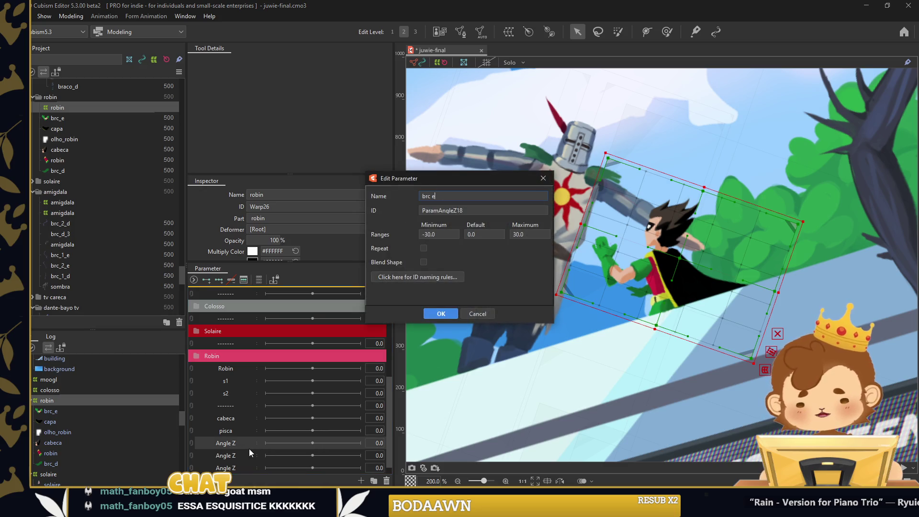
{"action": "key", "text": "Return"}
{"action": "right_click", "coordinate": [283, 438]}
{"action": "left_click", "coordinate": [292, 443]}
{"action": "key", "text": "Escape"}
{"action": "right_click", "coordinate": [238, 439]}
{"action": "left_click", "coordinate": [255, 445]}
{"action": "type", "text": "brc d"}
{"action": "key", "text": "Return"}
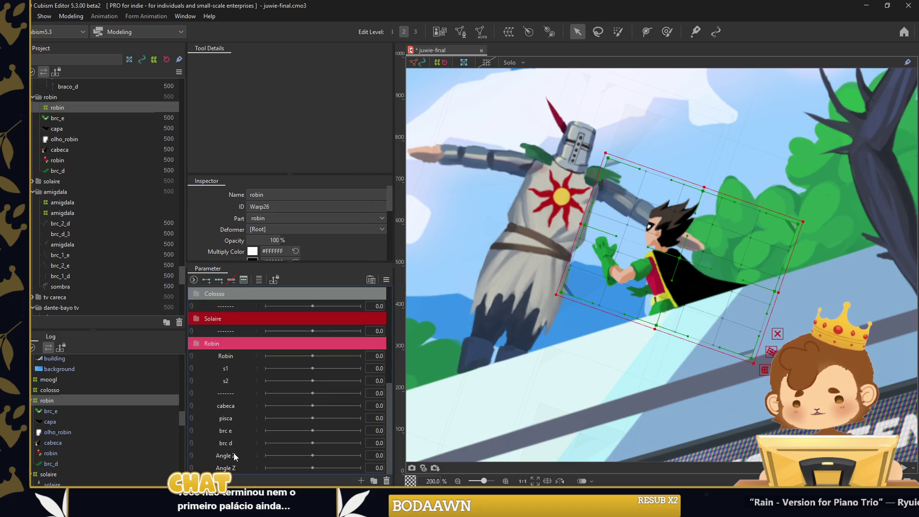
Move the remaining Angle Z parameters so they sit below brc d
{"action": "right_click", "coordinate": [234, 453]}
{"action": "key", "text": "Escape"}
{"action": "right_click", "coordinate": [234, 455]}
{"action": "scroll", "coordinate": [235, 433], "scroll_direction": "down", "scroll_amount": 1}
{"action": "right_click", "coordinate": [234, 431]}
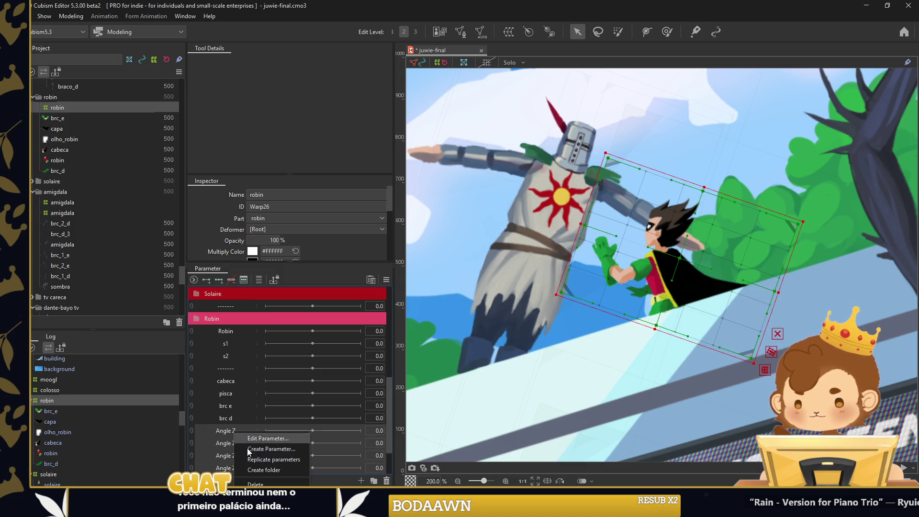
{"action": "key", "text": "Escape"}
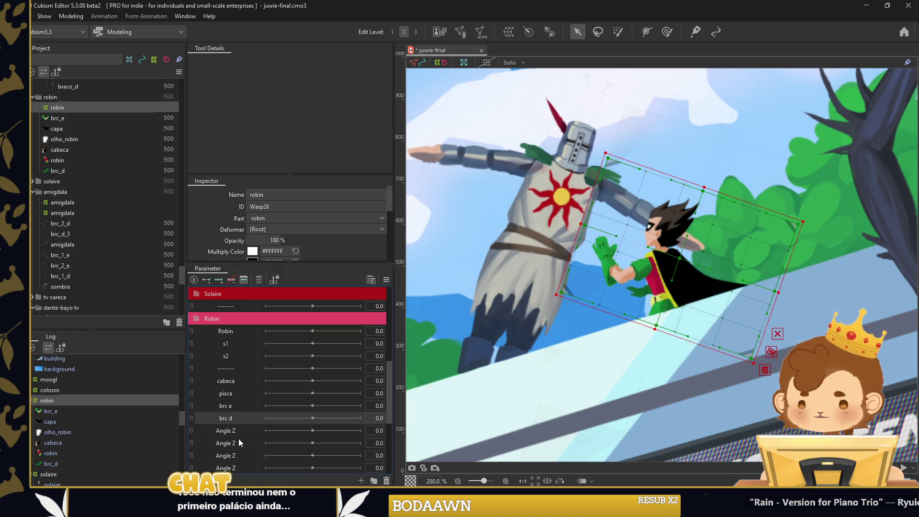
{"action": "left_click", "coordinate": [224, 341], "text": "shift"}
{"action": "left_click_drag", "start_coordinate": [224, 338], "coordinate": [204, 330]}
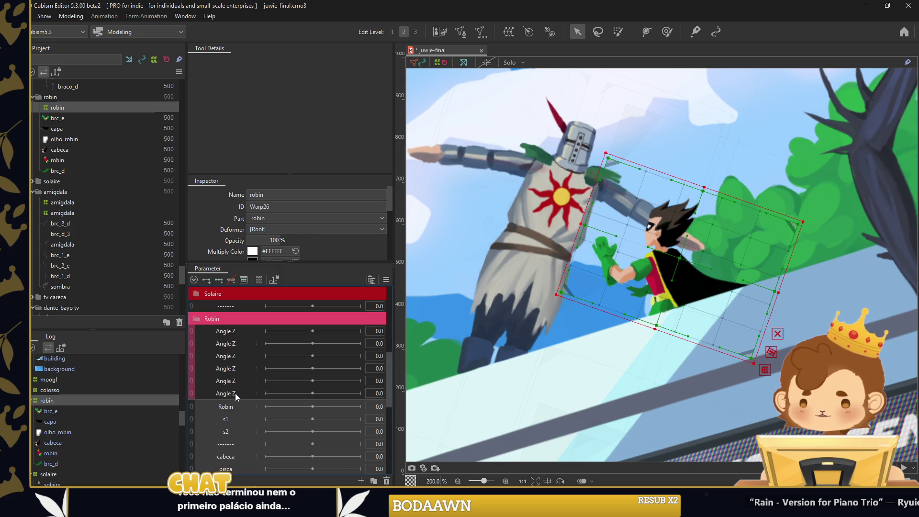
{"action": "left_click", "coordinate": [232, 335]}
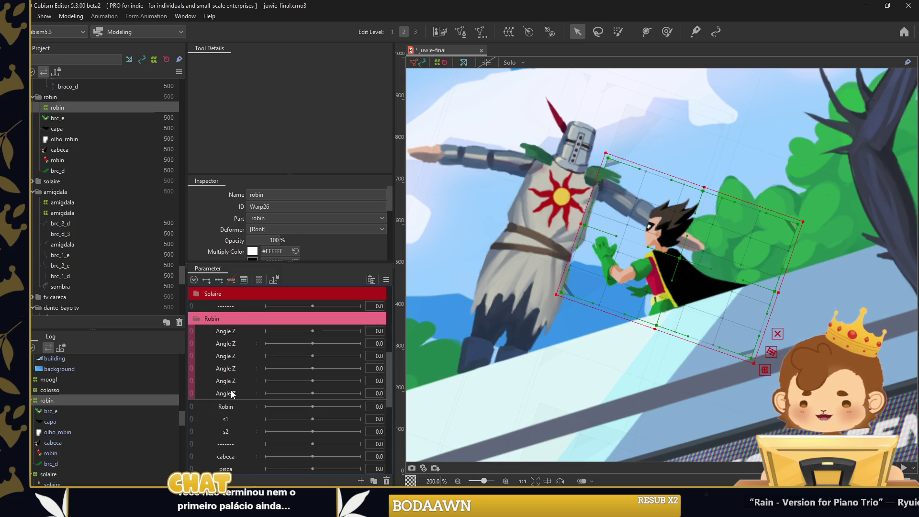
{"action": "left_click_drag", "start_coordinate": [232, 394], "coordinate": [279, 439]}
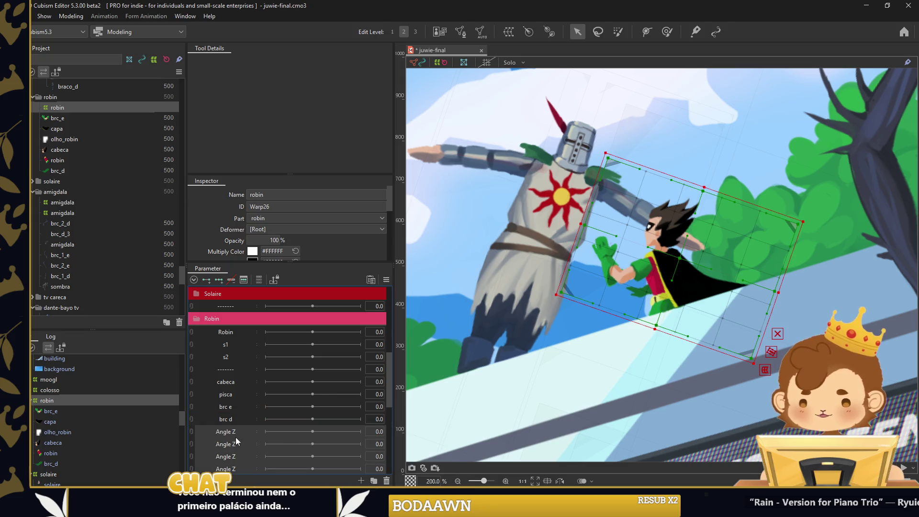
Select the Robin parameter folder and its Robin parameter
{"action": "left_click", "coordinate": [234, 320]}
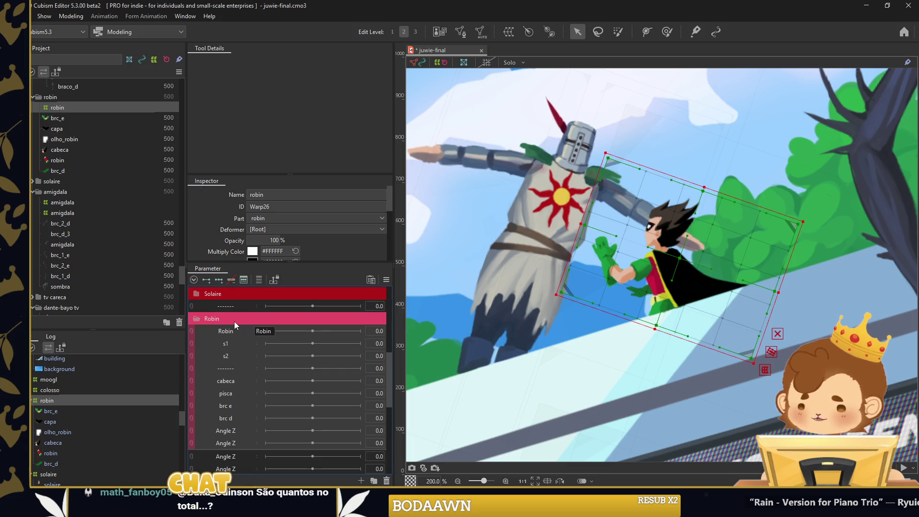
{"action": "left_click", "coordinate": [235, 331]}
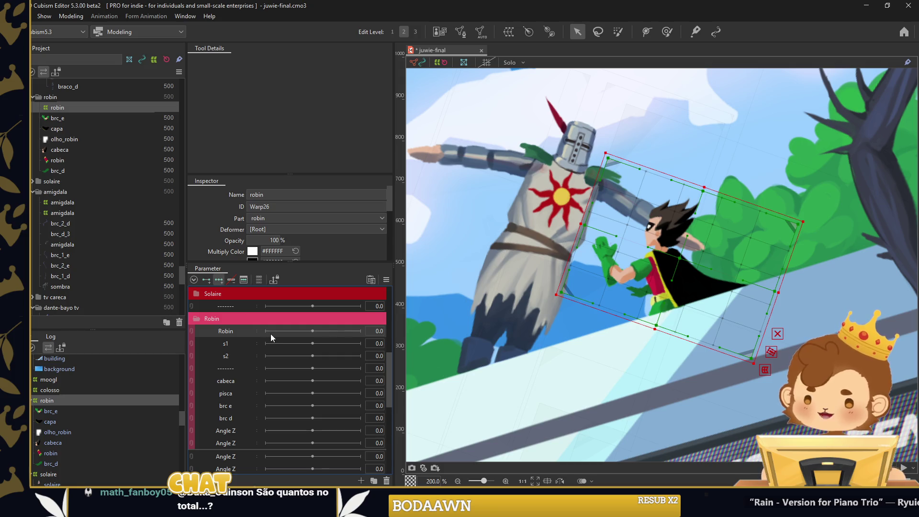
{"action": "scroll", "coordinate": [266, 235], "scroll_direction": "down", "scroll_amount": 2}
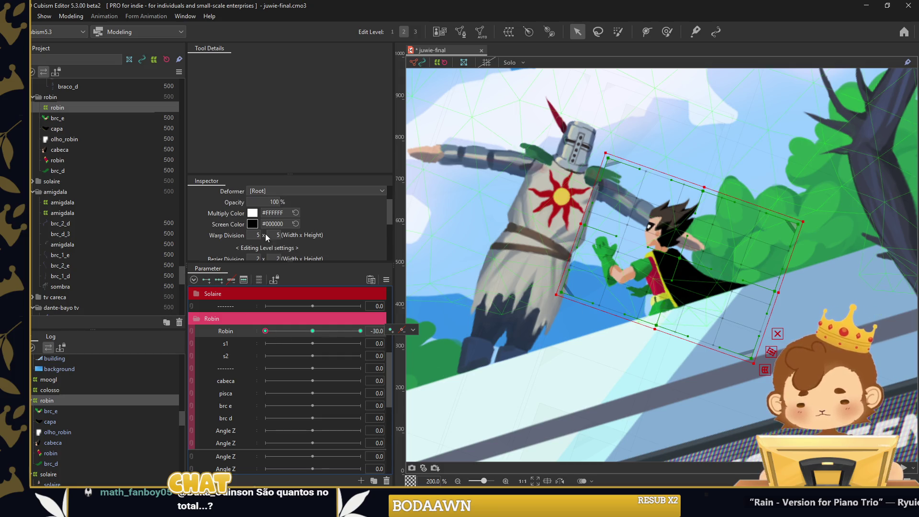
Set Robin's warp deformer division to 25 x 25
{"action": "left_click", "coordinate": [276, 235]}
{"action": "type", "text": "25"}
{"action": "key", "text": "Return"}
Bend the warp along a temporary path to tilt Robin at -30, then commit
{"action": "key", "text": "t"}
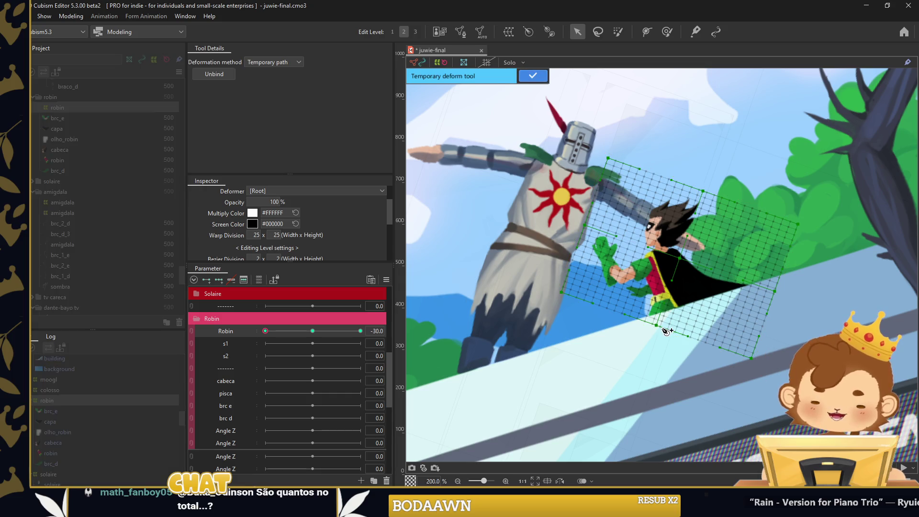
{"action": "left_click_drag", "start_coordinate": [662, 171], "coordinate": [639, 173]}
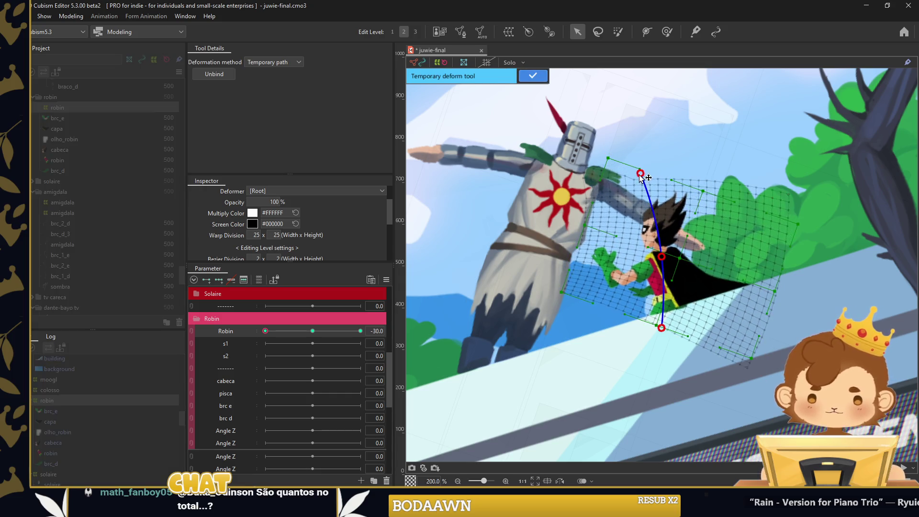
{"action": "left_click_drag", "start_coordinate": [661, 257], "coordinate": [653, 255]}
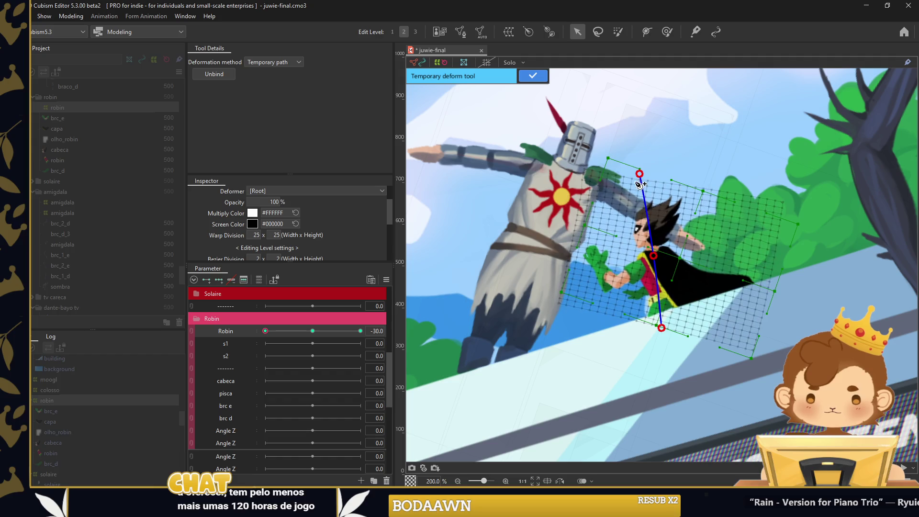
{"action": "left_click_drag", "start_coordinate": [639, 173], "coordinate": [634, 176]}
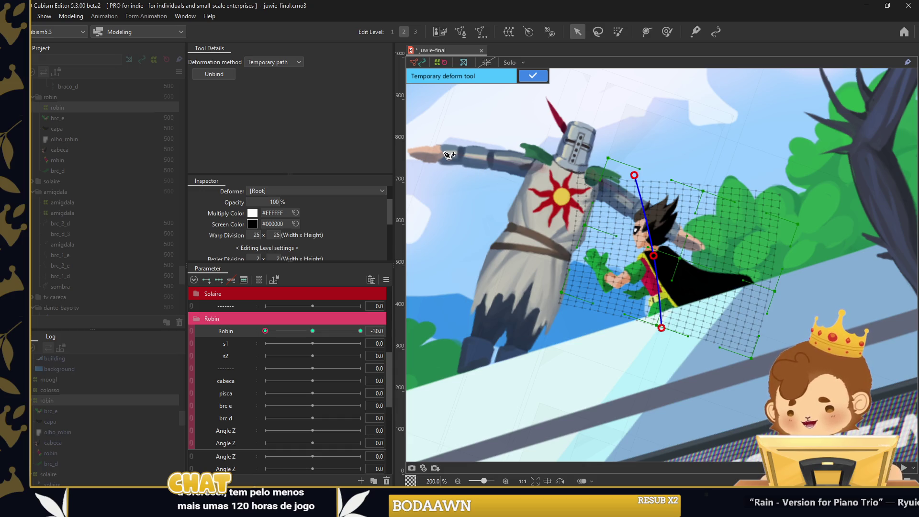
{"action": "left_click", "coordinate": [533, 76]}
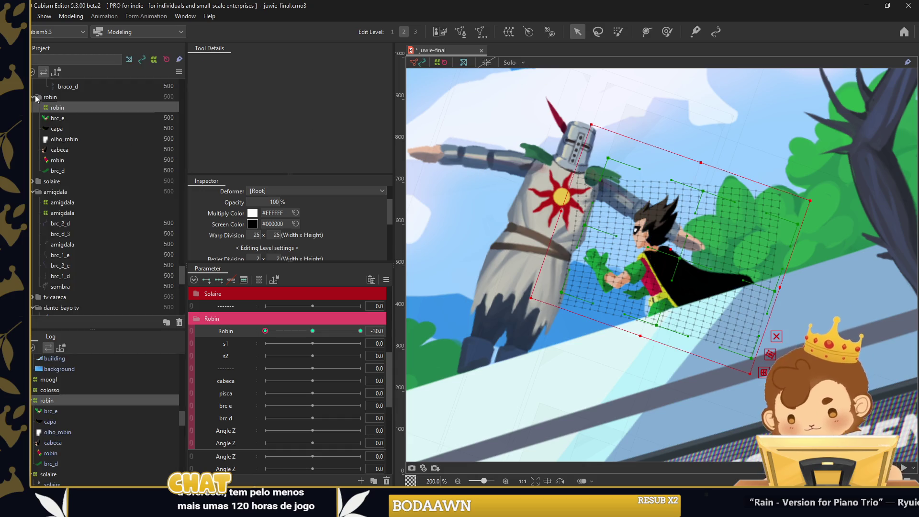
{"action": "left_click", "coordinate": [660, 311]}
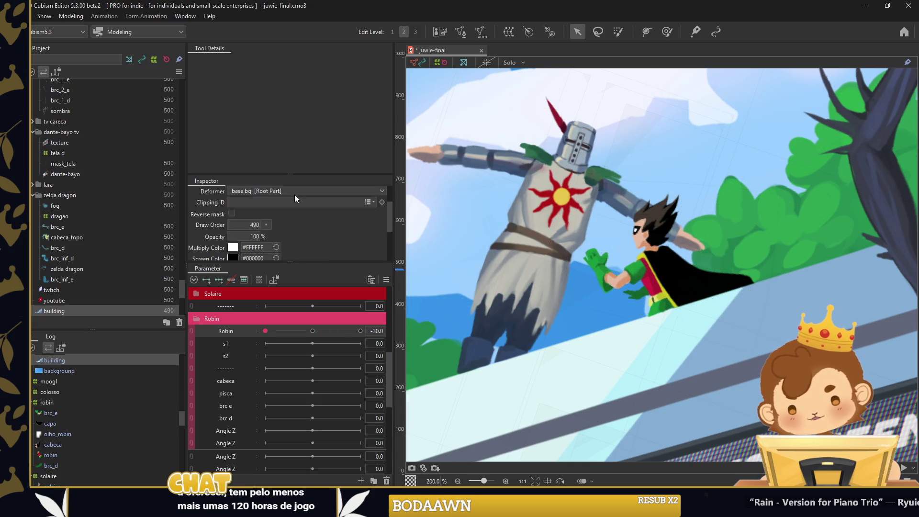
Set Robin's art mesh clipping ID to ArtMesh3
{"action": "left_click", "coordinate": [656, 309]}
{"action": "left_click", "coordinate": [288, 240]}
{"action": "type", "text": "ArtMesh3"}
{"action": "key", "text": "Return"}
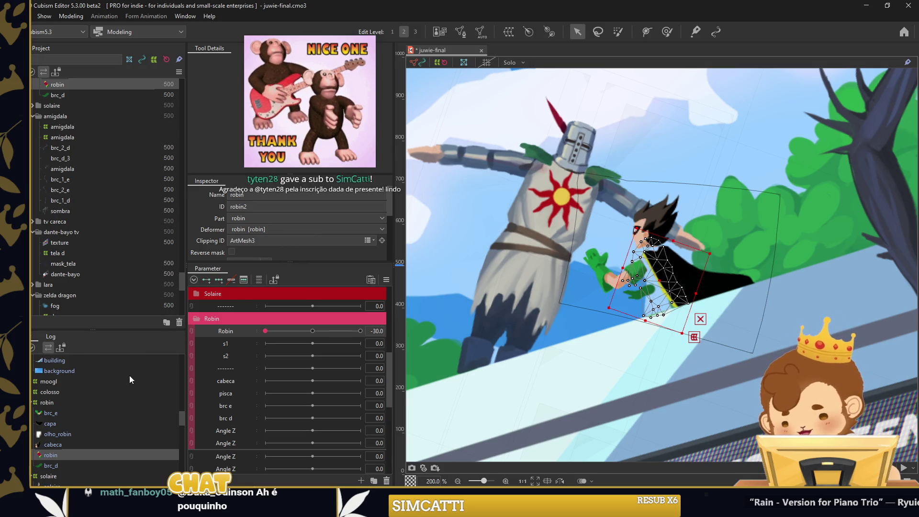
Select the robin warp deformer, preview the sway, and set Robin to -30
{"action": "left_click", "coordinate": [60, 403]}
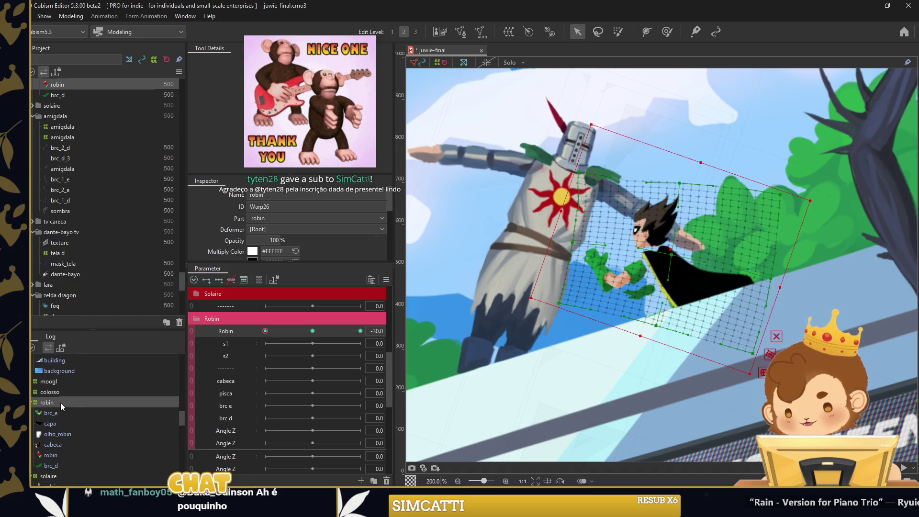
{"action": "mouse_move", "coordinate": [224, 332]}
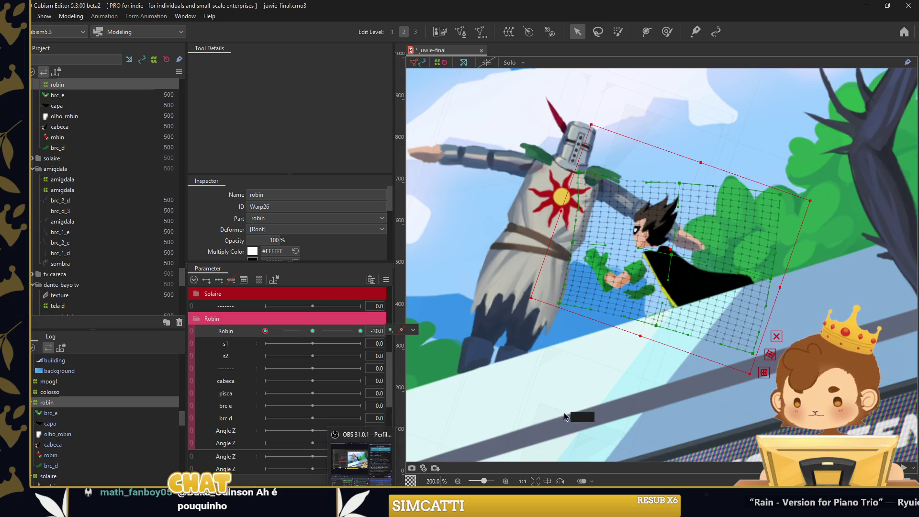
{"action": "mouse_move", "coordinate": [316, 336]}
{"action": "left_mouse_down"}
{"action": "mouse_move", "coordinate": [271, 336]}
{"action": "mouse_move", "coordinate": [340, 331]}
{"action": "left_mouse_up"}
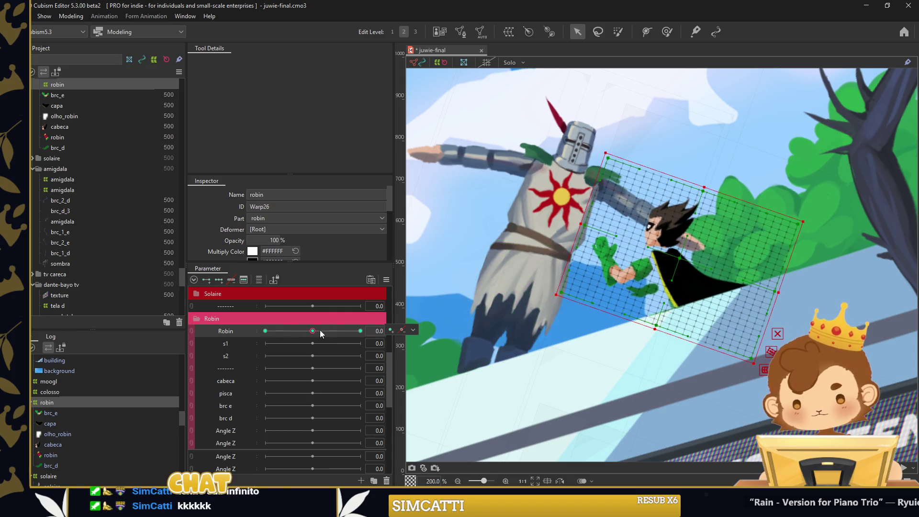
{"action": "left_click", "coordinate": [38, 456]}
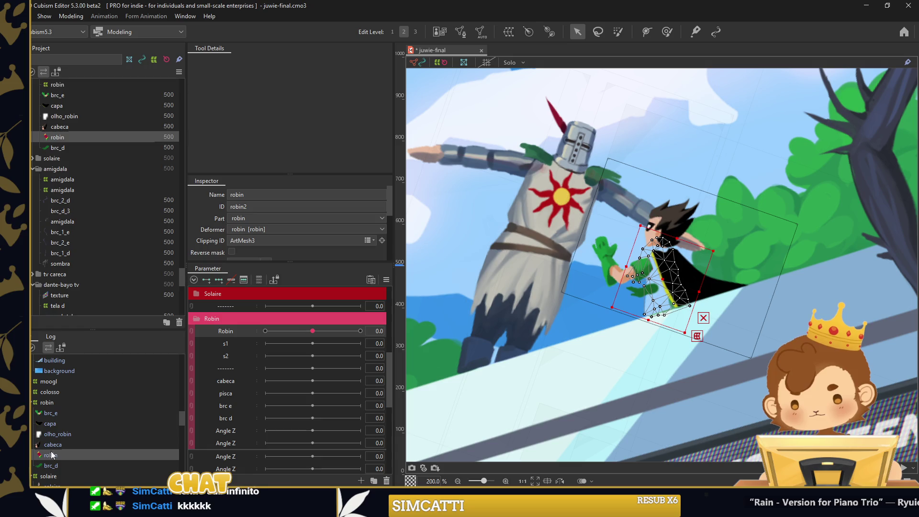
{"action": "left_click", "coordinate": [74, 399]}
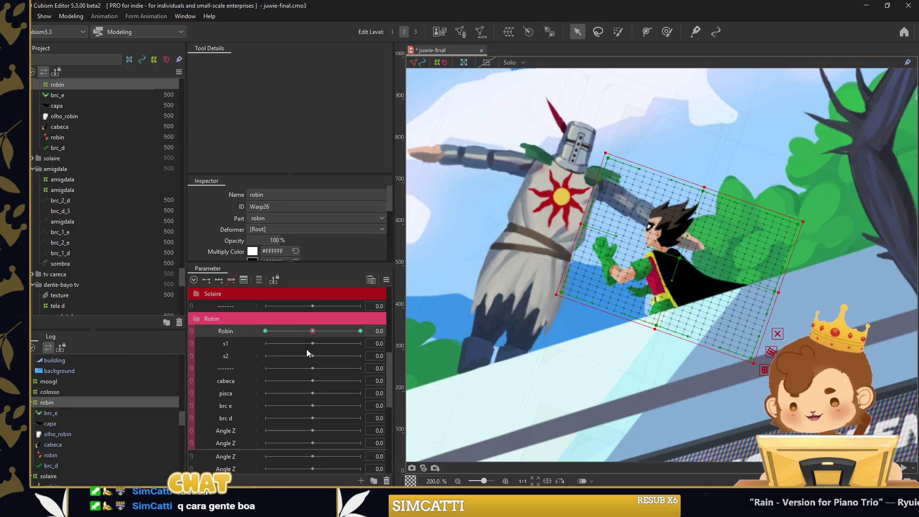
{"action": "left_click", "coordinate": [303, 331]}
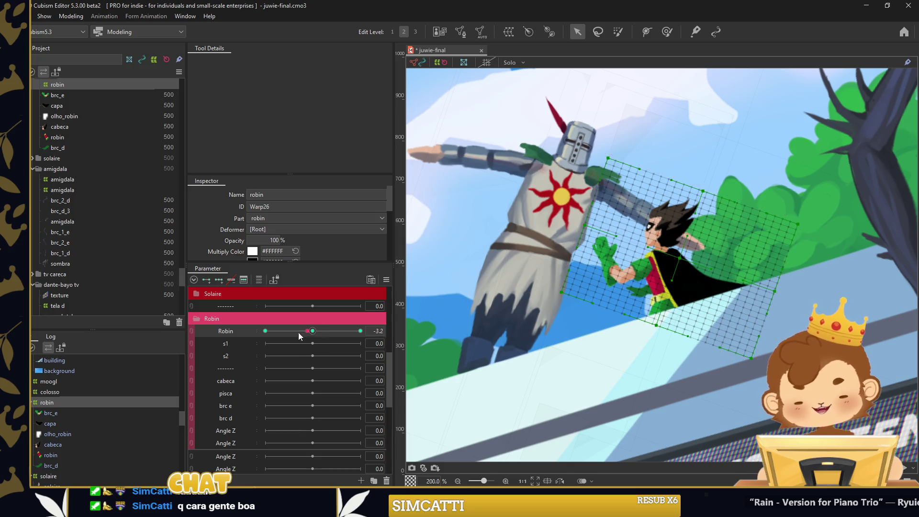
Bend the robin warp with a temporary path at the Robin 30 key and preview
{"action": "left_click", "coordinate": [361, 331]}
{"action": "key", "text": "p"}
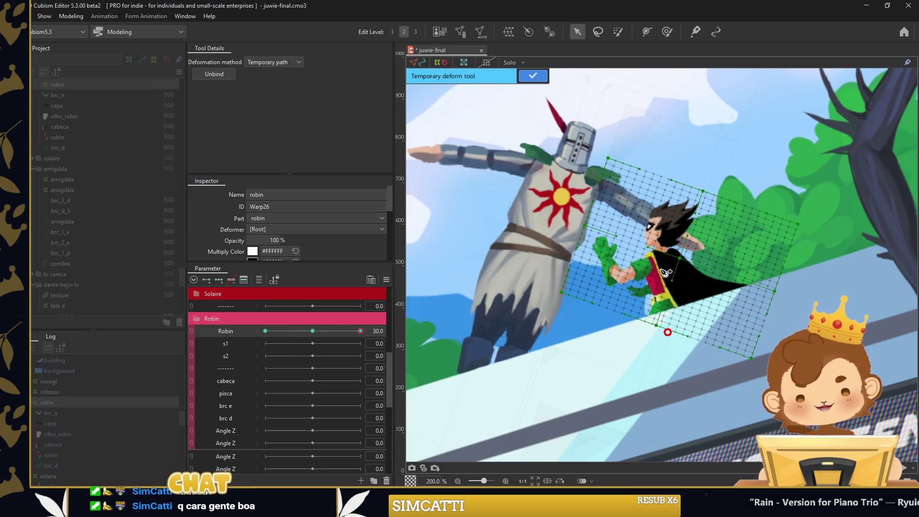
{"action": "left_click_drag", "start_coordinate": [653, 174], "coordinate": [675, 173]}
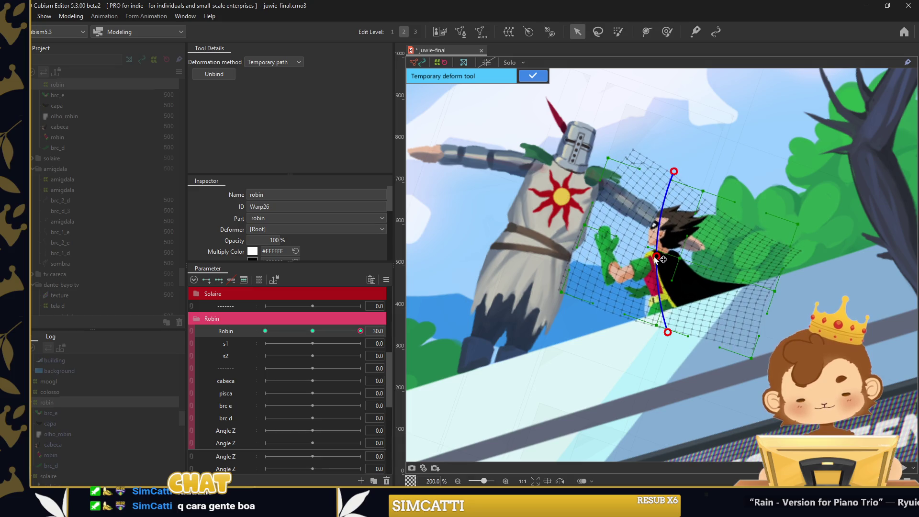
{"action": "left_click_drag", "start_coordinate": [656, 259], "coordinate": [666, 255]}
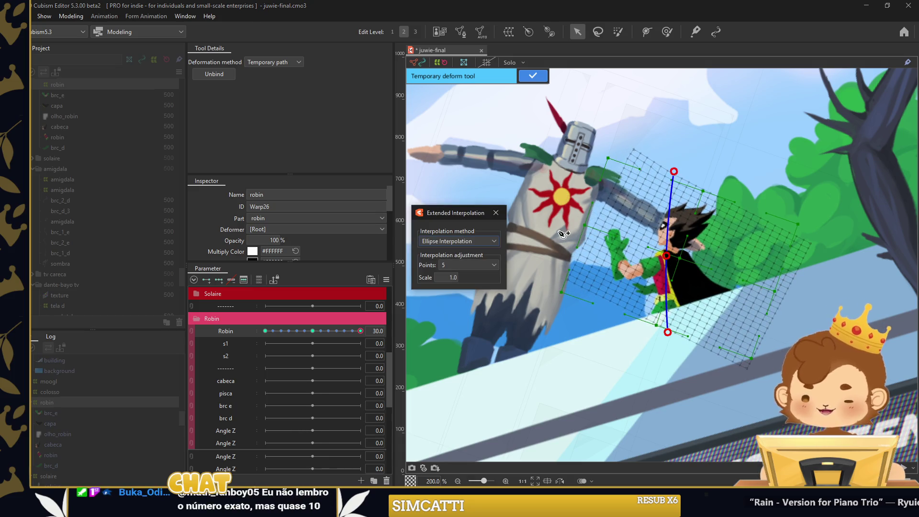
{"action": "left_click_drag", "start_coordinate": [355, 331], "coordinate": [196, 338]}
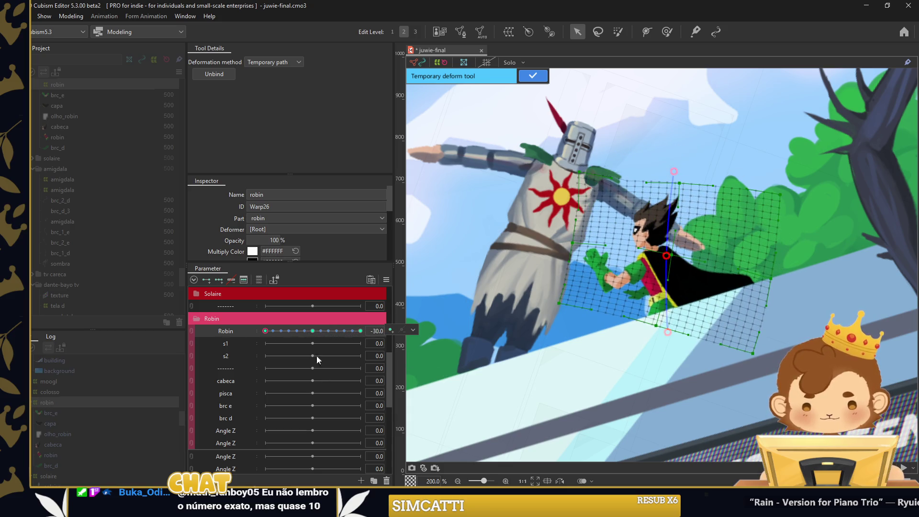
{"action": "left_click", "coordinate": [313, 331]}
Reset Robin to 0 and select brc_e through brc_d for a new warp deformer
{"action": "key", "text": "Return"}
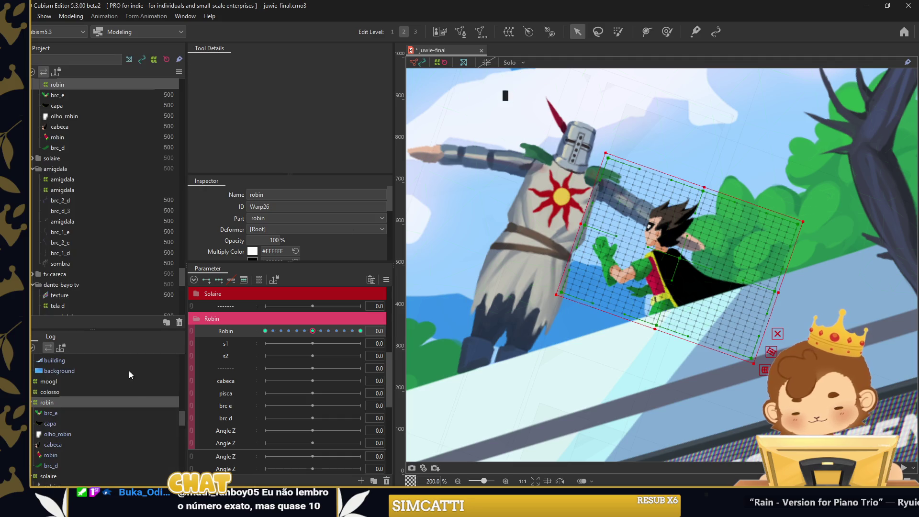
{"action": "left_click", "coordinate": [56, 413]}
{"action": "left_click", "coordinate": [56, 465], "text": "shift"}
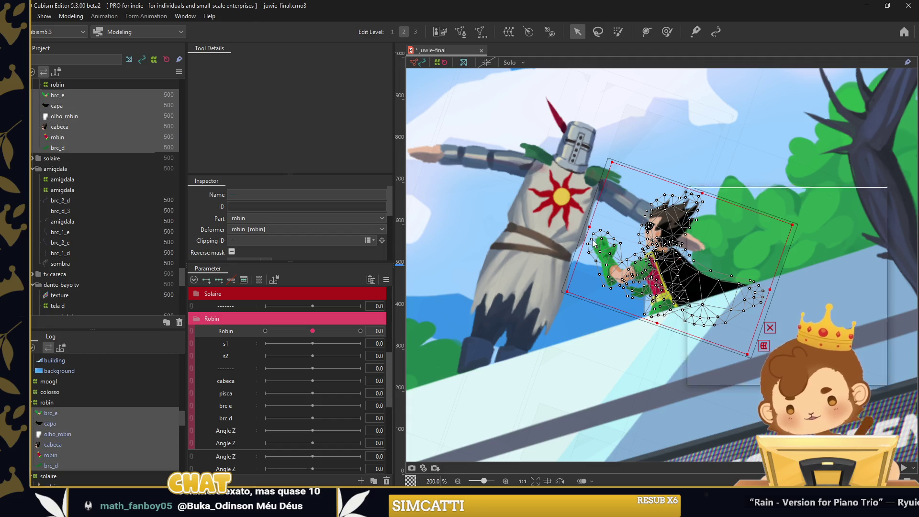
{"action": "key", "text": "ctrl+shift+w"}
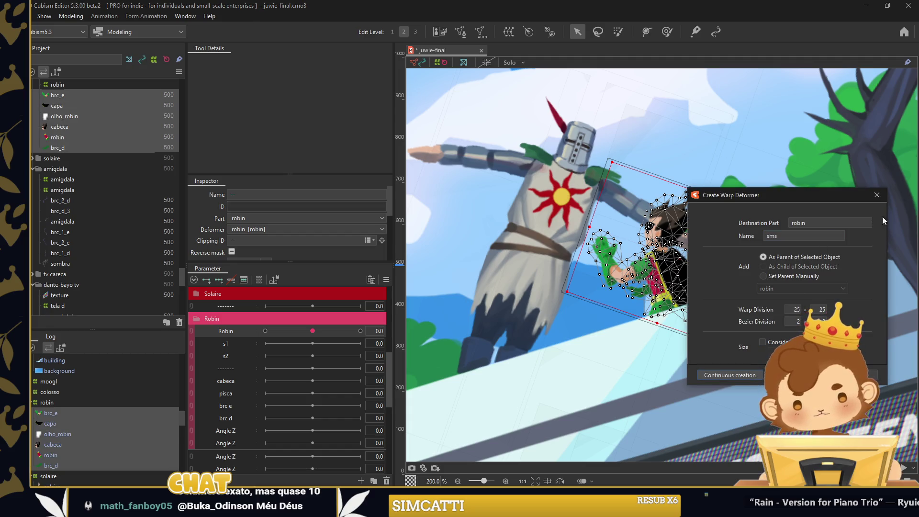
Create the sms warp deformer, add three s1 keys, and brush Robin up-right at -30
{"action": "key", "text": "Return"}
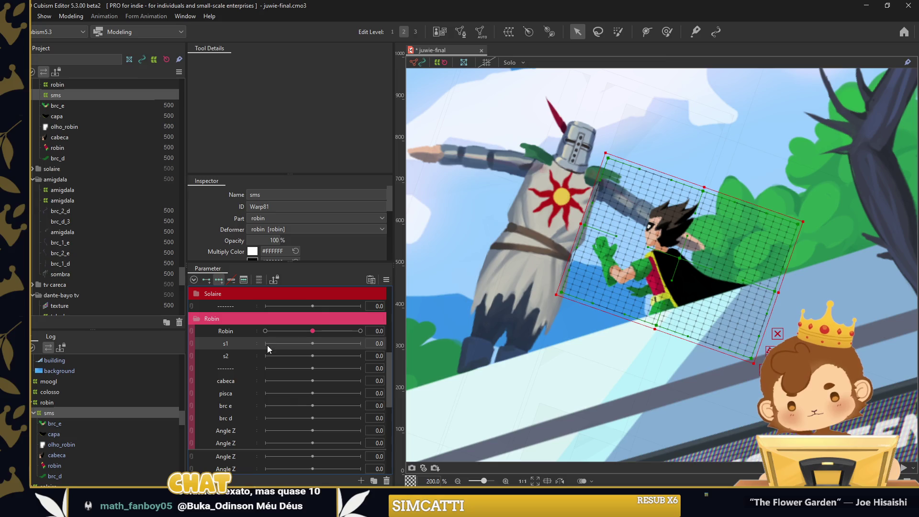
{"action": "left_click", "coordinate": [667, 32]}
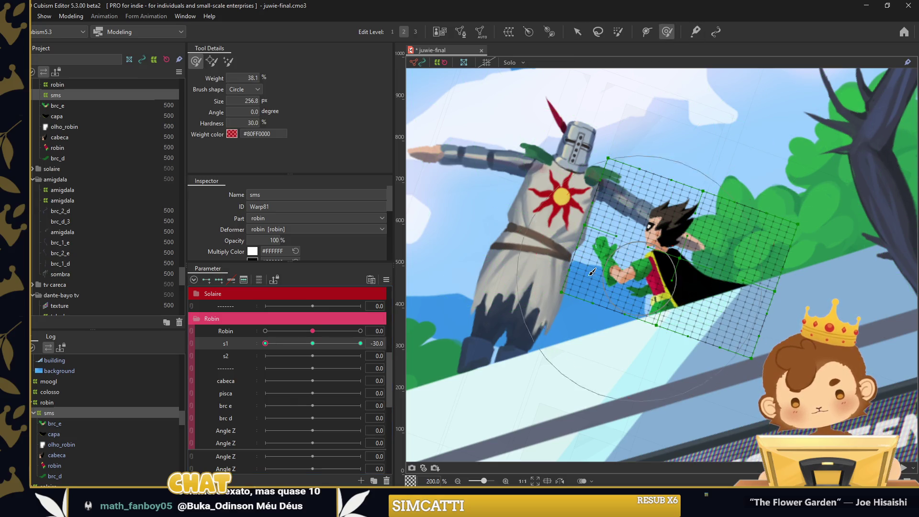
{"action": "left_click", "coordinate": [572, 273]}
{"action": "scroll", "coordinate": [570, 270], "scroll_direction": "down", "scroll_amount": 2}
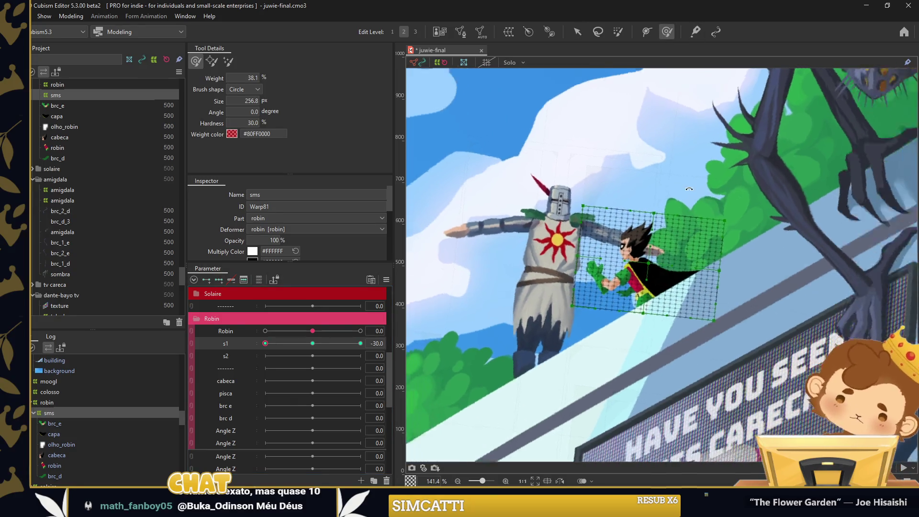
{"action": "left_click_drag", "start_coordinate": [570, 270], "coordinate": [685, 189]}
{"action": "scroll", "coordinate": [703, 181], "scroll_direction": "down", "scroll_amount": 1}
{"action": "scroll", "coordinate": [622, 269], "scroll_direction": "up", "scroll_amount": 3}
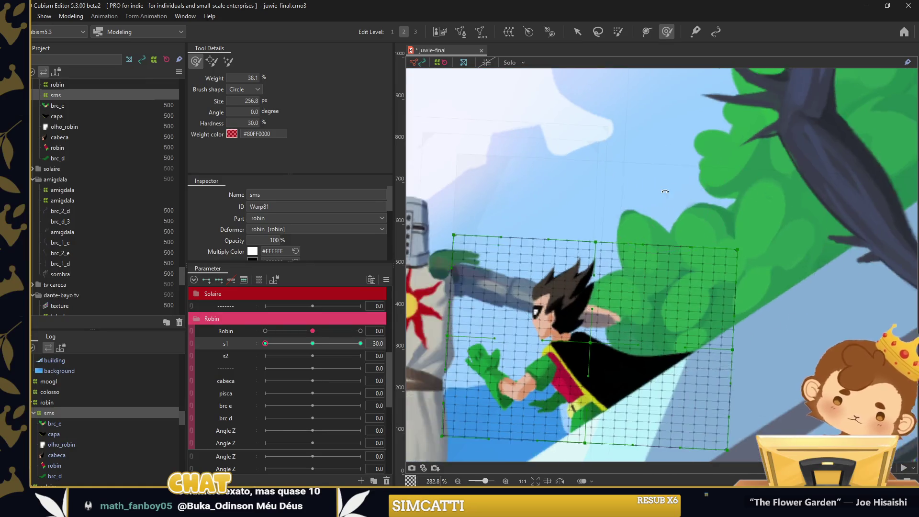
{"action": "mouse_move", "coordinate": [622, 268]}
{"action": "left_mouse_down"}
{"action": "mouse_move", "coordinate": [606, 250]}
{"action": "mouse_move", "coordinate": [455, 306]}
{"action": "left_mouse_up"}
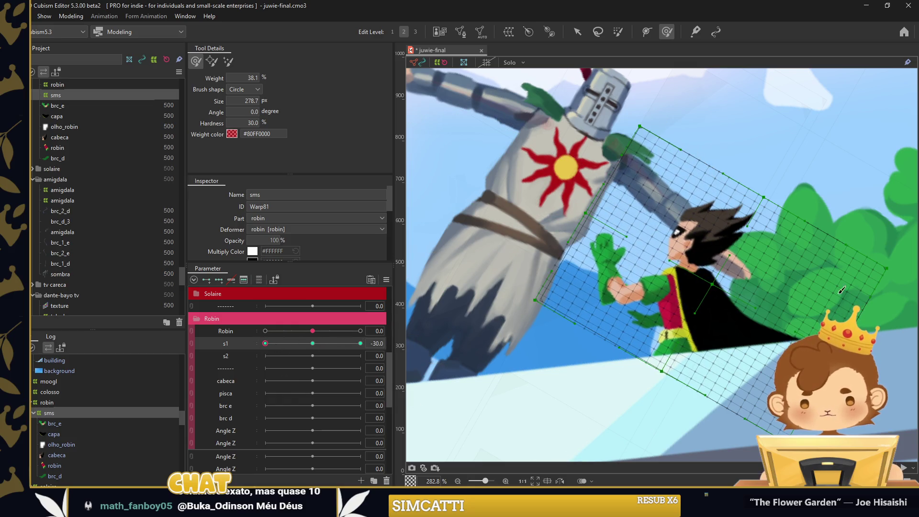
{"action": "left_click_drag", "start_coordinate": [785, 278], "coordinate": [831, 250]}
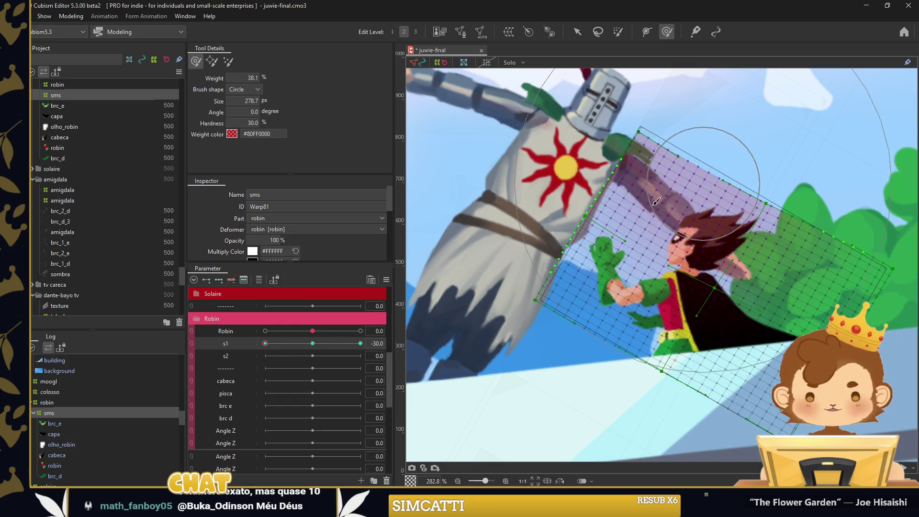
Bend Robin the opposite way at s1 30 and confirm the interpolation
{"action": "left_click_drag", "start_coordinate": [275, 343], "coordinate": [307, 343]}
{"action": "left_click", "coordinate": [360, 343]}
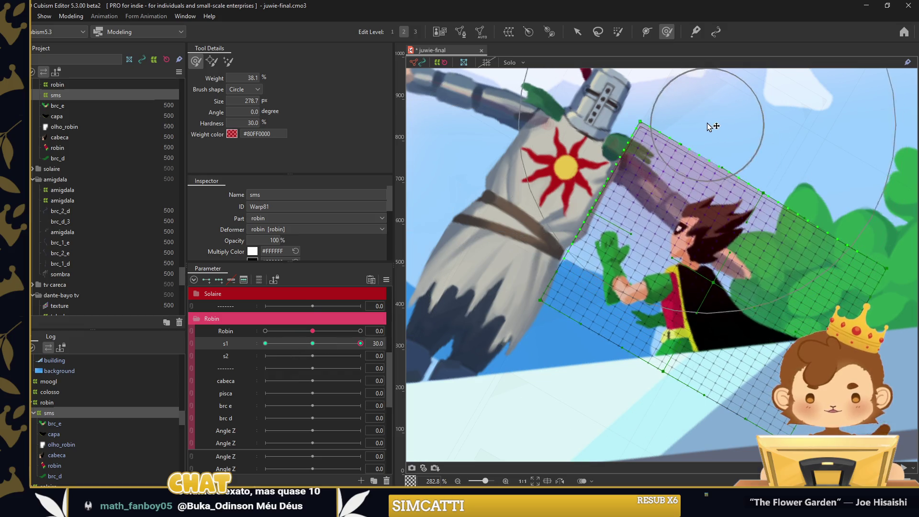
{"action": "left_click_drag", "start_coordinate": [561, 310], "coordinate": [787, 307]}
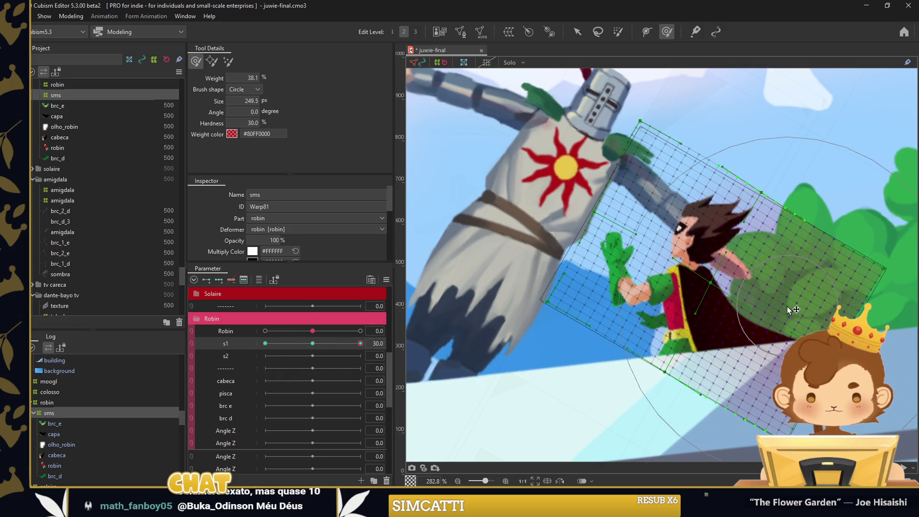
{"action": "left_click", "coordinate": [496, 213]}
{"action": "mouse_move", "coordinate": [349, 343]}
{"action": "left_mouse_down"}
{"action": "mouse_move", "coordinate": [289, 351]}
{"action": "mouse_move", "coordinate": [313, 345]}
{"action": "left_mouse_up"}
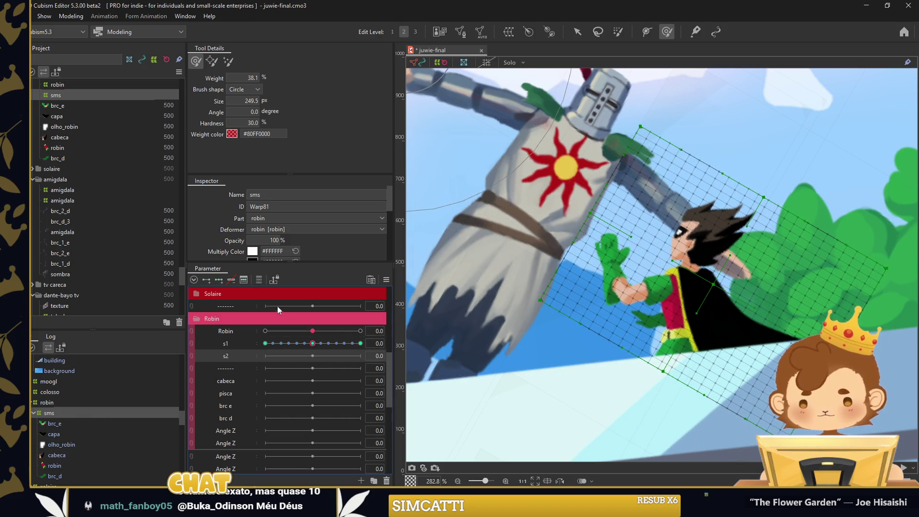
Add three s2 keys, bend Robin at s2 30, and fill interpolated keys
{"action": "left_click", "coordinate": [270, 355]}
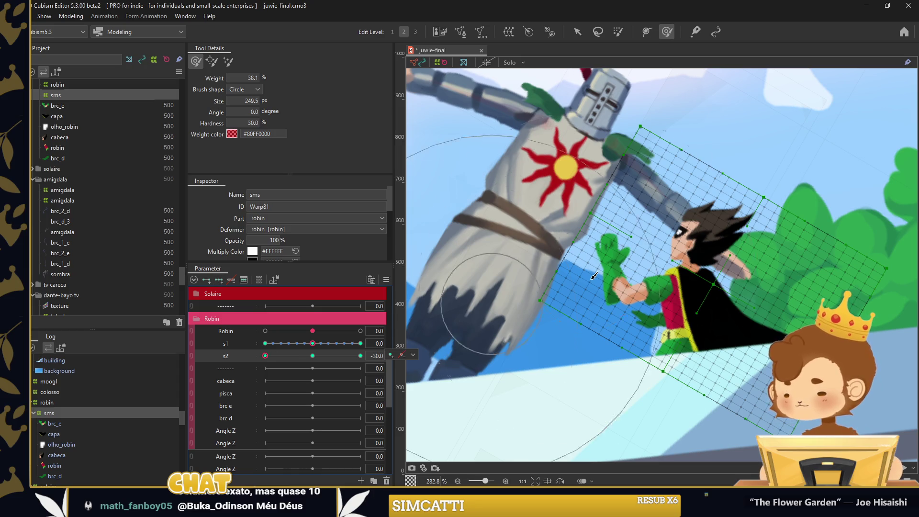
{"action": "left_click_drag", "start_coordinate": [736, 286], "coordinate": [691, 281]}
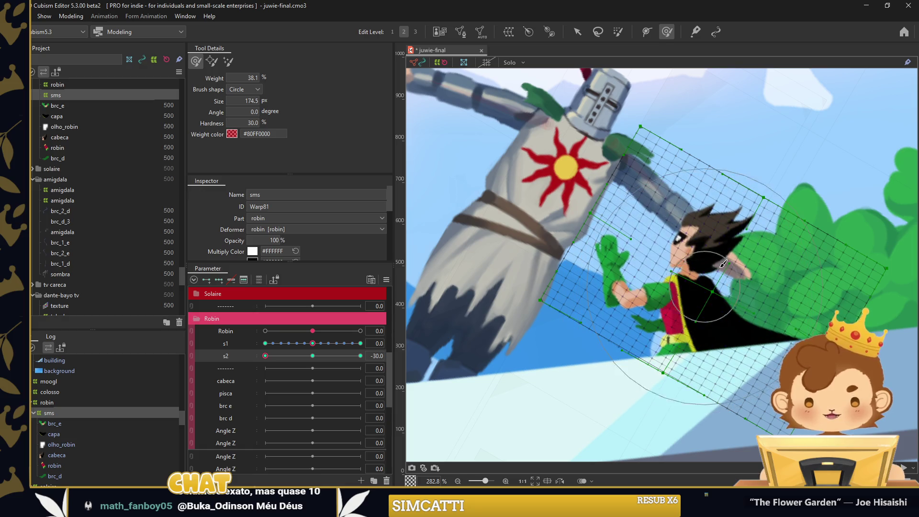
{"action": "left_click_drag", "start_coordinate": [690, 281], "coordinate": [518, 288]}
{"action": "left_click", "coordinate": [360, 356]}
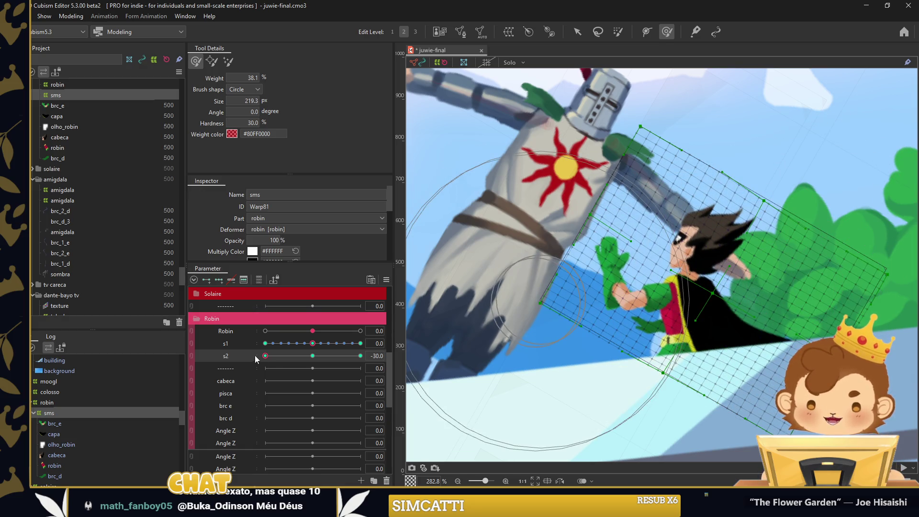
{"action": "mouse_move", "coordinate": [652, 279]}
{"action": "left_mouse_down"}
{"action": "mouse_move", "coordinate": [696, 251]}
{"action": "mouse_move", "coordinate": [572, 257]}
{"action": "left_mouse_up"}
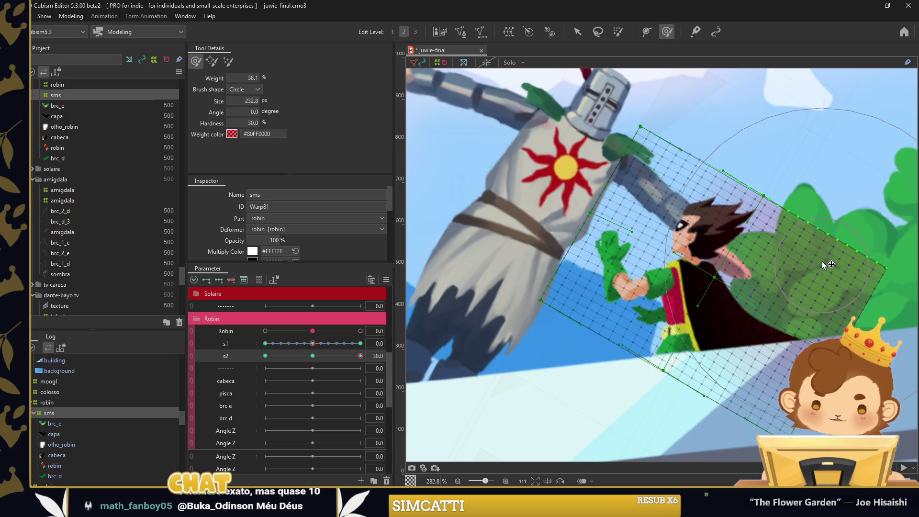
{"action": "key", "text": "ctrl+e"}
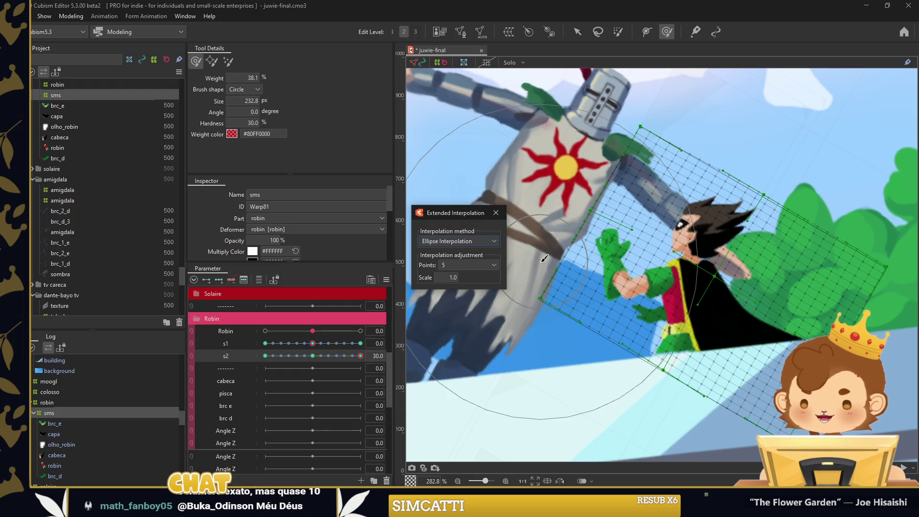
{"action": "left_click", "coordinate": [496, 212]}
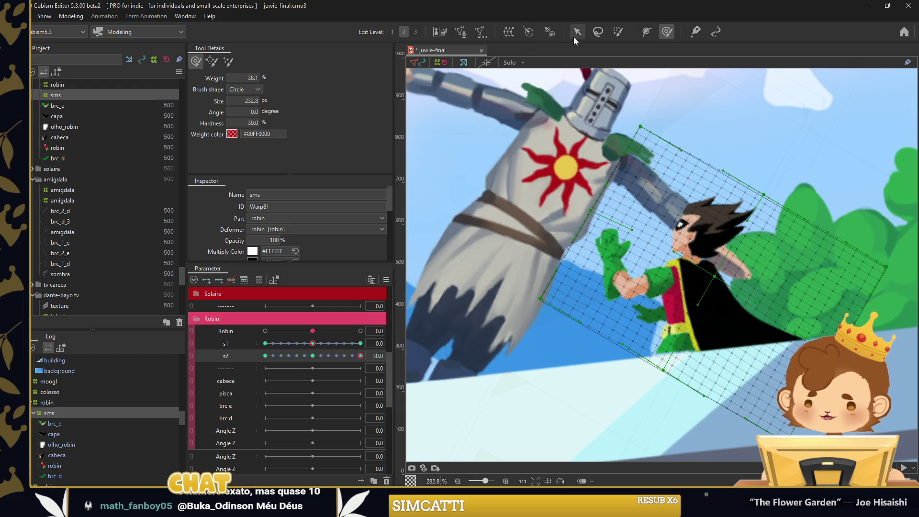
{"action": "left_click", "coordinate": [578, 32]}
Synthesize corner keyforms and combine s1 and s2 into one 2D control
{"action": "left_click", "coordinate": [386, 280]}
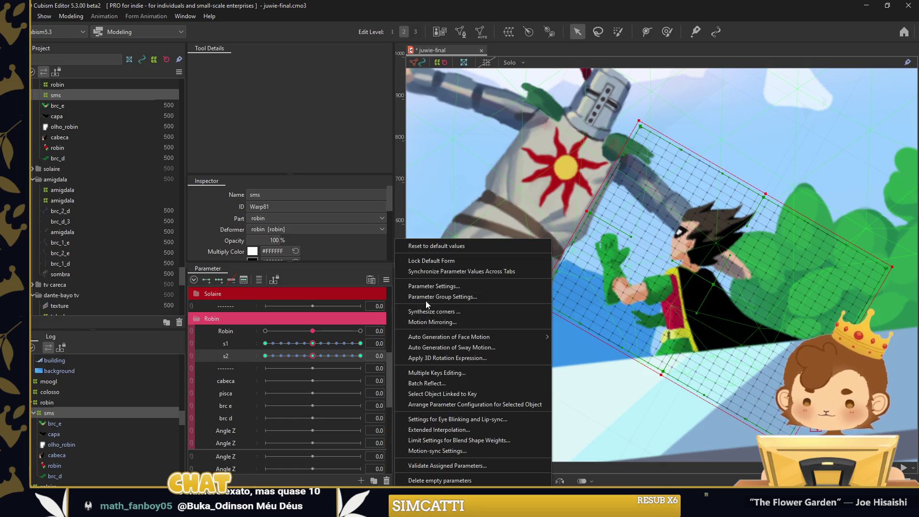
{"action": "left_click", "coordinate": [431, 312]}
{"action": "left_click", "coordinate": [439, 342]}
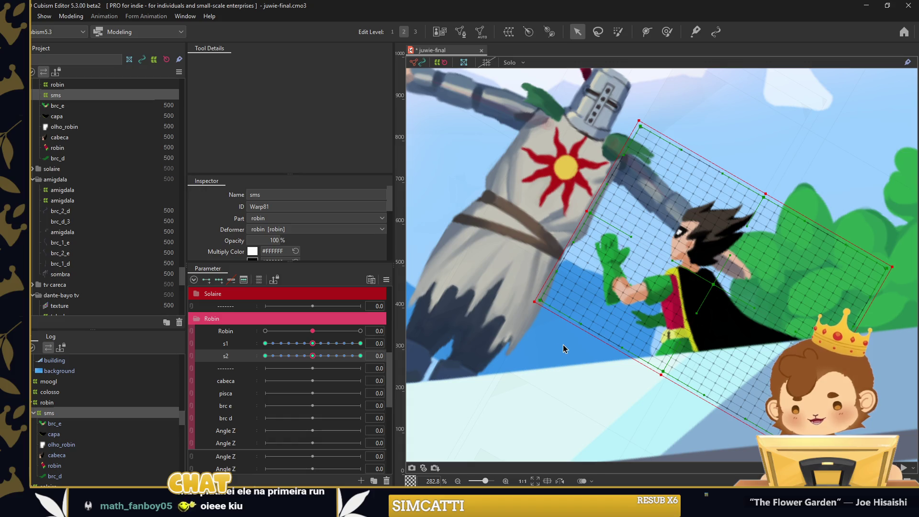
{"action": "scroll", "coordinate": [787, 342], "scroll_direction": "down", "scroll_amount": 2}
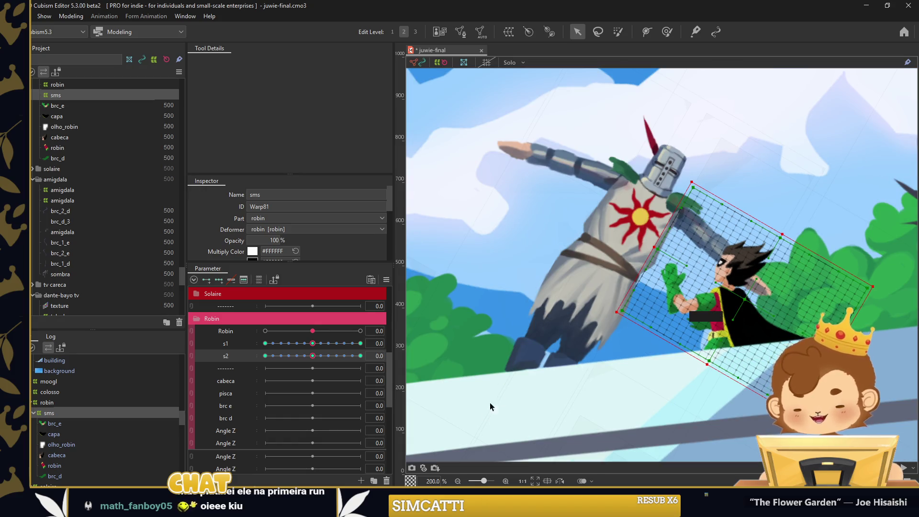
{"action": "left_click", "coordinate": [192, 350]}
{"action": "mouse_move", "coordinate": [312, 359]}
{"action": "left_mouse_down"}
{"action": "mouse_move", "coordinate": [318, 371]}
{"action": "mouse_move", "coordinate": [313, 360]}
{"action": "left_mouse_up"}
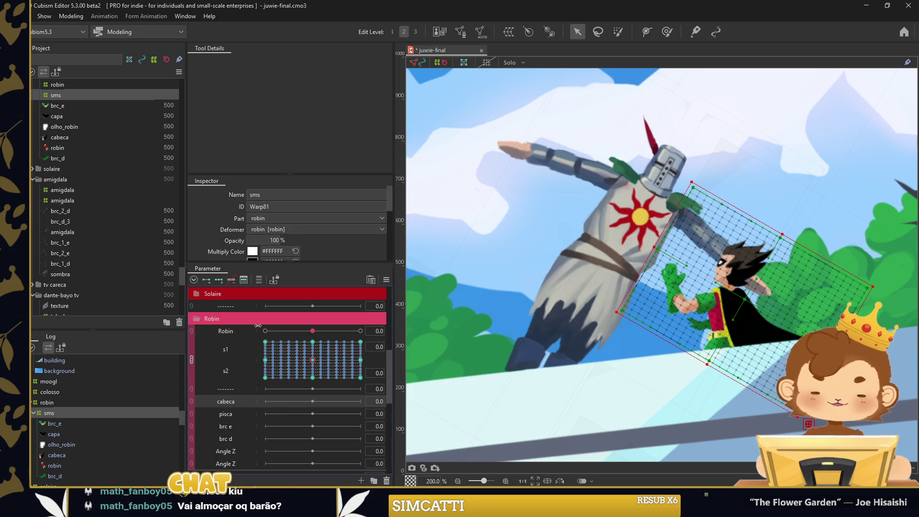
Create a warp deformer named cabeca over the olho_robin and cabeca meshes
{"action": "left_click", "coordinate": [67, 452]}
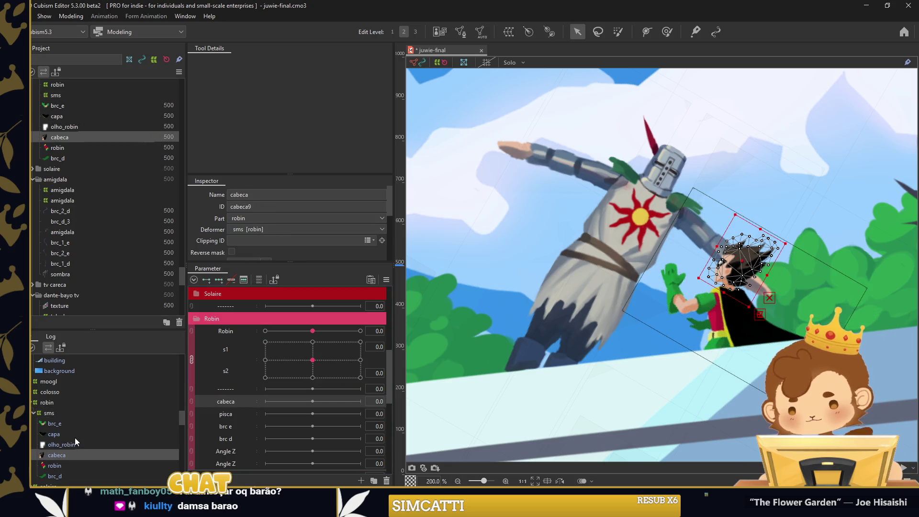
{"action": "left_click", "coordinate": [75, 437], "text": "shift"}
{"action": "key", "text": "ctrl+shift+w"}
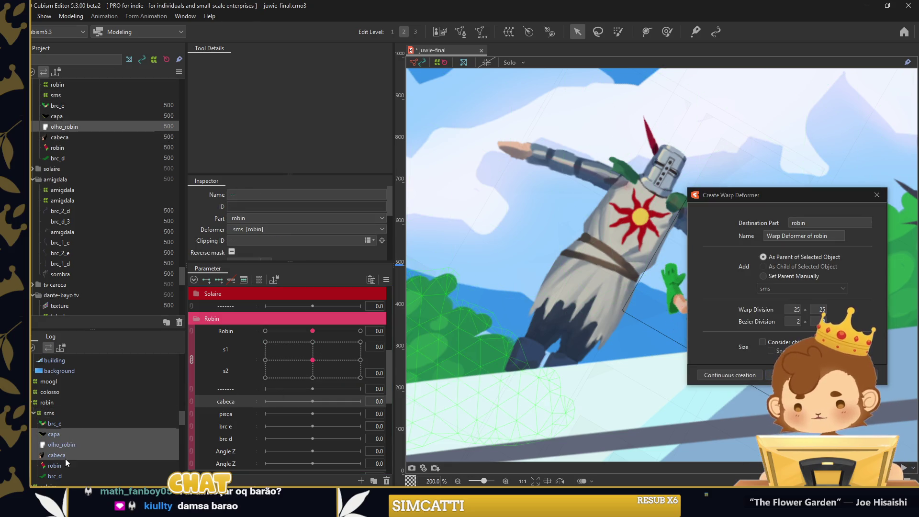
{"action": "left_click", "coordinate": [67, 455]}
{"action": "left_click", "coordinate": [61, 444], "text": "shift"}
{"action": "left_click_drag", "start_coordinate": [793, 193], "coordinate": [743, 198]}
{"action": "type", "text": "cabeca"}
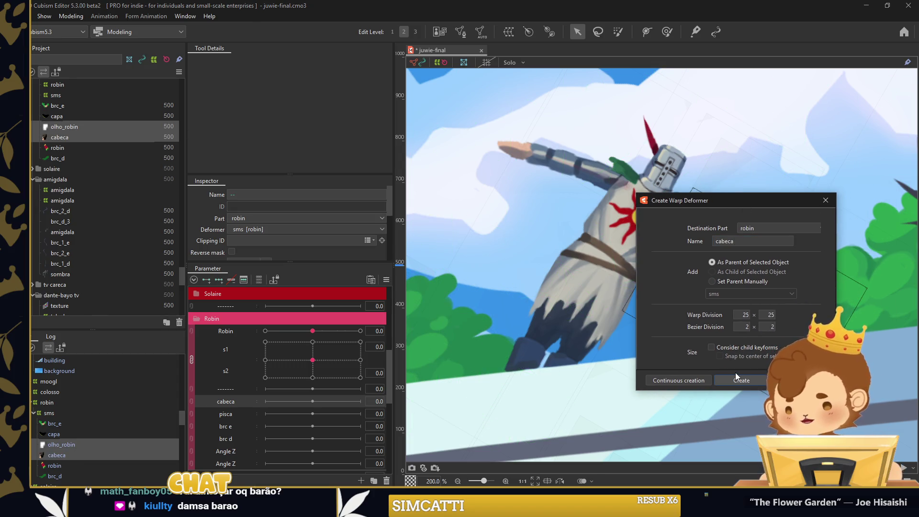
{"action": "left_click", "coordinate": [736, 378]}
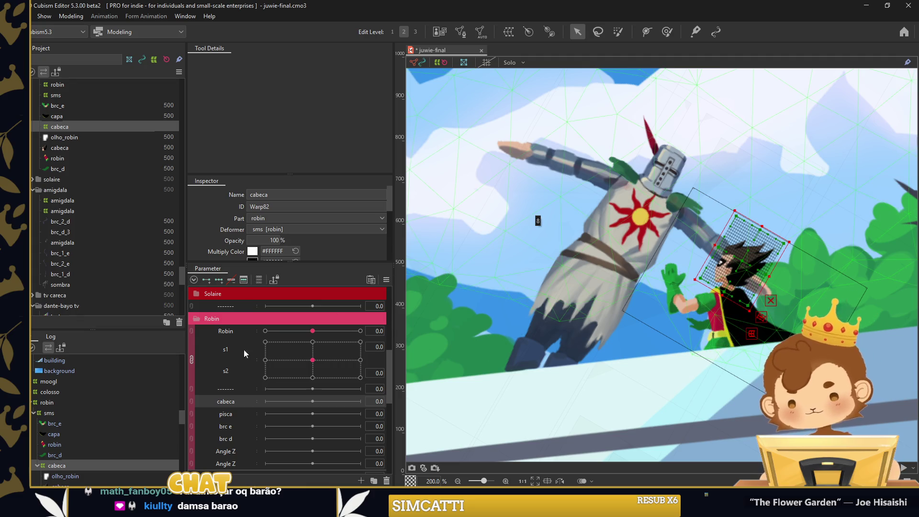
Add three cabeca keys and tilt Robin's head opposite ways at -30 and 30
{"action": "left_click", "coordinate": [219, 279]}
{"action": "left_click", "coordinate": [265, 401]}
{"action": "scroll", "coordinate": [805, 285], "scroll_direction": "up", "scroll_amount": 1}
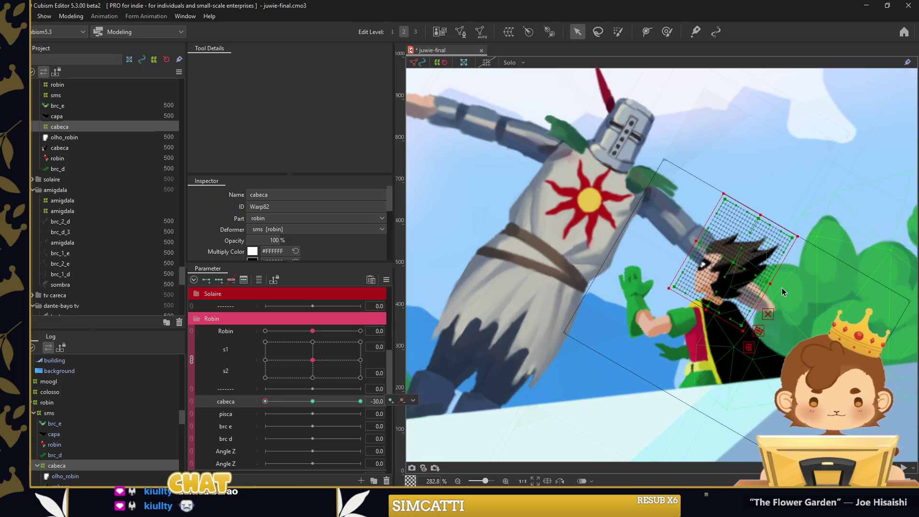
{"action": "scroll", "coordinate": [757, 265], "scroll_direction": "up", "scroll_amount": 2}
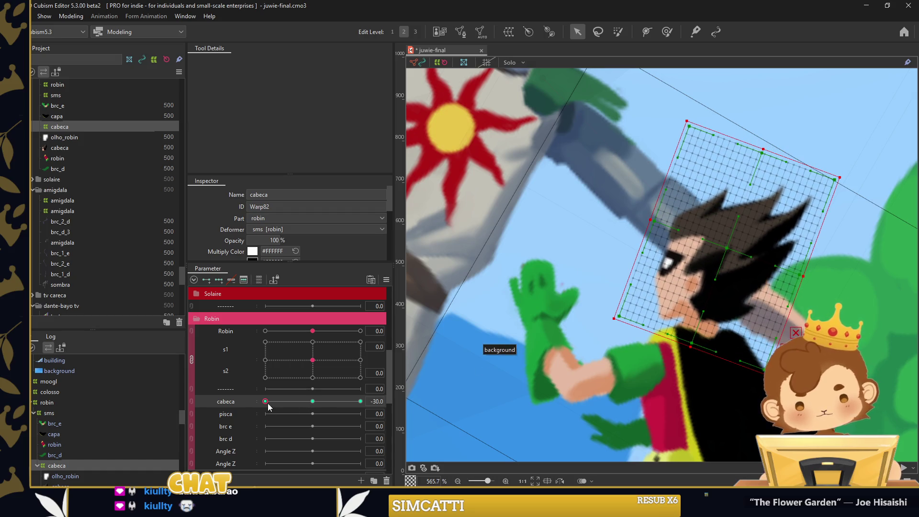
{"action": "left_click", "coordinate": [360, 401]}
{"action": "left_click_drag", "start_coordinate": [829, 294], "coordinate": [819, 309]}
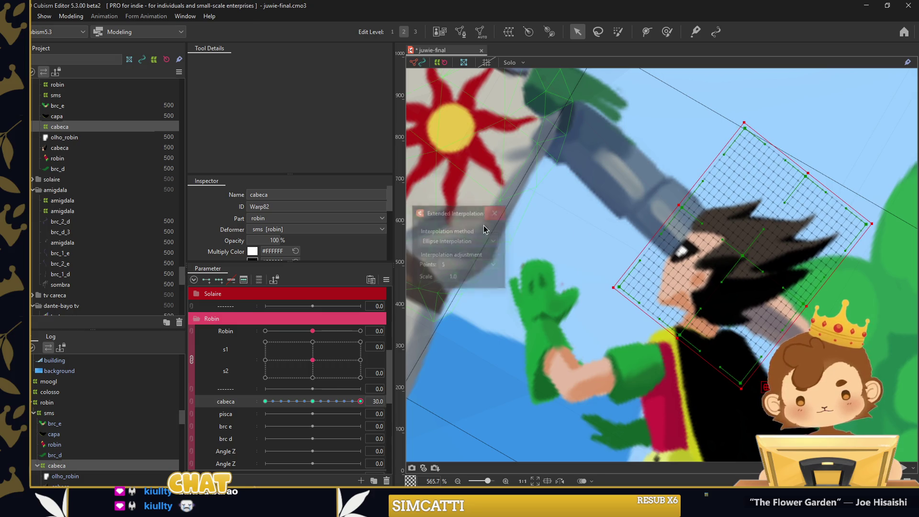
{"action": "left_click", "coordinate": [344, 401]}
{"action": "left_click", "coordinate": [361, 401]}
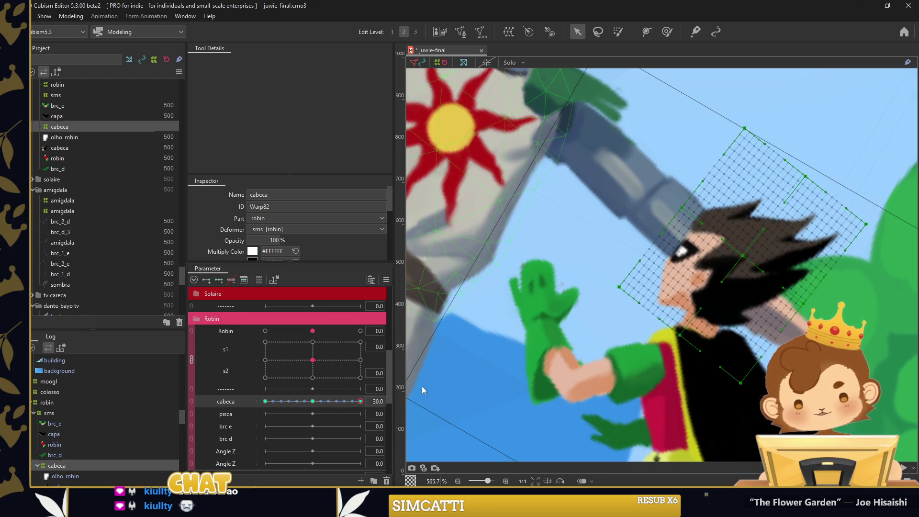
{"action": "left_click_drag", "start_coordinate": [829, 305], "coordinate": [672, 303]}
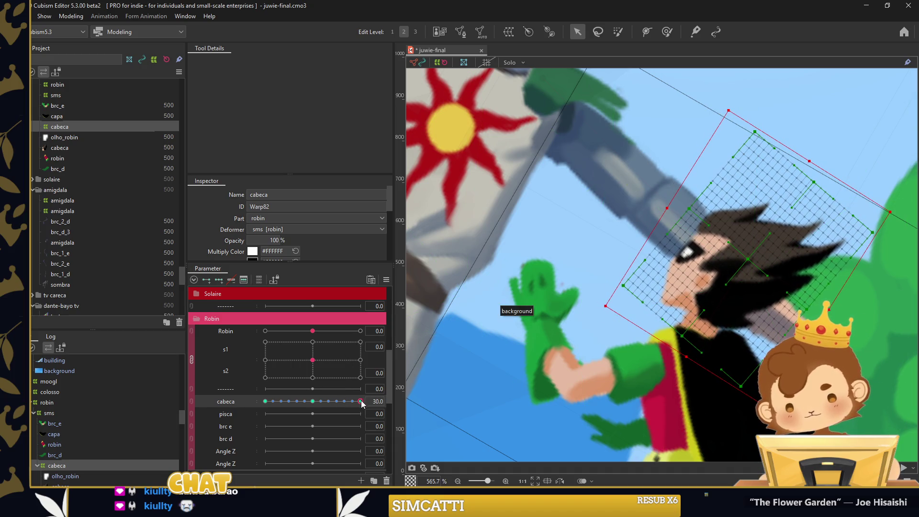
{"action": "left_click_drag", "start_coordinate": [361, 401], "coordinate": [313, 402]}
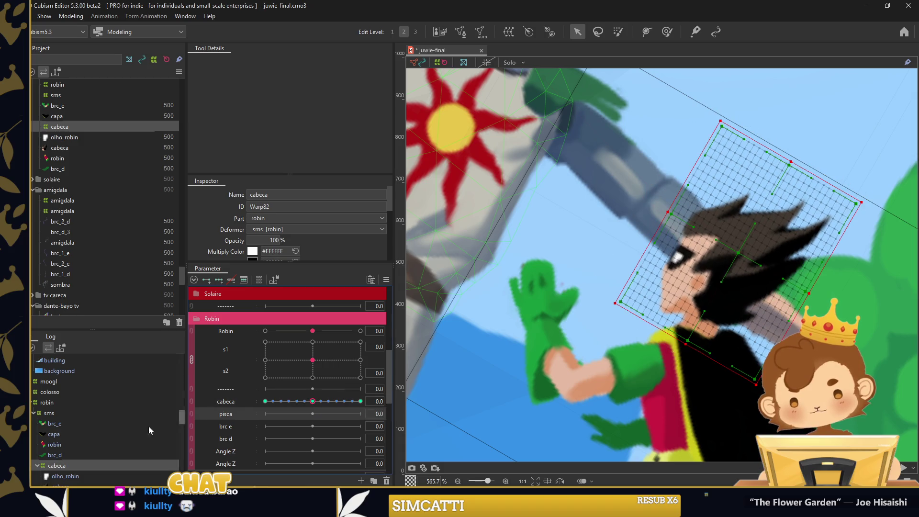
{"action": "left_click", "coordinate": [66, 476]}
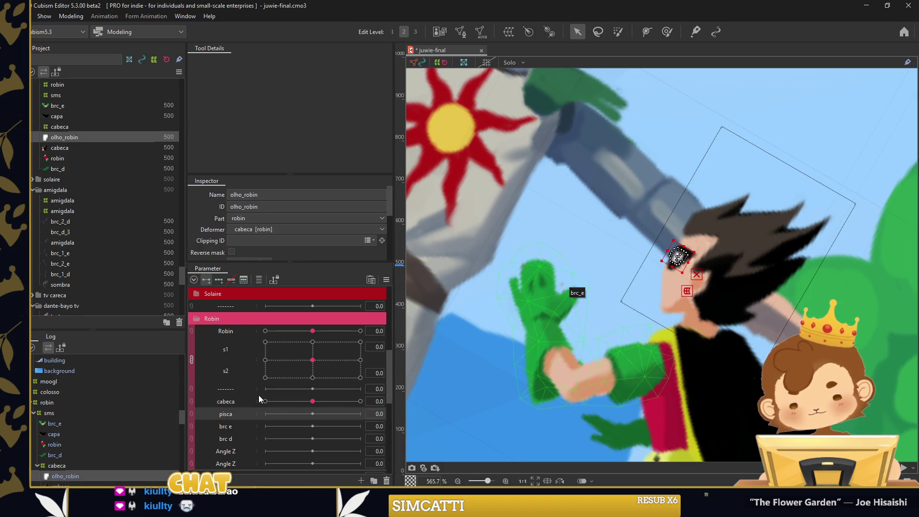
Select olho_robin's eye mesh for editing with the deform brush, shrunk to fit the small eye
{"action": "left_click", "coordinate": [666, 32]}
{"action": "scroll", "coordinate": [722, 250], "scroll_direction": "up", "scroll_amount": 5}
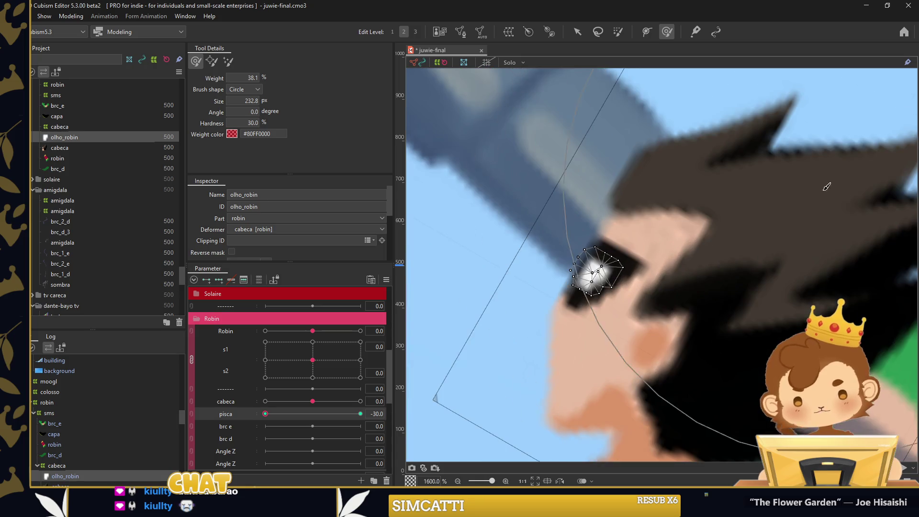
{"action": "left_click_drag", "start_coordinate": [656, 173], "coordinate": [516, 37]}
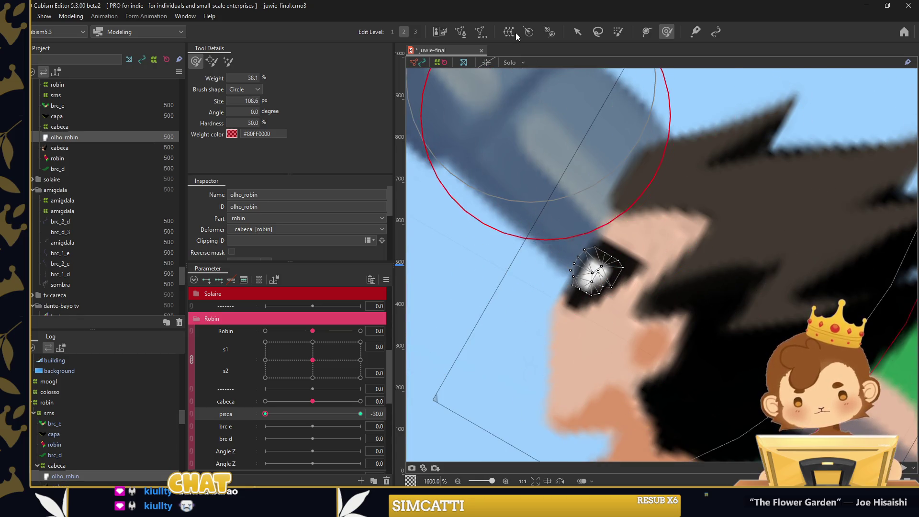
{"action": "left_click", "coordinate": [460, 33]}
{"action": "scroll", "coordinate": [591, 297], "scroll_direction": "up", "scroll_amount": 2}
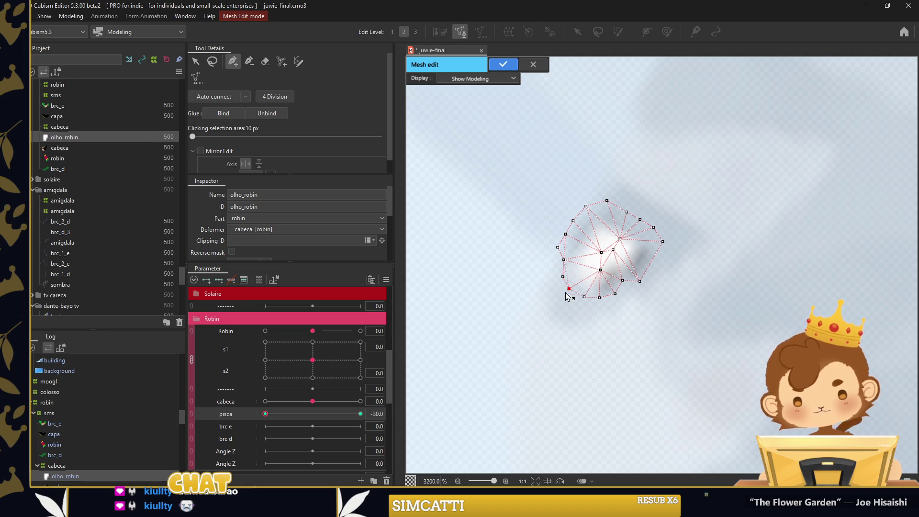
{"action": "left_click", "coordinate": [503, 64]}
{"action": "scroll", "coordinate": [636, 237], "scroll_direction": "down", "scroll_amount": 3}
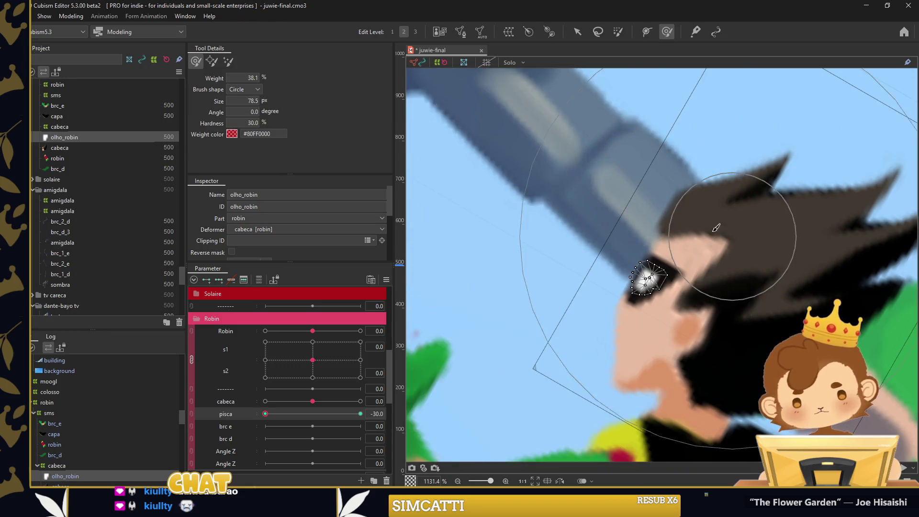
{"action": "scroll", "coordinate": [636, 237], "scroll_direction": "up", "scroll_amount": 2}
{"action": "mouse_move", "coordinate": [637, 306]}
{"action": "left_mouse_down"}
{"action": "mouse_move", "coordinate": [617, 345]}
{"action": "mouse_move", "coordinate": [671, 282]}
{"action": "mouse_move", "coordinate": [599, 253]}
{"action": "left_mouse_up"}
At pisca -30, push the eye highlight's upper vertices down until it is squashed flat
{"action": "mouse_move", "coordinate": [595, 287]}
{"action": "left_mouse_down"}
{"action": "mouse_move", "coordinate": [677, 287]}
{"action": "mouse_move", "coordinate": [676, 324]}
{"action": "mouse_move", "coordinate": [615, 293]}
{"action": "left_mouse_up"}
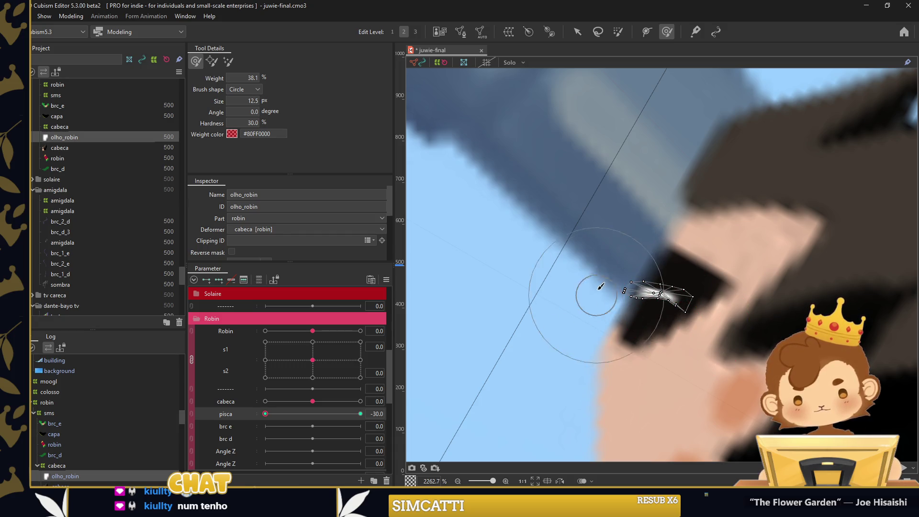
{"action": "left_click_drag", "start_coordinate": [670, 271], "coordinate": [688, 276]}
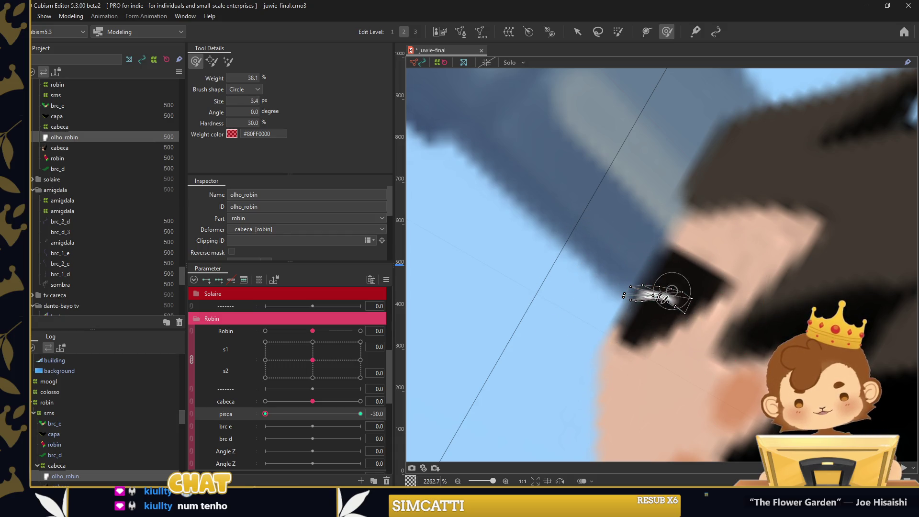
{"action": "key", "text": "b"}
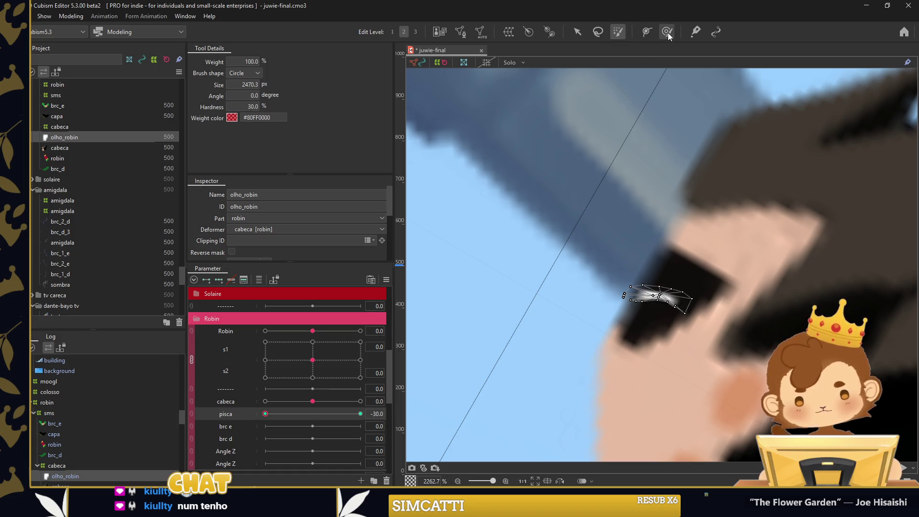
{"action": "left_click", "coordinate": [668, 32]}
{"action": "scroll", "coordinate": [654, 290], "scroll_direction": "up", "scroll_amount": 1}
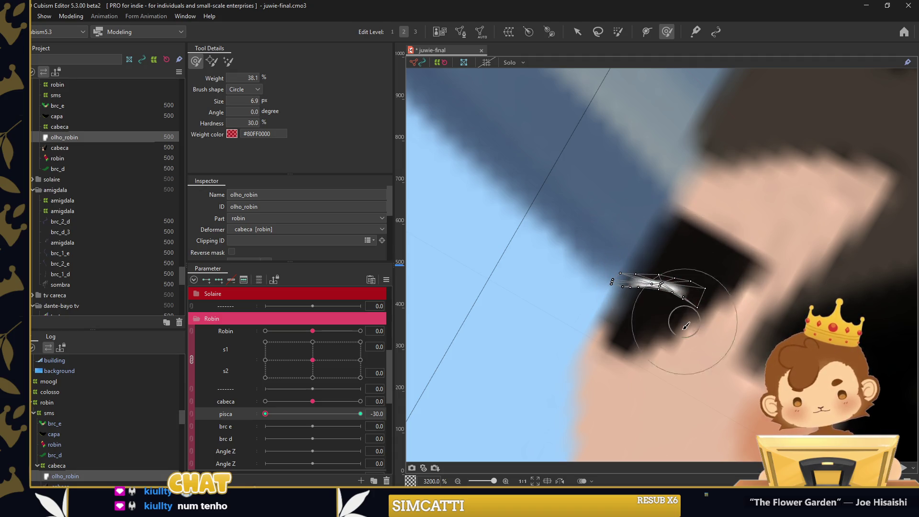
{"action": "left_click_drag", "start_coordinate": [673, 242], "coordinate": [716, 307]}
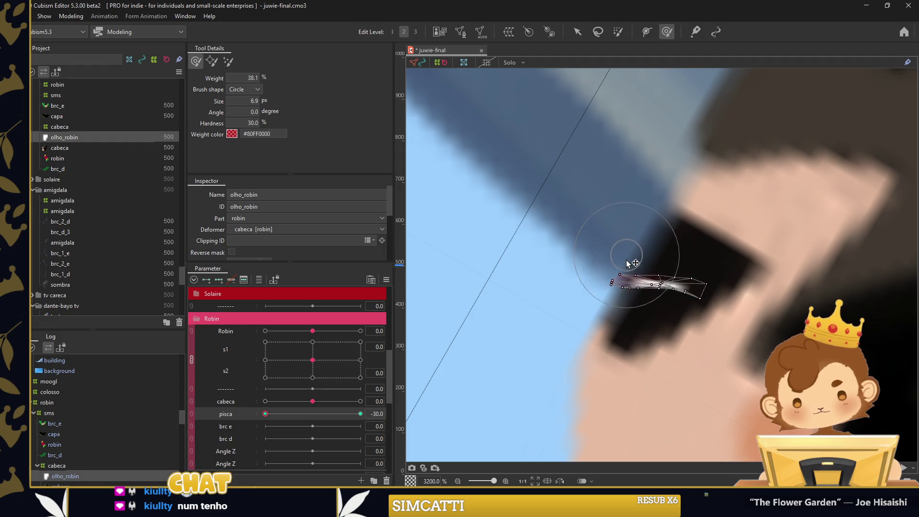
{"action": "scroll", "coordinate": [242, 240], "scroll_direction": "down", "scroll_amount": 2}
Darken olho_robin's Multiply Color, check the open eye at pisca 30, and save with Ctrl+S
{"action": "left_click", "coordinate": [233, 247]}
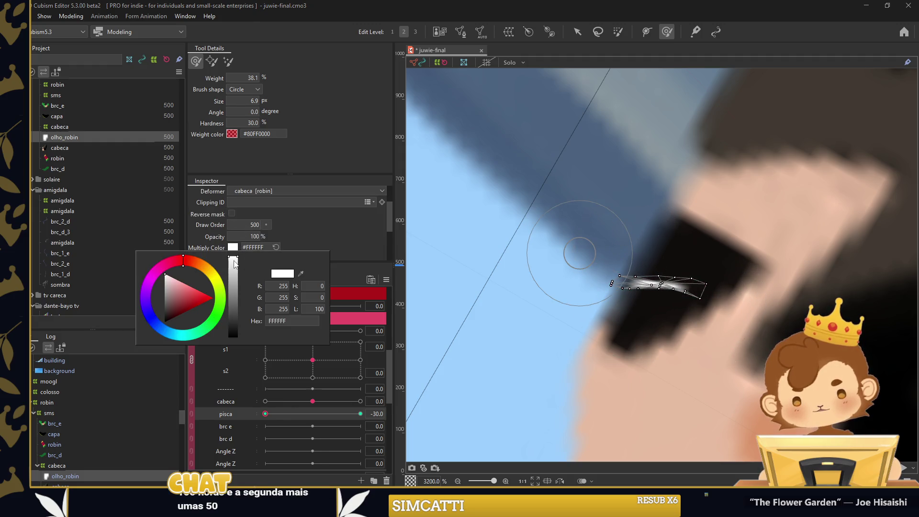
{"action": "left_click_drag", "start_coordinate": [235, 261], "coordinate": [236, 312]}
{"action": "left_click", "coordinate": [577, 31]}
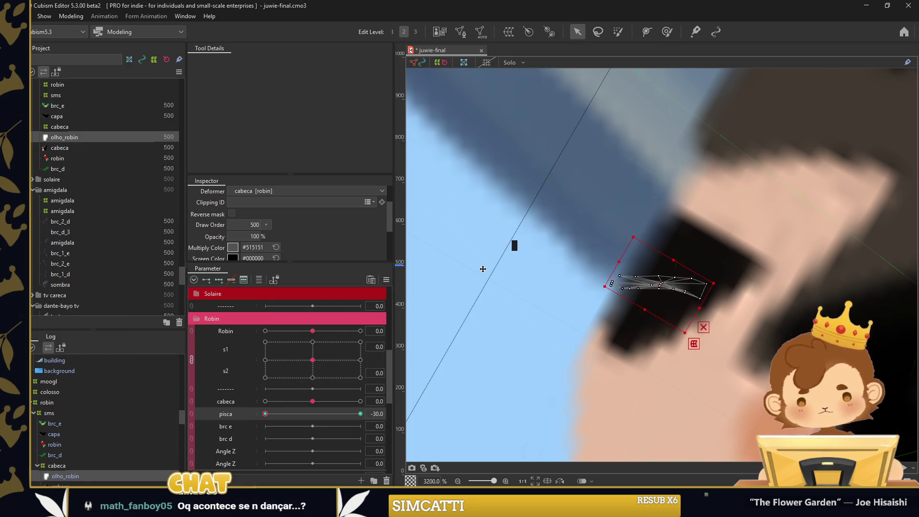
{"action": "left_click", "coordinate": [485, 258]}
{"action": "scroll", "coordinate": [262, 225], "scroll_direction": "down", "scroll_amount": 2}
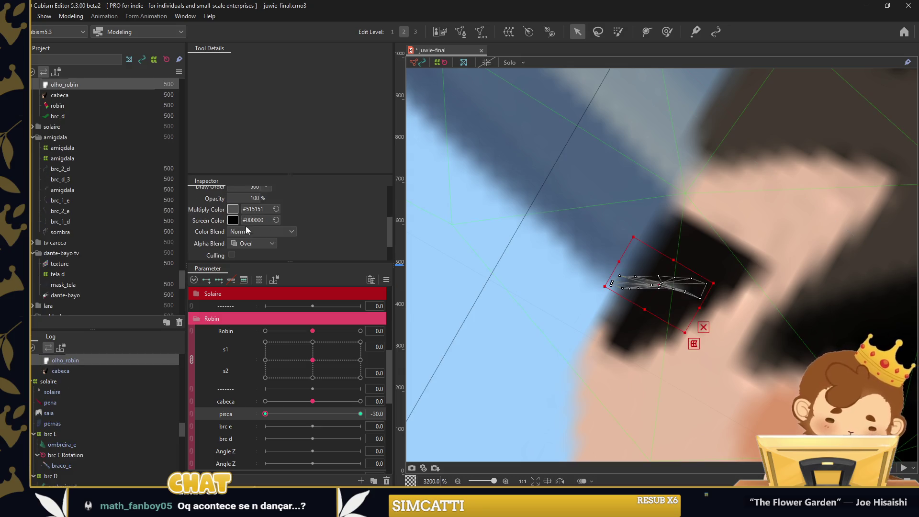
{"action": "left_click", "coordinate": [233, 209]}
{"action": "left_click", "coordinate": [450, 329]}
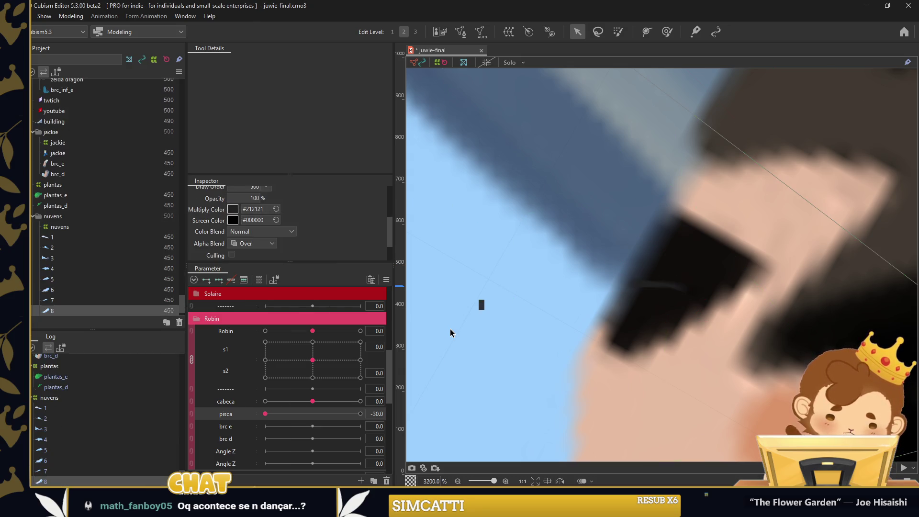
{"action": "mouse_move", "coordinate": [340, 411]}
{"action": "left_mouse_down"}
{"action": "mouse_move", "coordinate": [322, 413]}
{"action": "mouse_move", "coordinate": [551, 359]}
{"action": "left_mouse_up"}
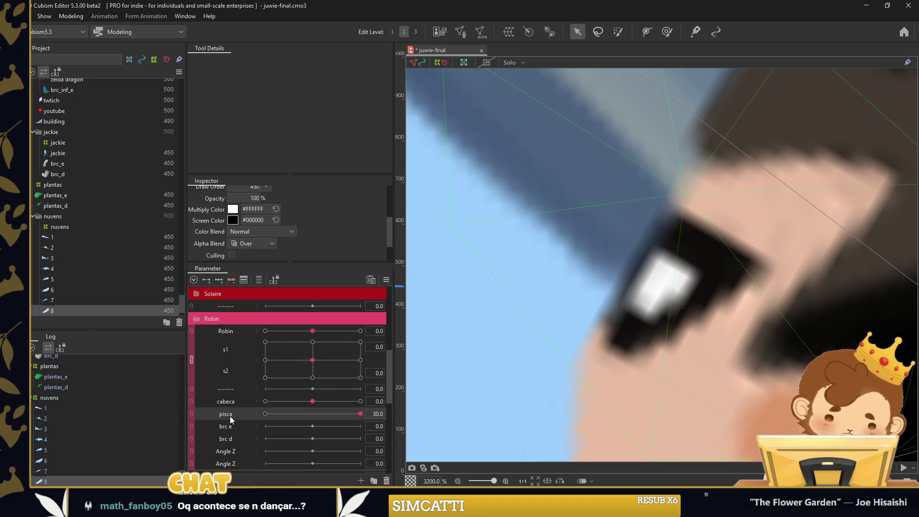
{"action": "key", "text": "ctrl+s"}
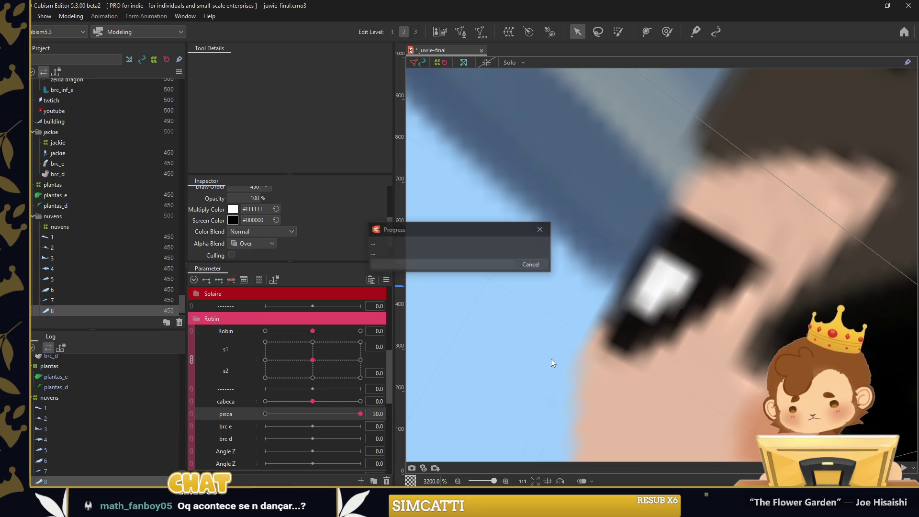
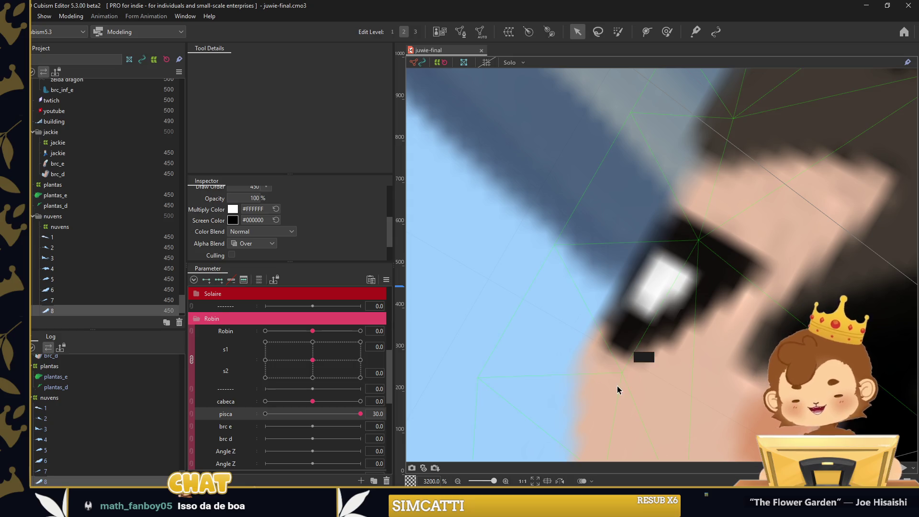
Preview pisca at 30 and the cabeca motion, then select Robin's green arm mesh brc_e
{"action": "scroll", "coordinate": [601, 312], "scroll_direction": "down", "scroll_amount": 5}
{"action": "left_click_drag", "start_coordinate": [284, 415], "coordinate": [391, 408]}
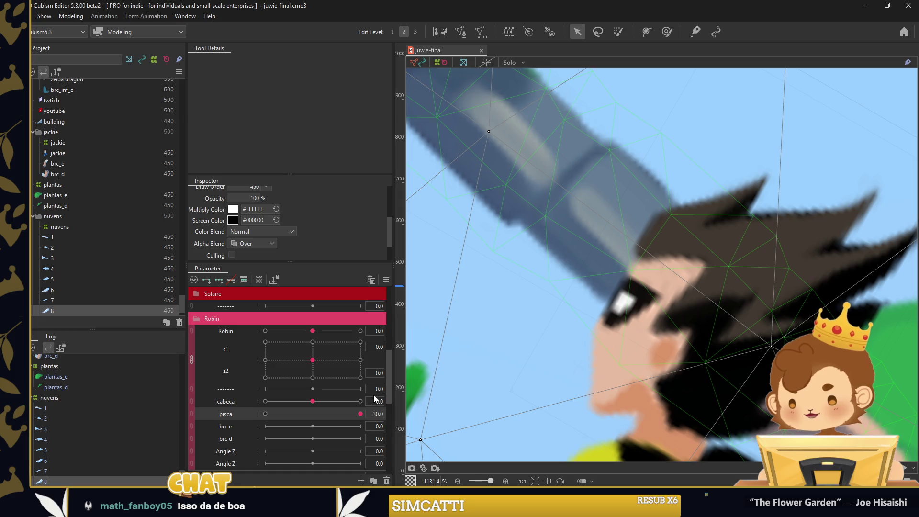
{"action": "left_click_drag", "start_coordinate": [320, 404], "coordinate": [313, 401]}
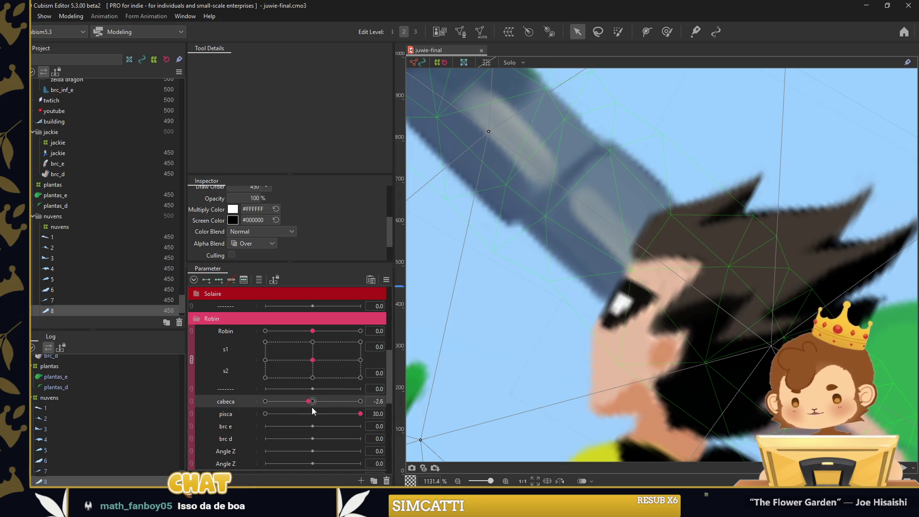
{"action": "scroll", "coordinate": [523, 252], "scroll_direction": "down", "scroll_amount": 1}
{"action": "scroll", "coordinate": [522, 252], "scroll_direction": "down", "scroll_amount": 2}
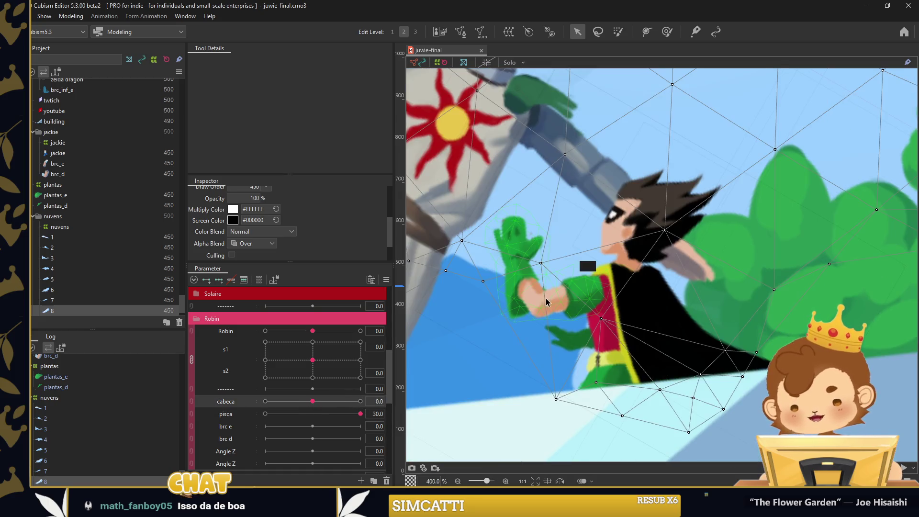
{"action": "left_click", "coordinate": [553, 301]}
{"action": "double_click", "coordinate": [556, 295]}
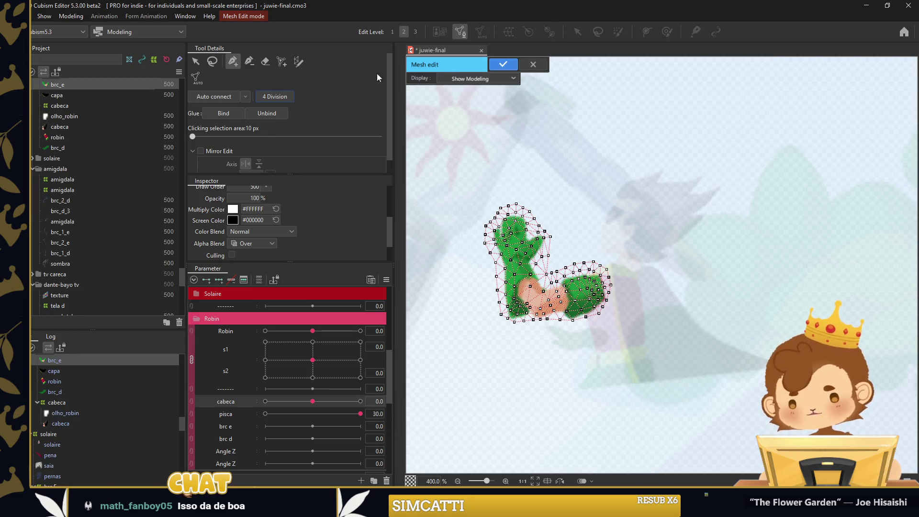
{"action": "left_click", "coordinate": [490, 67]}
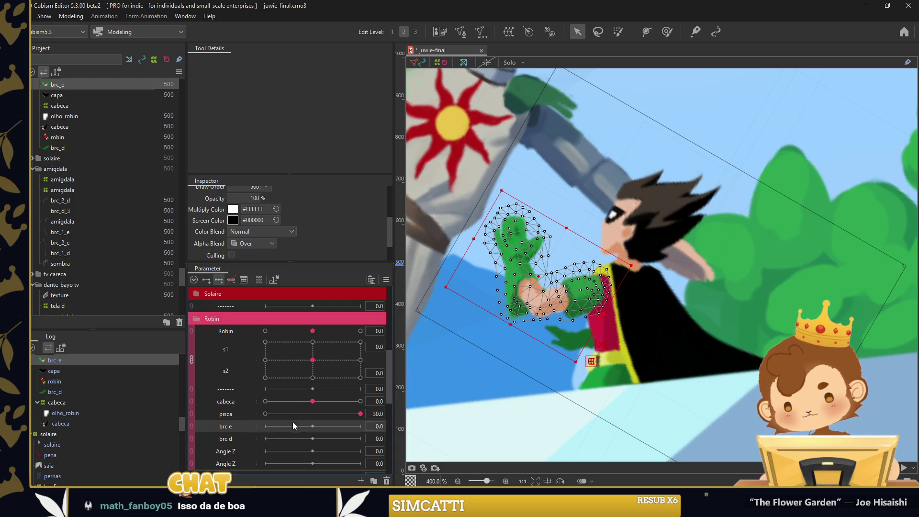
At brc e −30, rotate the arm and bend it downward along a temporary deform path
{"action": "mouse_move", "coordinate": [575, 306]}
{"action": "left_mouse_down"}
{"action": "mouse_move", "coordinate": [564, 288]}
{"action": "mouse_move", "coordinate": [565, 307]}
{"action": "left_mouse_up"}
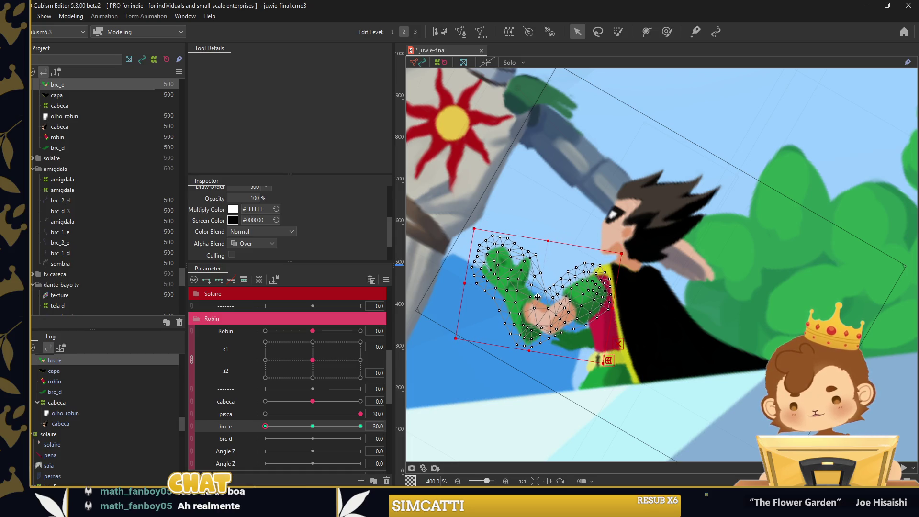
{"action": "key", "text": "ctrl+t"}
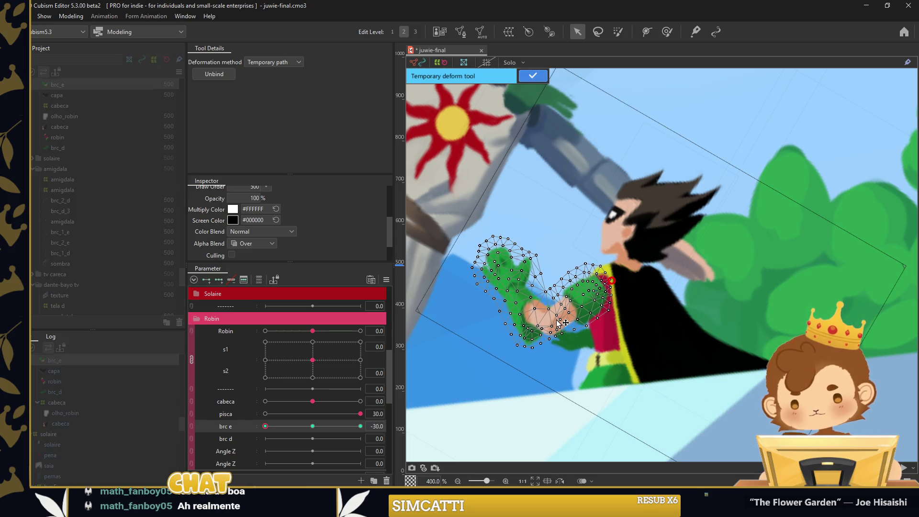
{"action": "left_click_drag", "start_coordinate": [482, 239], "coordinate": [460, 260]}
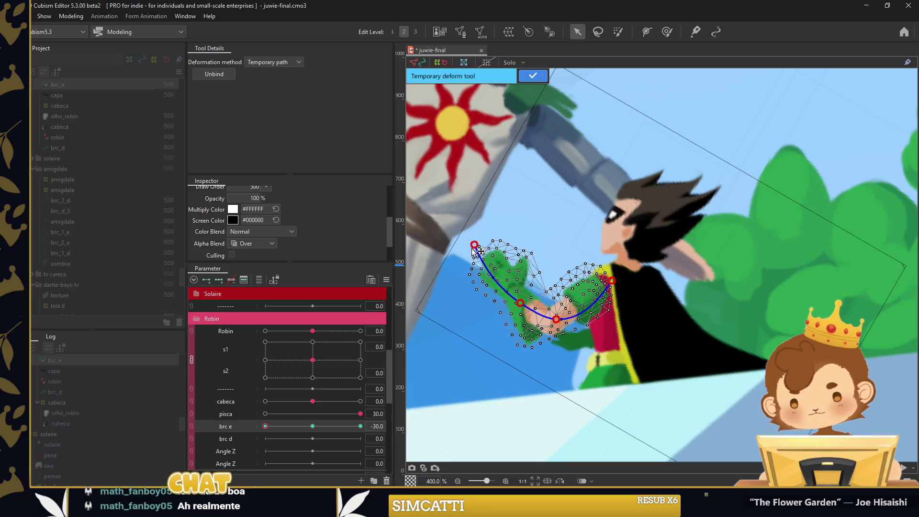
{"action": "left_click_drag", "start_coordinate": [522, 306], "coordinate": [519, 311]}
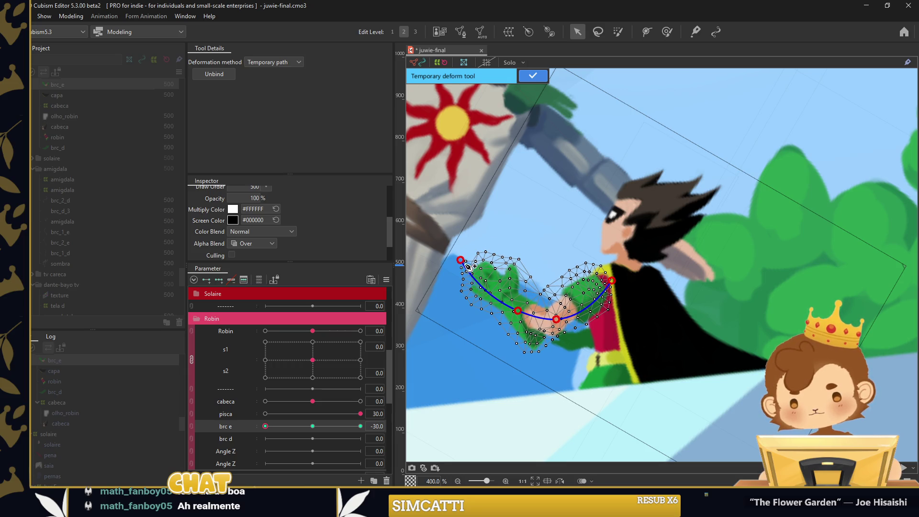
{"action": "left_click_drag", "start_coordinate": [466, 265], "coordinate": [456, 275]}
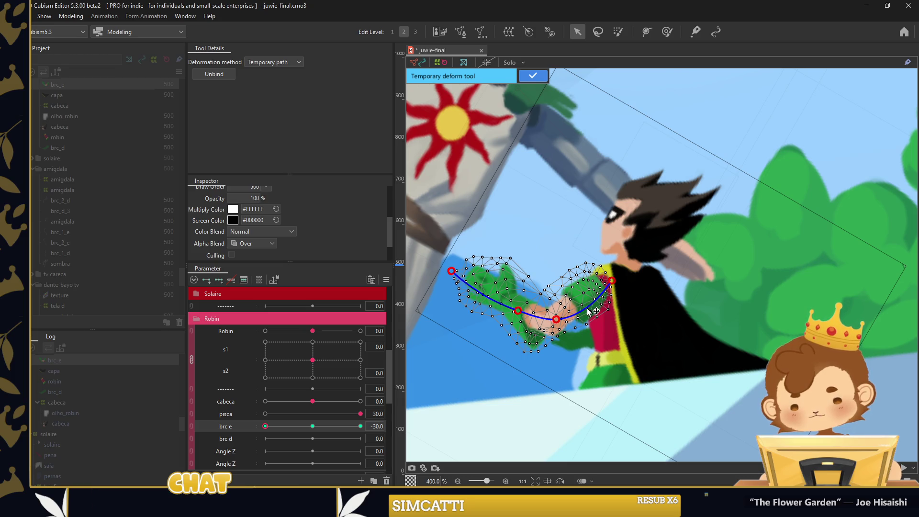
{"action": "left_click_drag", "start_coordinate": [588, 309], "coordinate": [589, 312]}
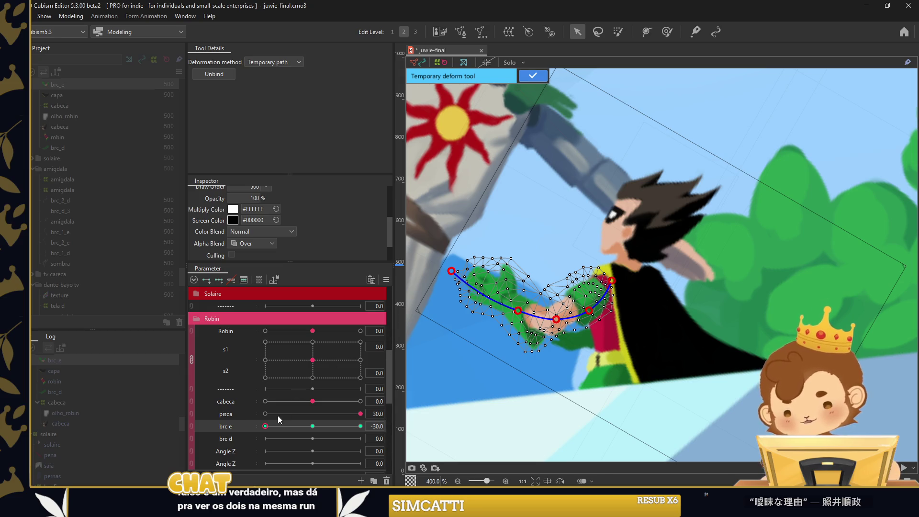
At brc e 30, bend the arm upward into a raised fist and confirm the path deformation
{"action": "left_click_drag", "start_coordinate": [266, 426], "coordinate": [360, 426]}
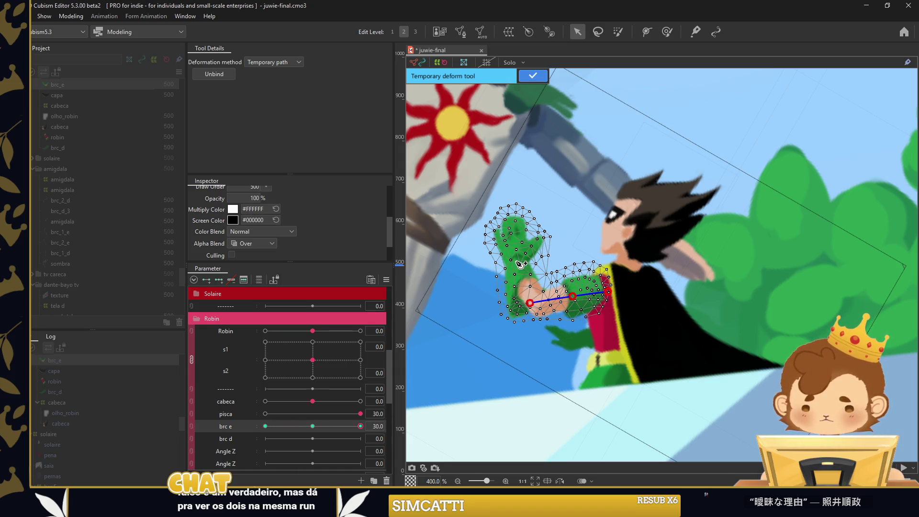
{"action": "left_click_drag", "start_coordinate": [517, 204], "coordinate": [528, 201]}
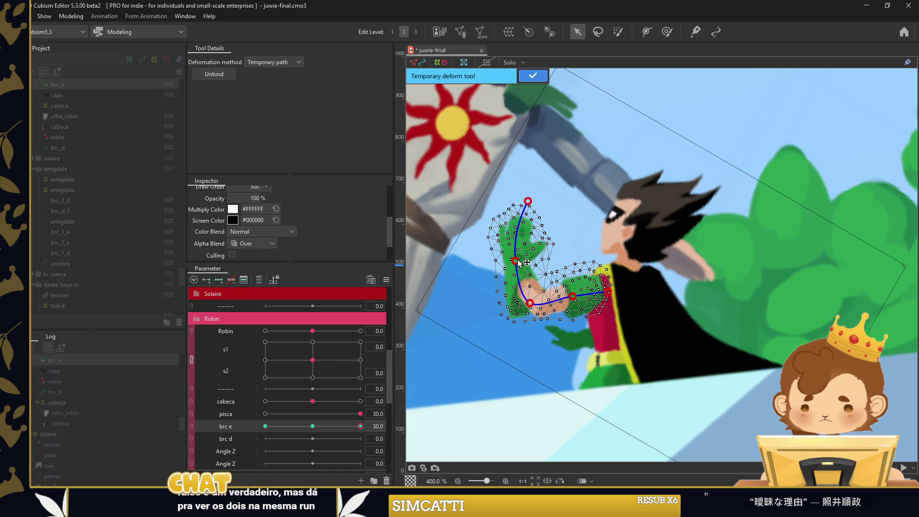
{"action": "left_click_drag", "start_coordinate": [518, 263], "coordinate": [523, 262]}
{"action": "left_click", "coordinate": [533, 76]}
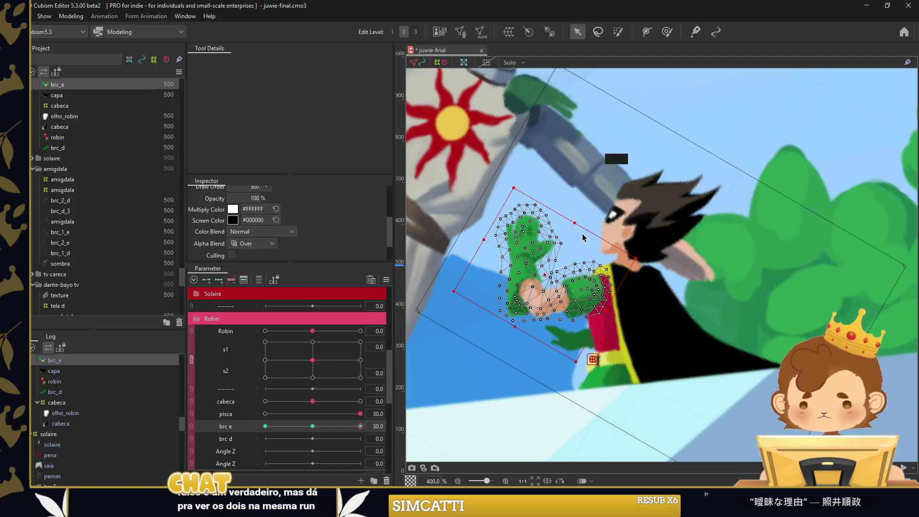
{"action": "left_click_drag", "start_coordinate": [586, 222], "coordinate": [590, 222]}
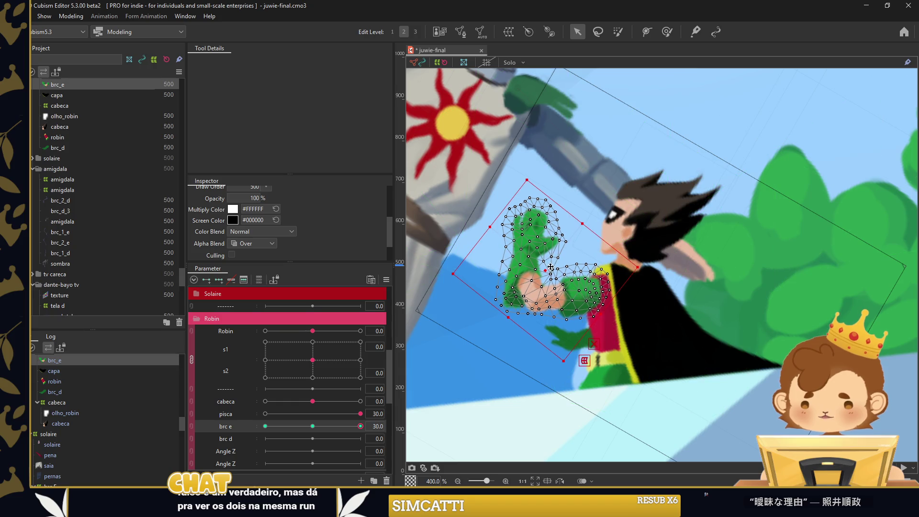
{"action": "left_click", "coordinate": [667, 32]}
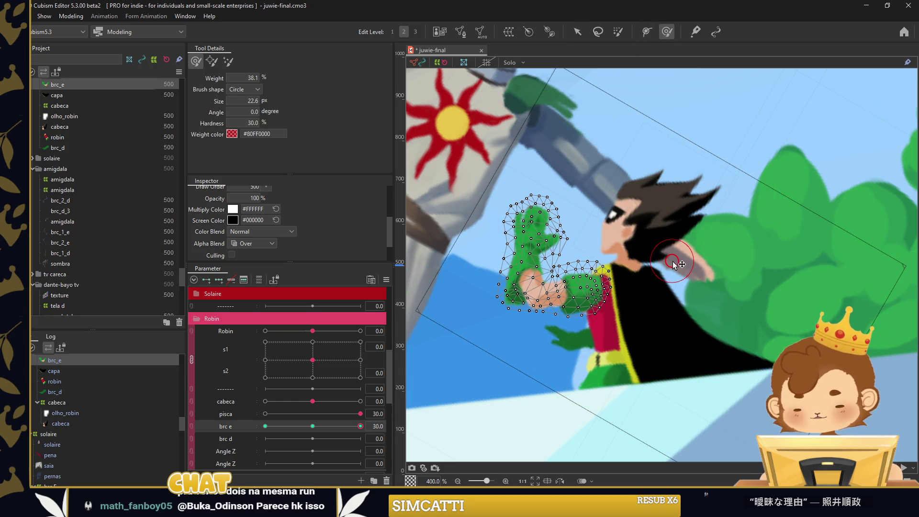
Rotate the raised brc_e arm slightly clockwise at brc e 30, then scrub brc e to preview
{"action": "scroll", "coordinate": [579, 287], "scroll_direction": "up", "scroll_amount": 1}
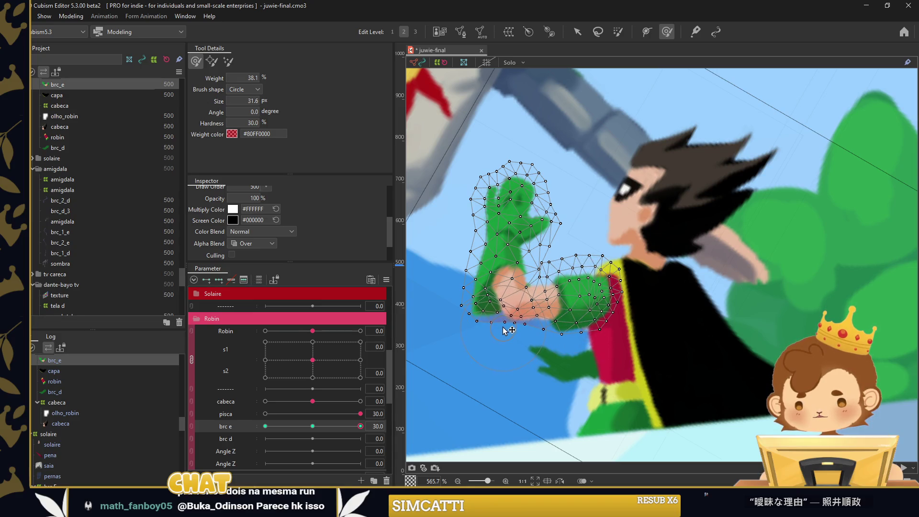
{"action": "scroll", "coordinate": [676, 271], "scroll_direction": "down", "scroll_amount": 2}
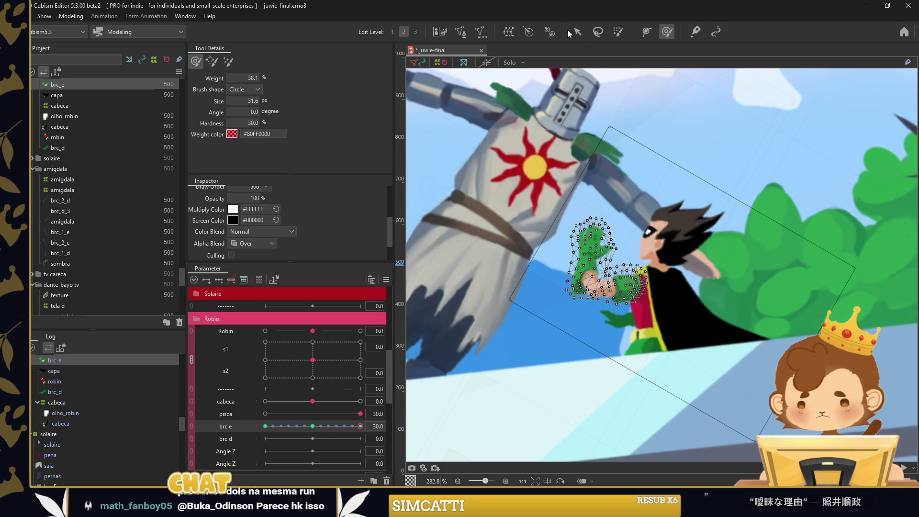
{"action": "scroll", "coordinate": [627, 143], "scroll_direction": "up", "scroll_amount": 2}
{"action": "left_click_drag", "start_coordinate": [553, 303], "coordinate": [622, 210]}
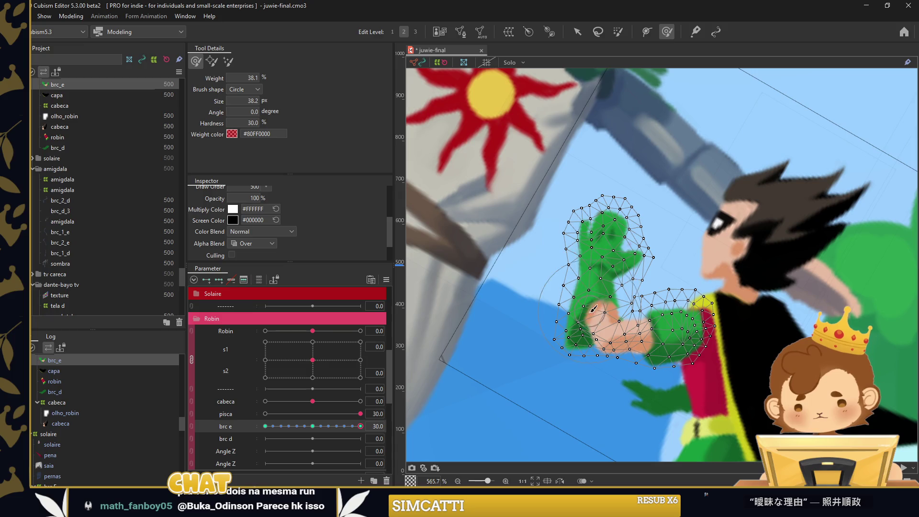
{"action": "key", "text": "v"}
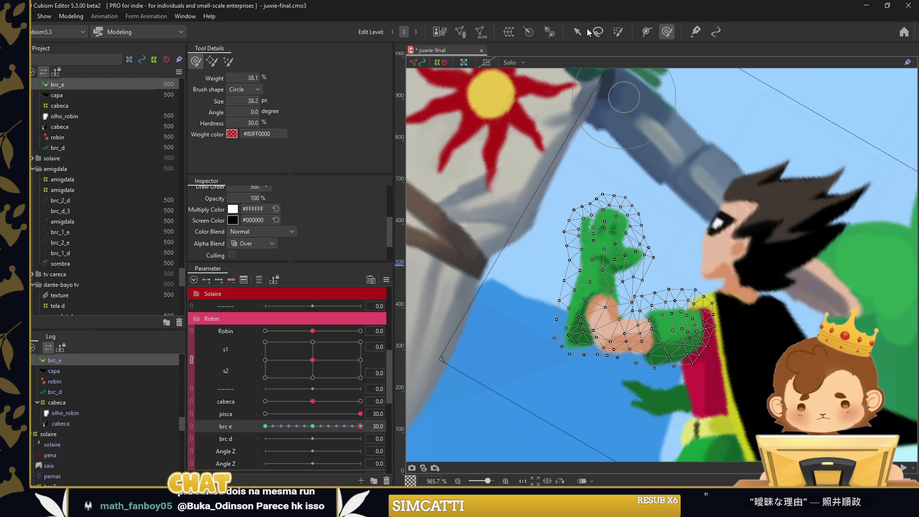
{"action": "mouse_move", "coordinate": [676, 216]}
{"action": "left_mouse_down"}
{"action": "mouse_move", "coordinate": [684, 225]}
{"action": "mouse_move", "coordinate": [678, 192]}
{"action": "left_mouse_up"}
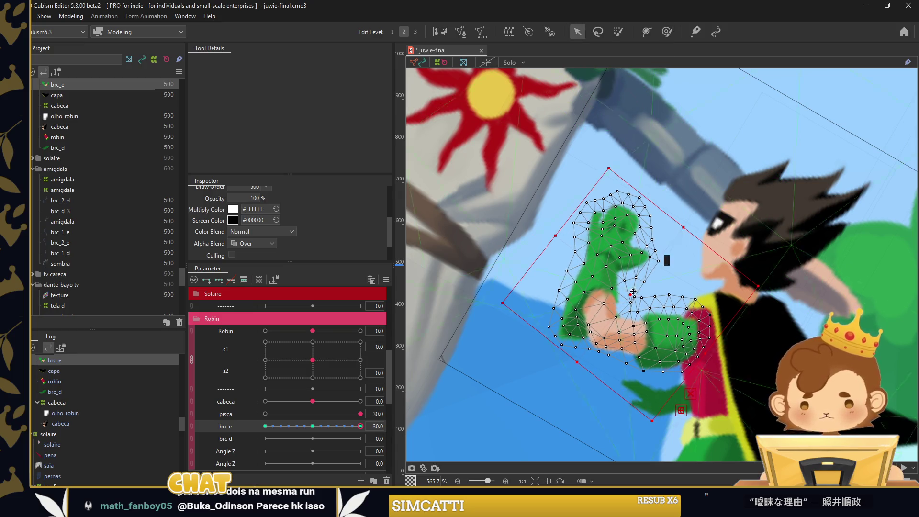
{"action": "scroll", "coordinate": [622, 288], "scroll_direction": "down", "scroll_amount": 6}
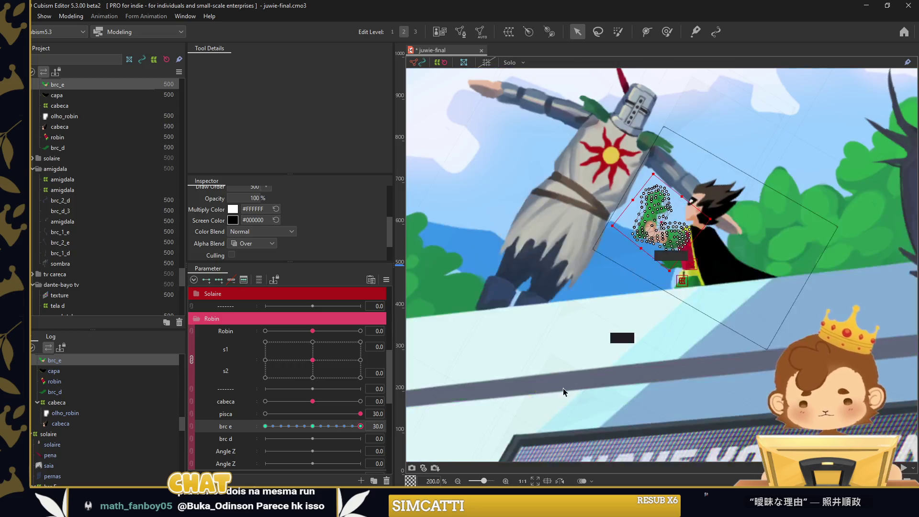
{"action": "left_click", "coordinate": [563, 389]}
{"action": "mouse_move", "coordinate": [361, 426]}
{"action": "left_mouse_down"}
{"action": "mouse_move", "coordinate": [299, 432]}
{"action": "mouse_move", "coordinate": [332, 426]}
{"action": "left_mouse_up"}
Select Robin's other arm brc_d and rotate it for the brc d −30 pose
{"action": "left_click", "coordinate": [677, 269]}
{"action": "scroll", "coordinate": [677, 268], "scroll_direction": "up", "scroll_amount": 3}
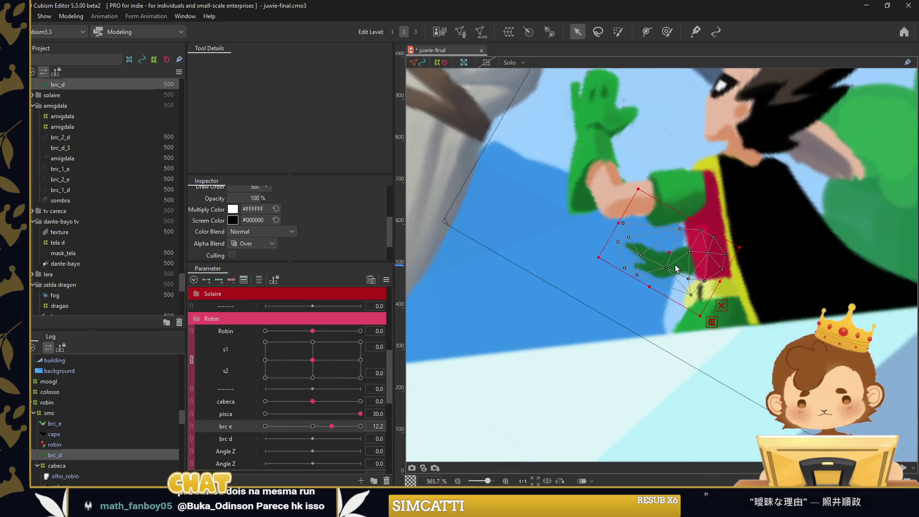
{"action": "left_click", "coordinate": [460, 32]}
{"action": "left_click", "coordinate": [502, 63]}
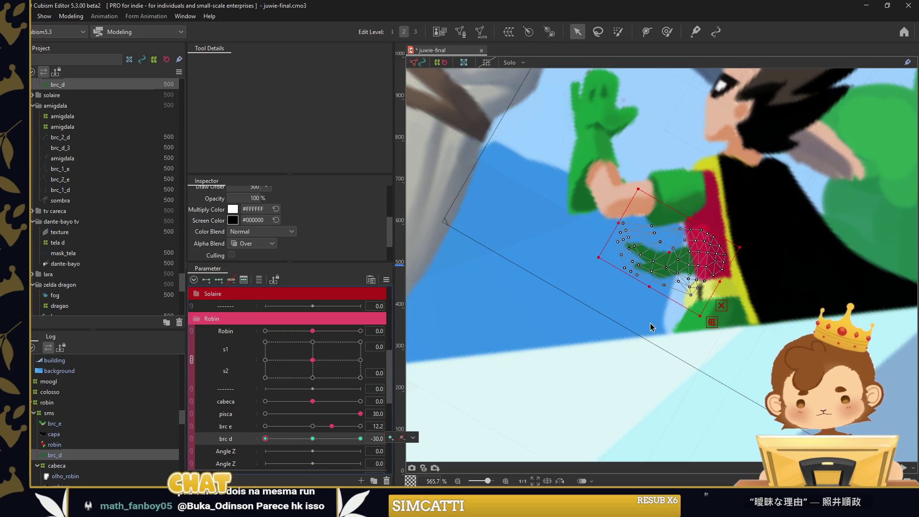
{"action": "left_click_drag", "start_coordinate": [646, 293], "coordinate": [658, 306]}
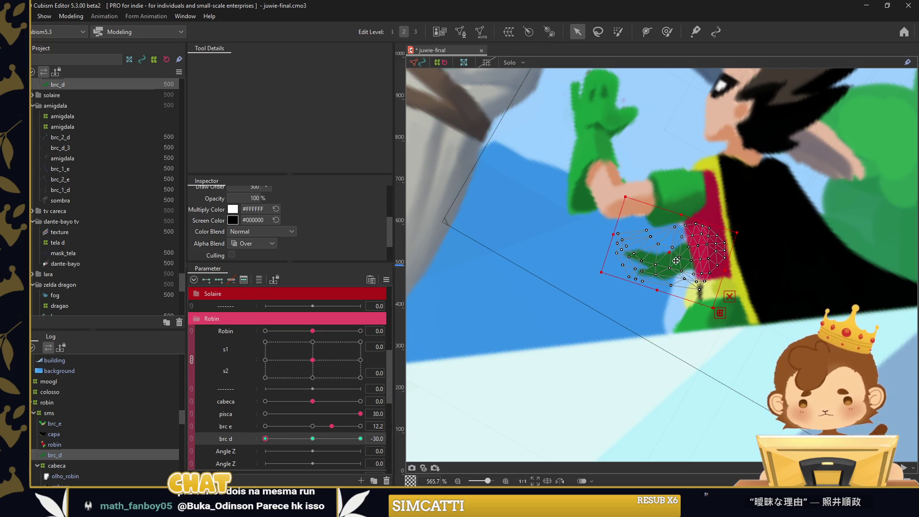
Key brc d at 30, dismiss the Extended Interpolation options, and scrub back to −30 to compare
{"action": "left_click_drag", "start_coordinate": [265, 439], "coordinate": [321, 438]}
{"action": "left_click", "coordinate": [360, 439]}
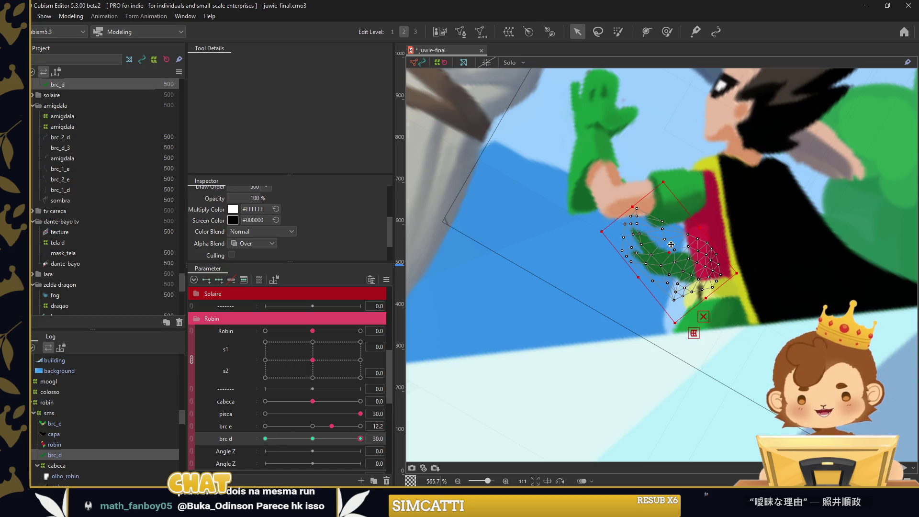
{"action": "key", "text": "ctrl+shift+e"}
{"action": "left_click", "coordinate": [496, 213]}
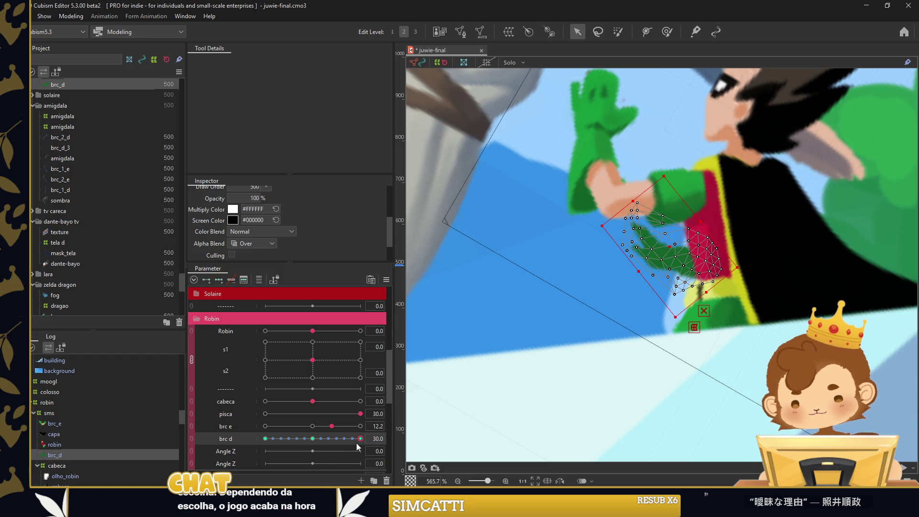
{"action": "left_click_drag", "start_coordinate": [359, 439], "coordinate": [265, 439]}
{"action": "scroll", "coordinate": [609, 278], "scroll_direction": "down", "scroll_amount": 3}
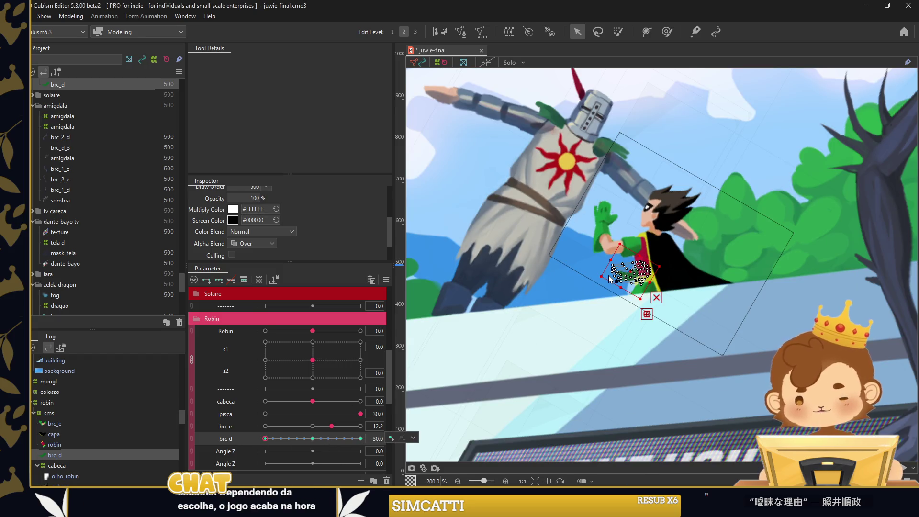
{"action": "scroll", "coordinate": [609, 278], "scroll_direction": "down", "scroll_amount": 1}
{"action": "scroll", "coordinate": [598, 288], "scroll_direction": "up", "scroll_amount": 3}
{"action": "left_click", "coordinate": [666, 278]}
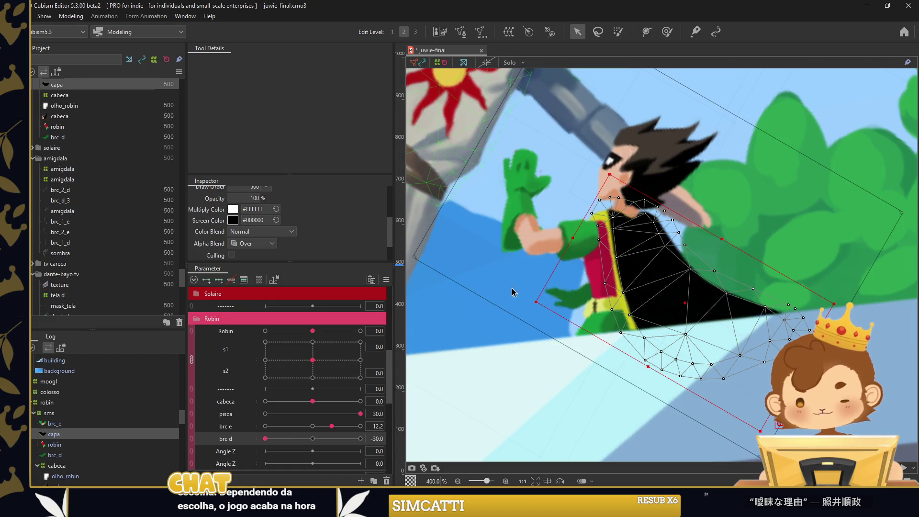
Add interior vertices across Robin's cape mesh with a stroke and confirm the mesh edit
{"action": "double_click", "coordinate": [659, 238]}
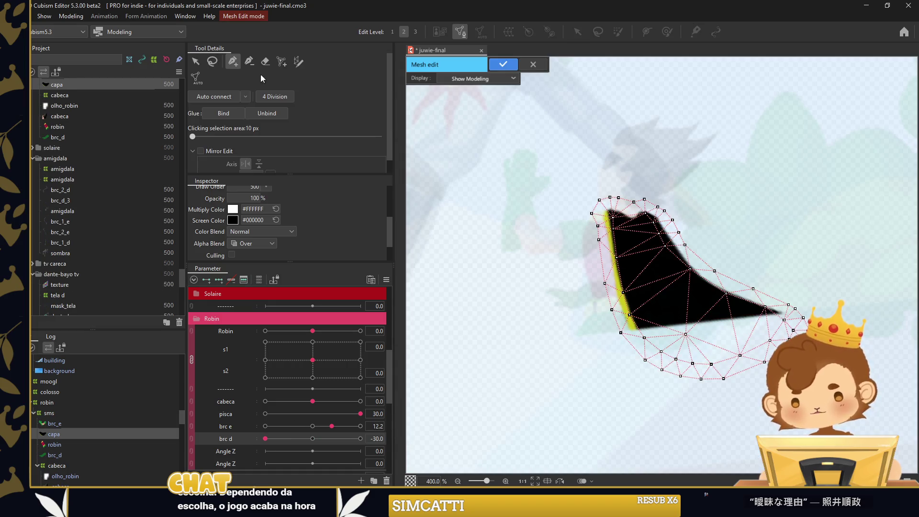
{"action": "left_click", "coordinate": [282, 61]}
{"action": "left_click_drag", "start_coordinate": [628, 210], "coordinate": [706, 329]}
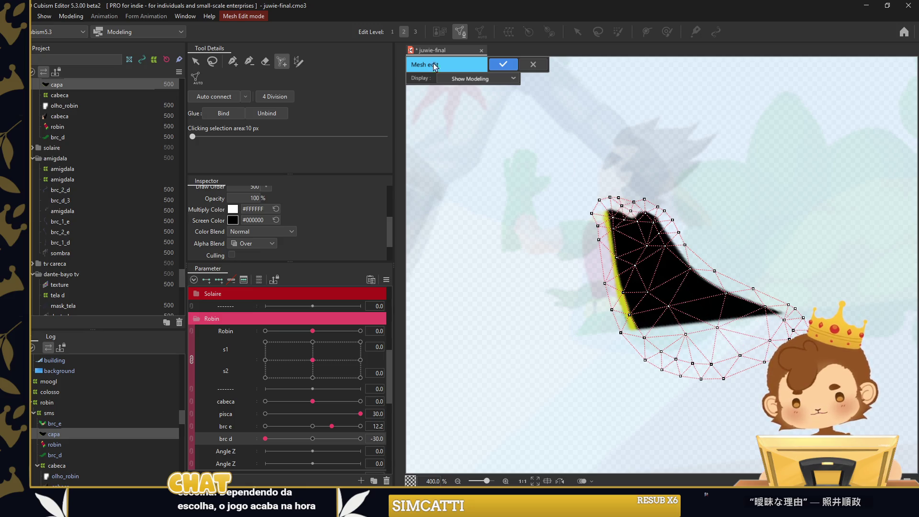
{"action": "left_click", "coordinate": [504, 65]}
Rename the two Angle Z parameters to capa and y
{"action": "right_click", "coordinate": [255, 446]}
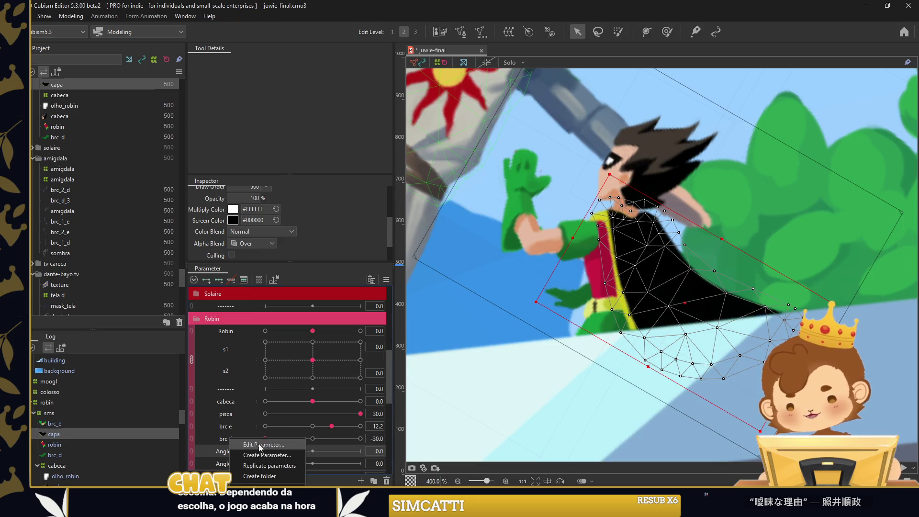
{"action": "left_click", "coordinate": [254, 444]}
{"action": "type", "text": "caoa"}
{"action": "type", "text": "apa"}
{"action": "key", "text": "Return"}
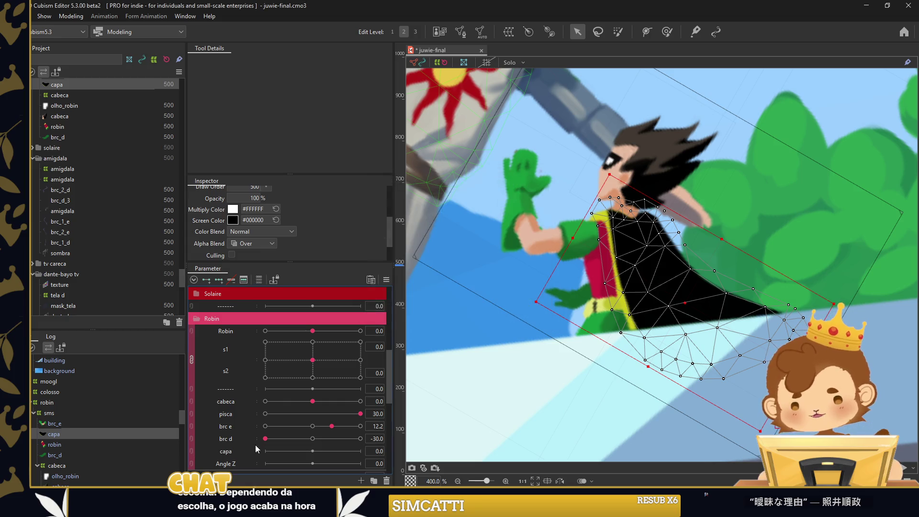
{"action": "scroll", "coordinate": [242, 450], "scroll_direction": "down", "scroll_amount": 1}
{"action": "right_click", "coordinate": [245, 426]}
{"action": "left_click", "coordinate": [249, 433]}
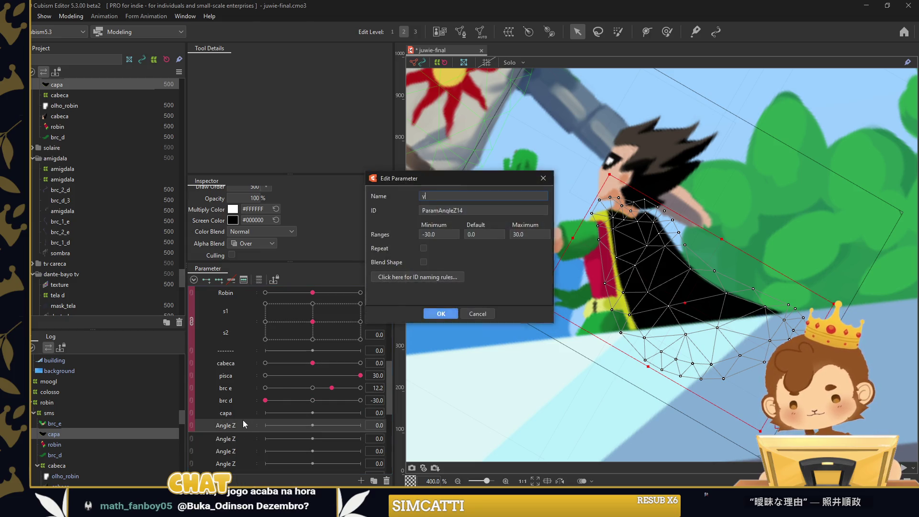
{"action": "type", "text": "y"}
{"action": "key", "text": "Return"}
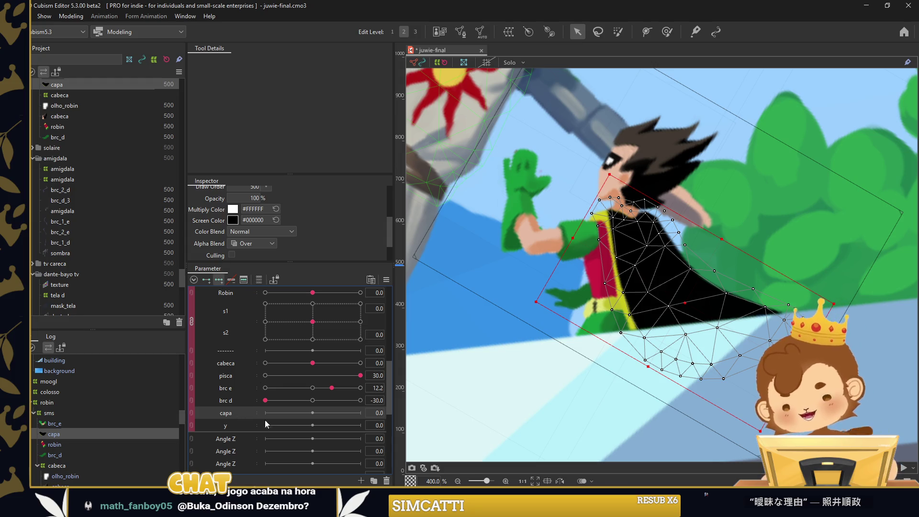
{"action": "scroll", "coordinate": [549, 334], "scroll_direction": "down", "scroll_amount": 2}
{"action": "left_click", "coordinate": [666, 31]}
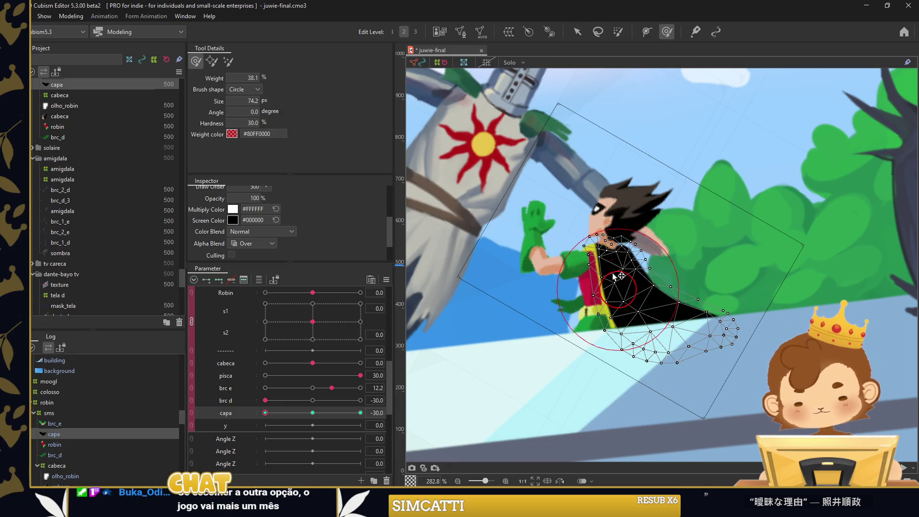
Brush-deform the cape leftward and push its tip downward at capa −30
{"action": "scroll", "coordinate": [644, 273], "scroll_direction": "up", "scroll_amount": 1}
{"action": "left_click_drag", "start_coordinate": [644, 273], "coordinate": [587, 289]}
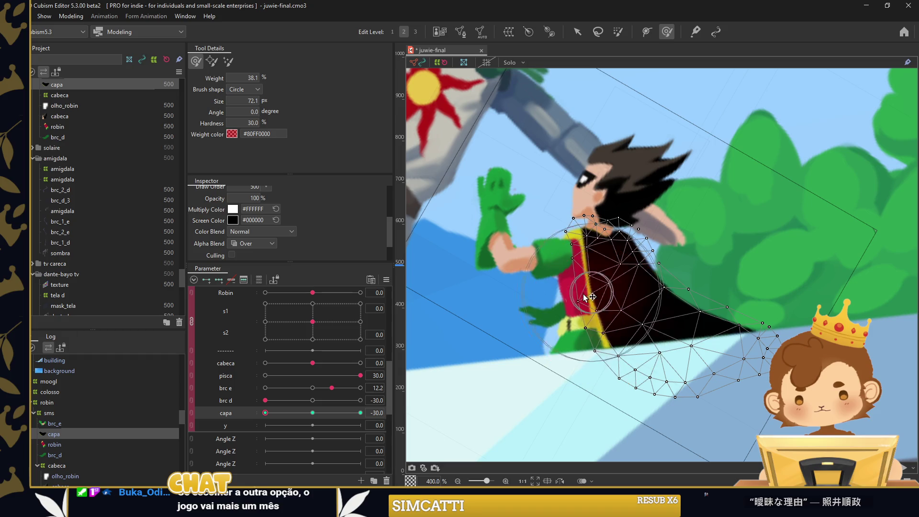
{"action": "key", "text": "bracketright"}
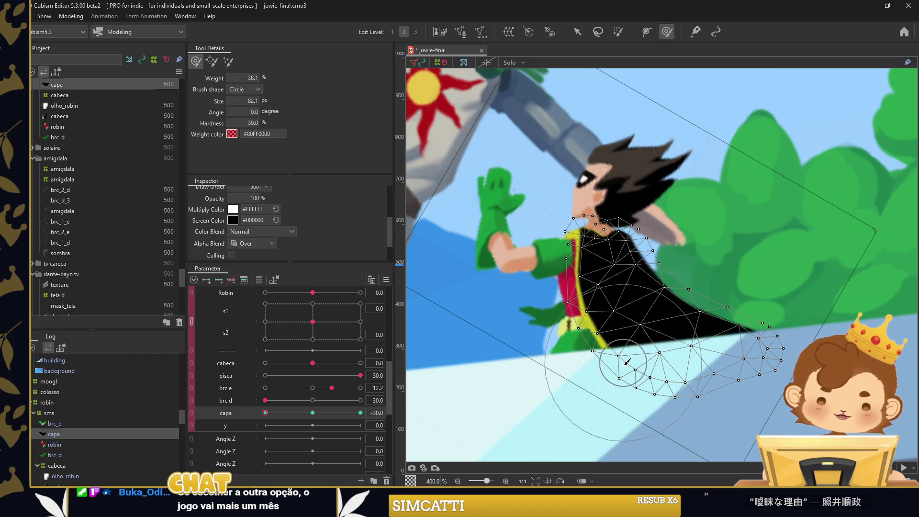
{"action": "left_click_drag", "start_coordinate": [662, 363], "coordinate": [649, 368]}
{"action": "key", "text": "bracketleft"}
{"action": "left_click_drag", "start_coordinate": [678, 292], "coordinate": [672, 343]}
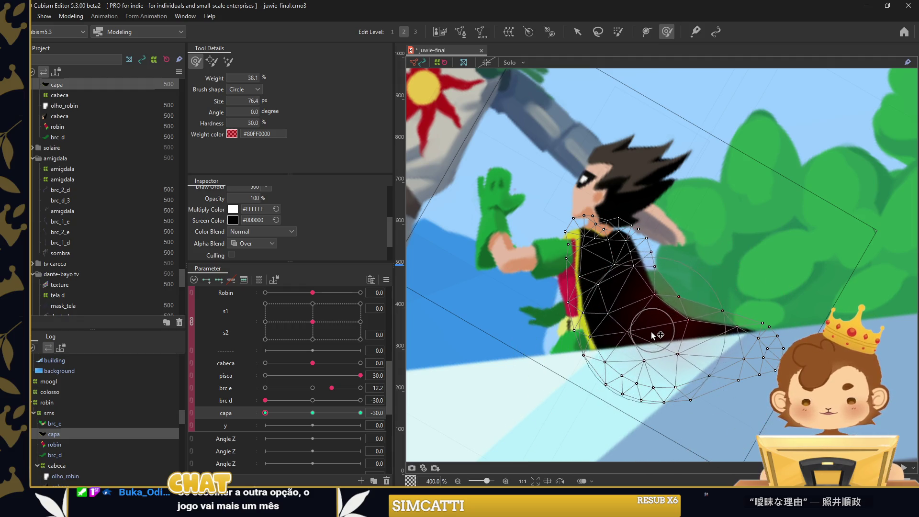
At capa 30, sculpt the cape narrower with the tip pulled inward, and add evenly spaced interpolated keys
{"action": "left_click", "coordinate": [360, 412]}
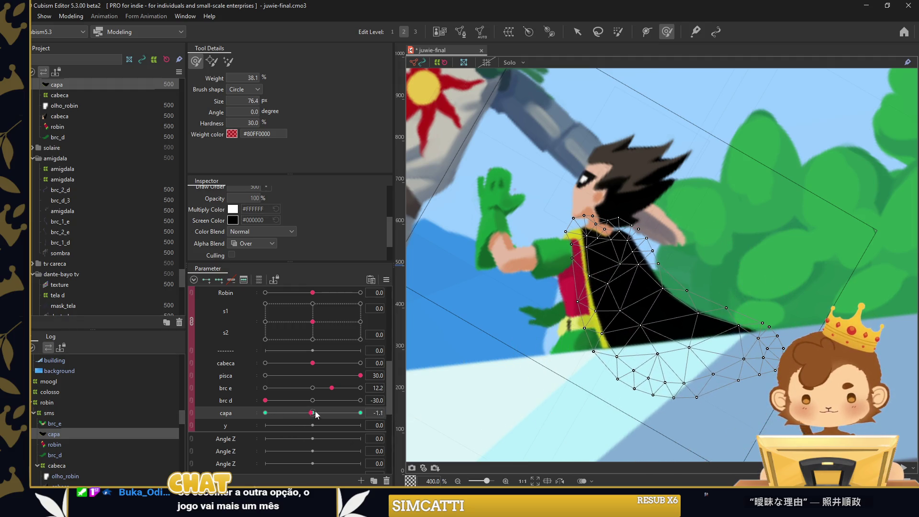
{"action": "key", "text": "bracketright"}
{"action": "left_click_drag", "start_coordinate": [590, 321], "coordinate": [710, 302]}
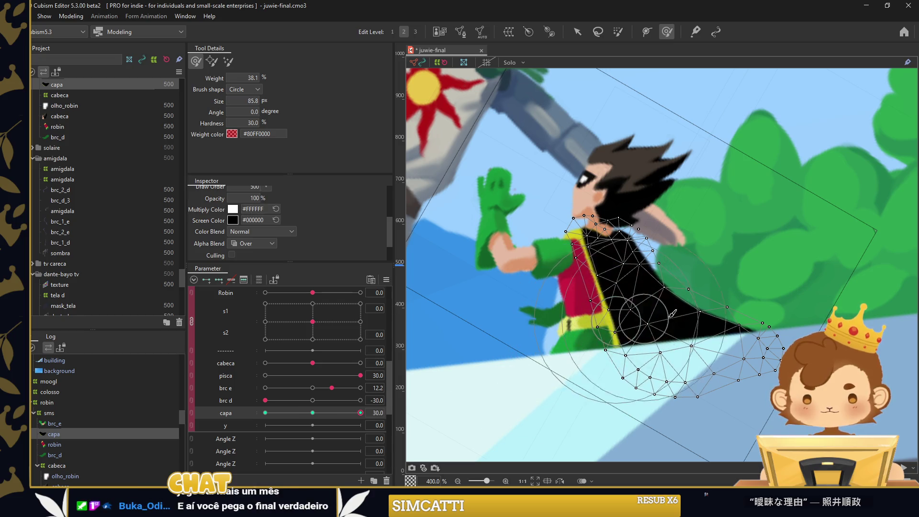
{"action": "key", "text": "bracketleft"}
{"action": "left_click_drag", "start_coordinate": [742, 295], "coordinate": [625, 313]}
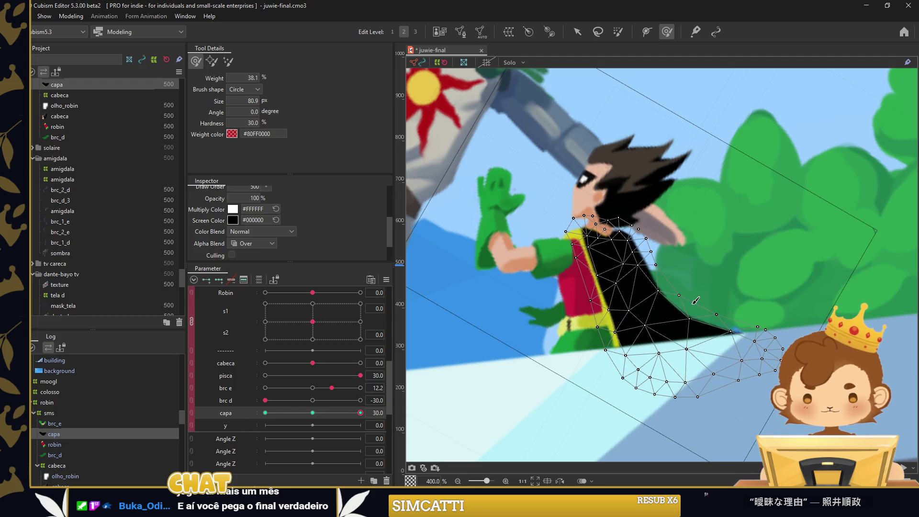
{"action": "left_click_drag", "start_coordinate": [701, 289], "coordinate": [728, 276]}
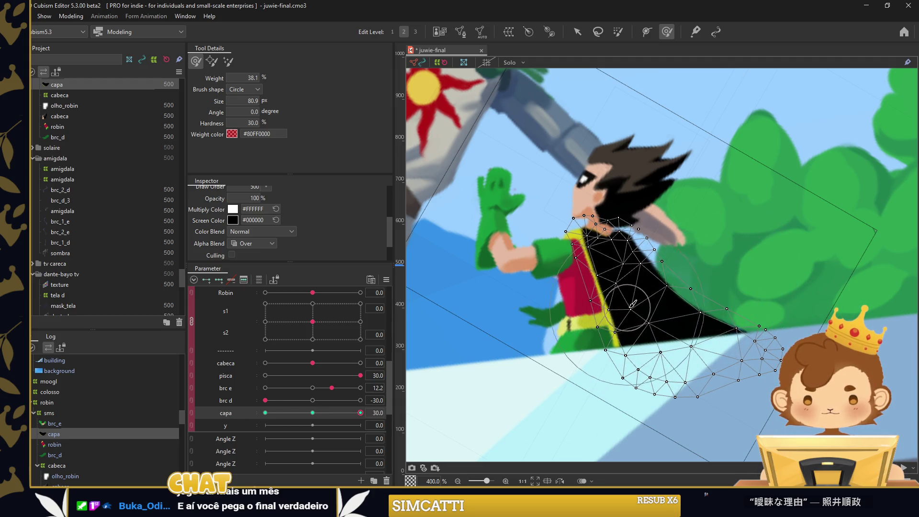
{"action": "key", "text": "bracketleft"}
{"action": "key", "text": "bracketleft"}
{"action": "key", "text": "bracketleft"}
{"action": "left_click_drag", "start_coordinate": [632, 304], "coordinate": [635, 290]}
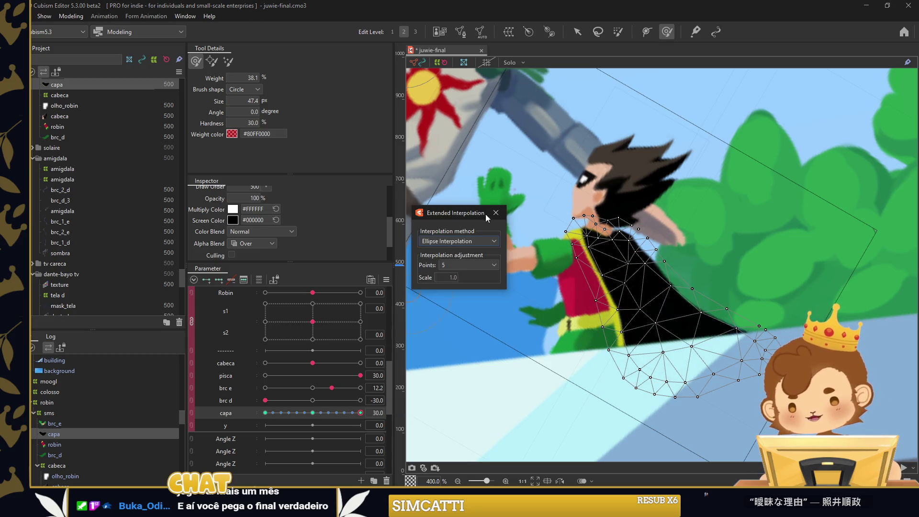
{"action": "key", "text": "Return"}
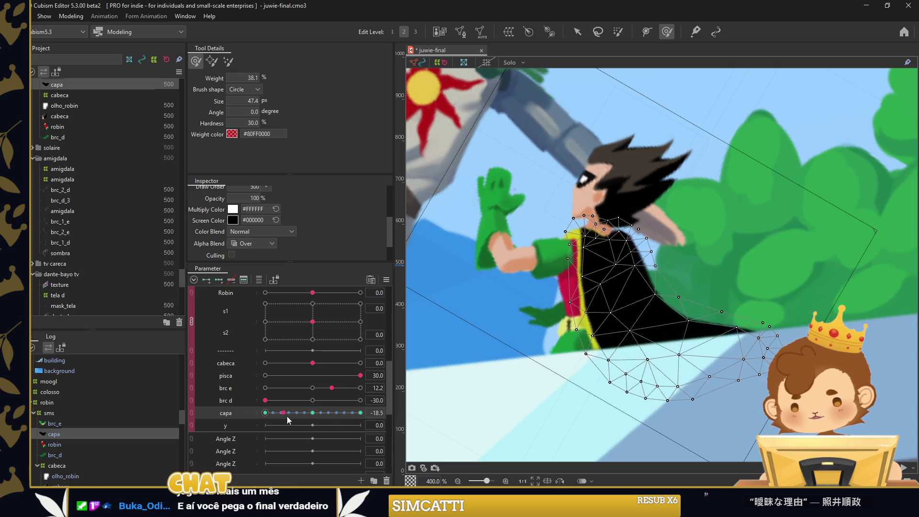
{"action": "left_click_drag", "start_coordinate": [342, 414], "coordinate": [393, 397]}
Touch up the cape's left and bottom edges at capa 0, then pull the tip inward at y 30
{"action": "left_click_drag", "start_coordinate": [598, 289], "coordinate": [608, 279]}
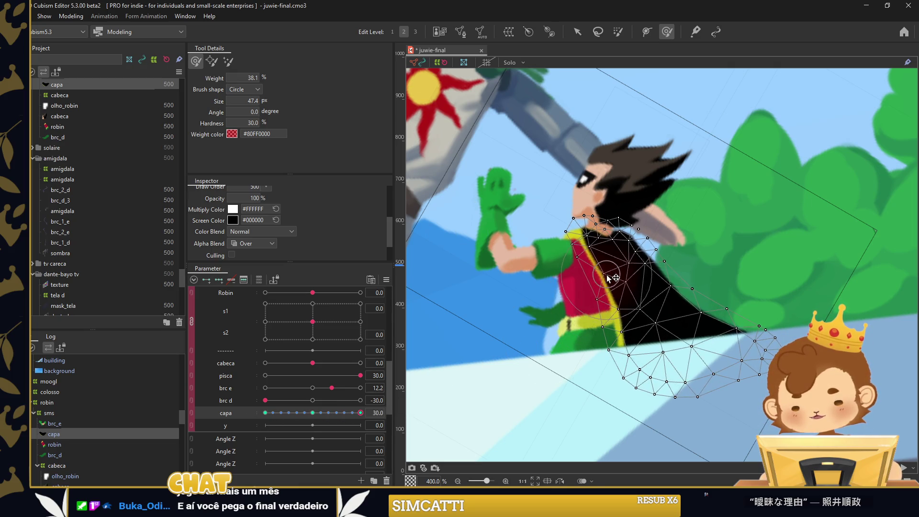
{"action": "left_click", "coordinate": [313, 413]}
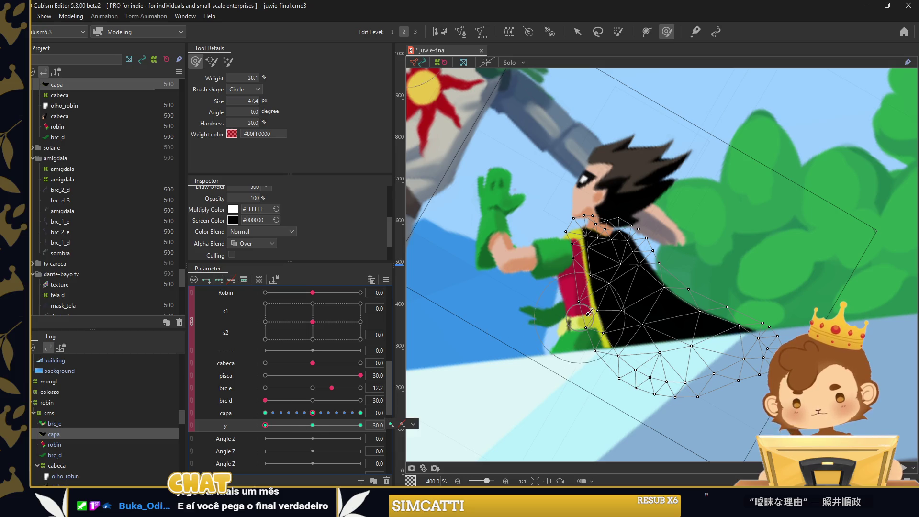
{"action": "mouse_move", "coordinate": [586, 313]}
{"action": "left_mouse_down"}
{"action": "mouse_move", "coordinate": [594, 389]}
{"action": "mouse_move", "coordinate": [620, 338]}
{"action": "mouse_move", "coordinate": [591, 335]}
{"action": "left_mouse_up"}
{"action": "left_click", "coordinate": [361, 425]}
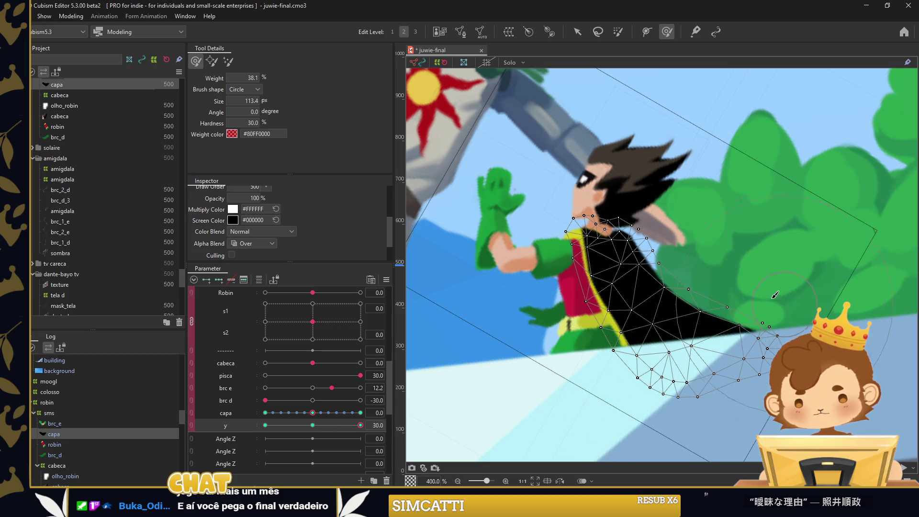
{"action": "left_click_drag", "start_coordinate": [754, 305], "coordinate": [721, 326]}
{"action": "mouse_move", "coordinate": [617, 297]}
{"action": "left_mouse_down"}
{"action": "mouse_move", "coordinate": [636, 356]}
{"action": "mouse_move", "coordinate": [618, 306]}
{"action": "left_mouse_up"}
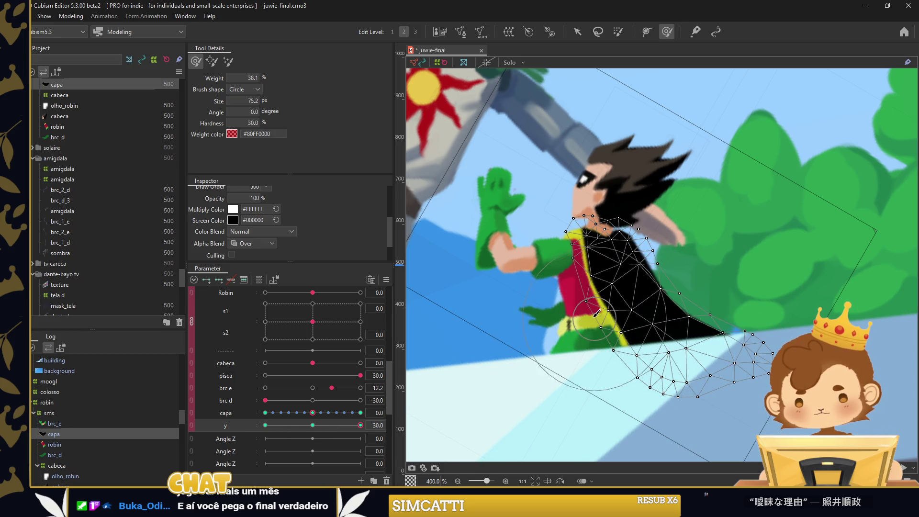
{"action": "left_click", "coordinate": [577, 31]}
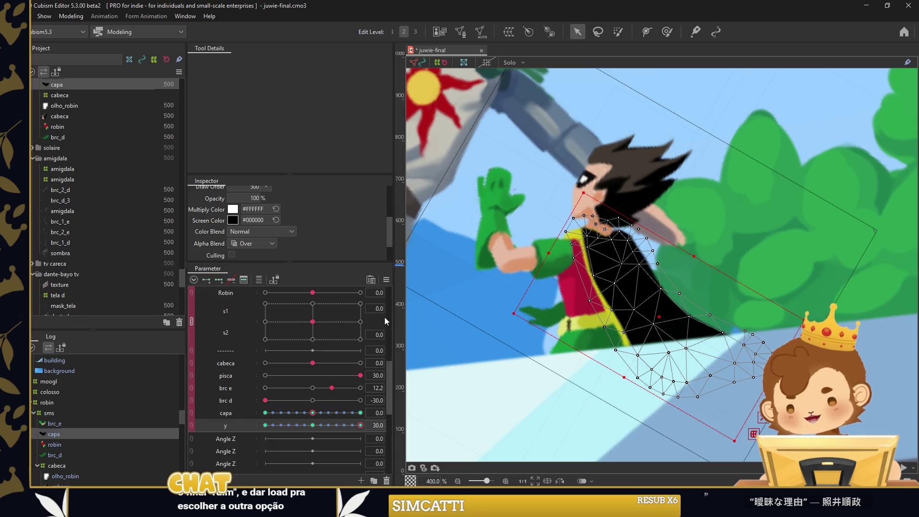
{"action": "scroll", "coordinate": [386, 318], "scroll_direction": "up", "scroll_amount": 2}
Link capa and y into one 2D parameter and move its point to capa −13.7, y 10.0
{"action": "left_click", "coordinate": [386, 279]}
{"action": "left_click", "coordinate": [439, 312]}
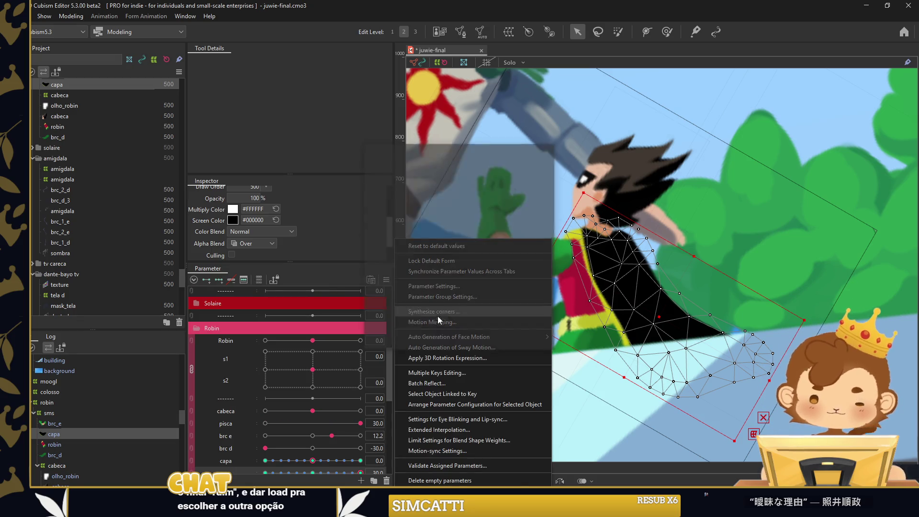
{"action": "left_click", "coordinate": [436, 341]}
{"action": "left_click", "coordinate": [491, 284]}
{"action": "scroll", "coordinate": [193, 450], "scroll_direction": "down", "scroll_amount": 1}
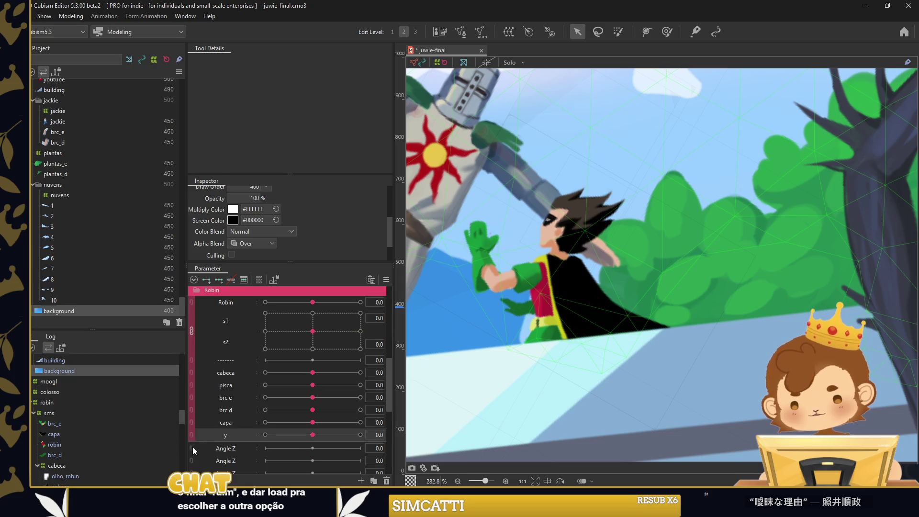
{"action": "left_click", "coordinate": [193, 424]}
{"action": "left_click_drag", "start_coordinate": [287, 423], "coordinate": [276, 433]}
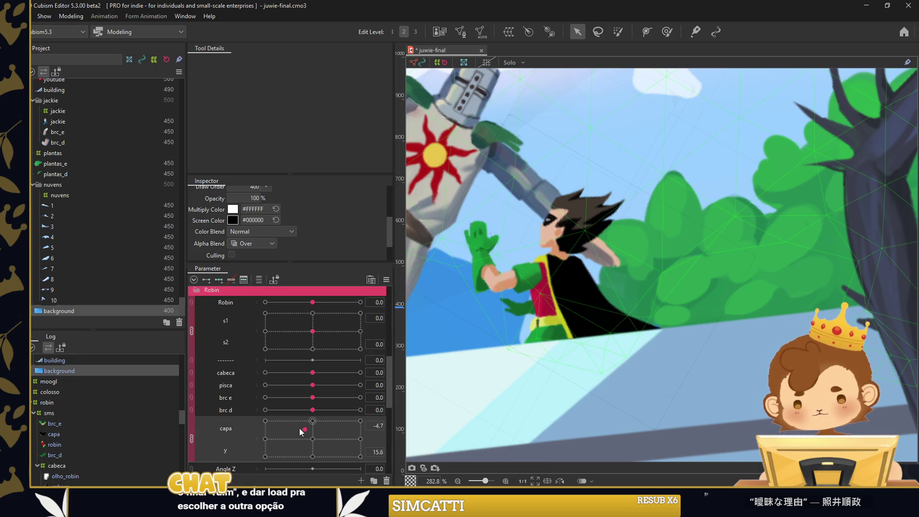
{"action": "mouse_move", "coordinate": [275, 433]}
{"action": "left_mouse_down"}
{"action": "mouse_move", "coordinate": [312, 432]}
{"action": "mouse_move", "coordinate": [280, 431]}
{"action": "mouse_move", "coordinate": [291, 432]}
{"action": "left_mouse_up"}
Select the plantas_d bush mesh, then leave its mesh editing without changes
{"action": "left_click", "coordinate": [660, 316]}
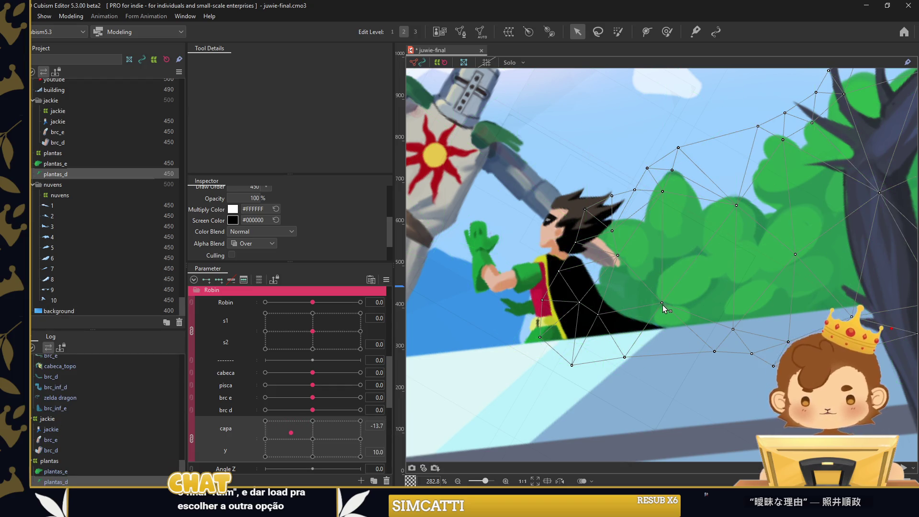
{"action": "double_click", "coordinate": [662, 305]}
{"action": "scroll", "coordinate": [654, 341], "scroll_direction": "up", "scroll_amount": 2}
{"action": "left_click", "coordinate": [533, 64]}
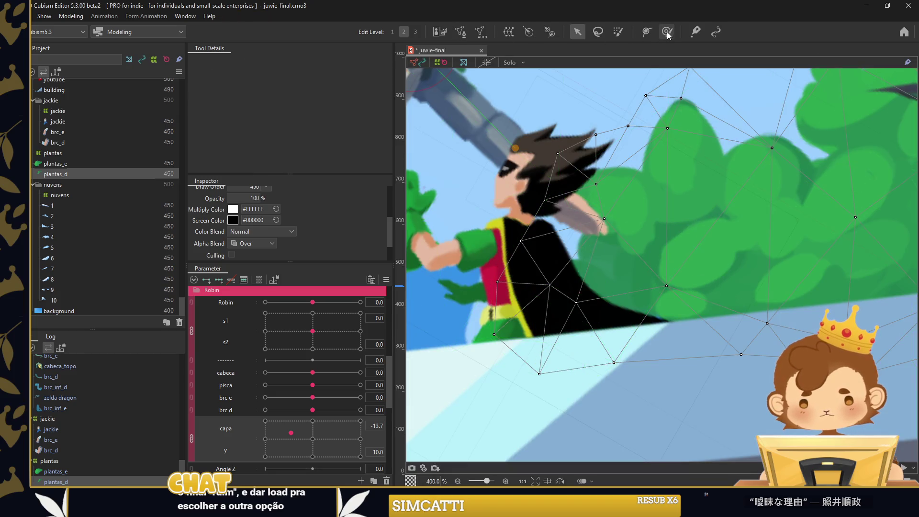
{"action": "left_click", "coordinate": [667, 31]}
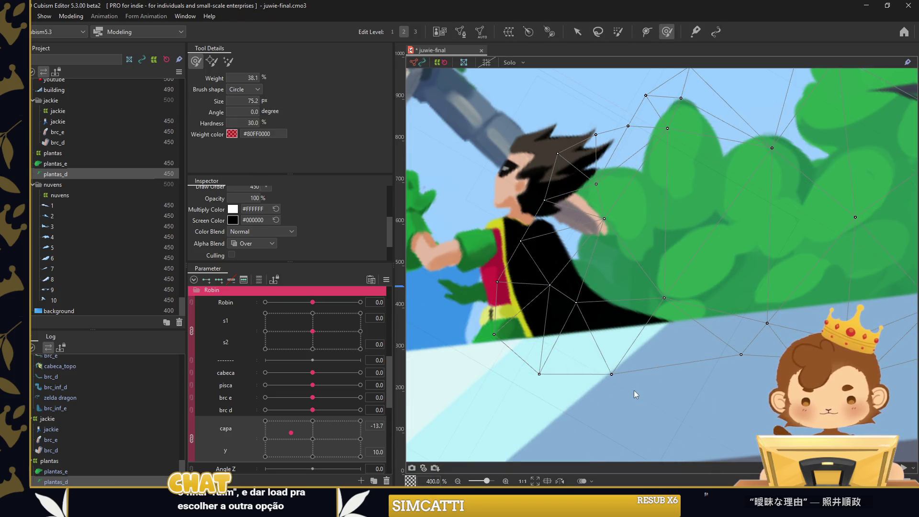
{"action": "scroll", "coordinate": [641, 287], "scroll_direction": "down", "scroll_amount": 5}
{"action": "left_click", "coordinate": [577, 32]}
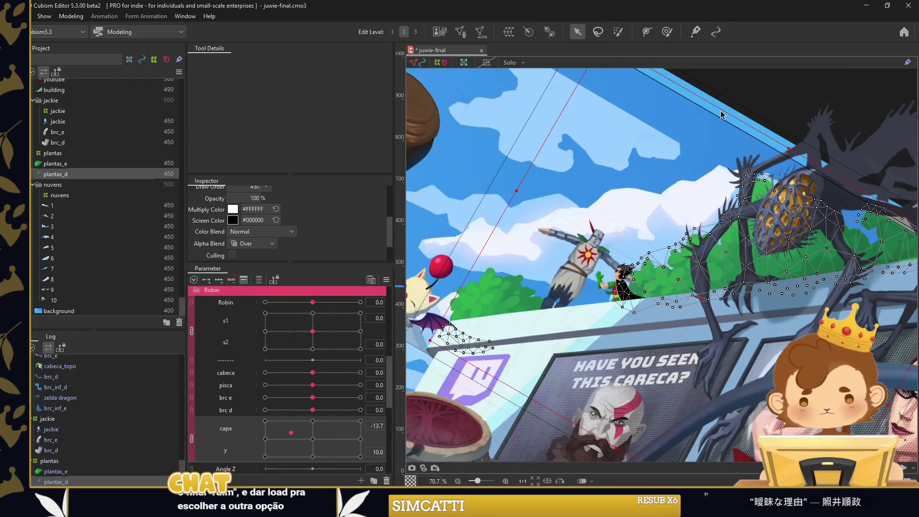
Group the spare Angle Z parameters under Robin into a new Folder 1
{"action": "left_click", "coordinate": [633, 202]}
{"action": "scroll", "coordinate": [224, 305], "scroll_direction": "up", "scroll_amount": 1}
{"action": "right_click", "coordinate": [234, 314]}
{"action": "left_click", "coordinate": [268, 287]}
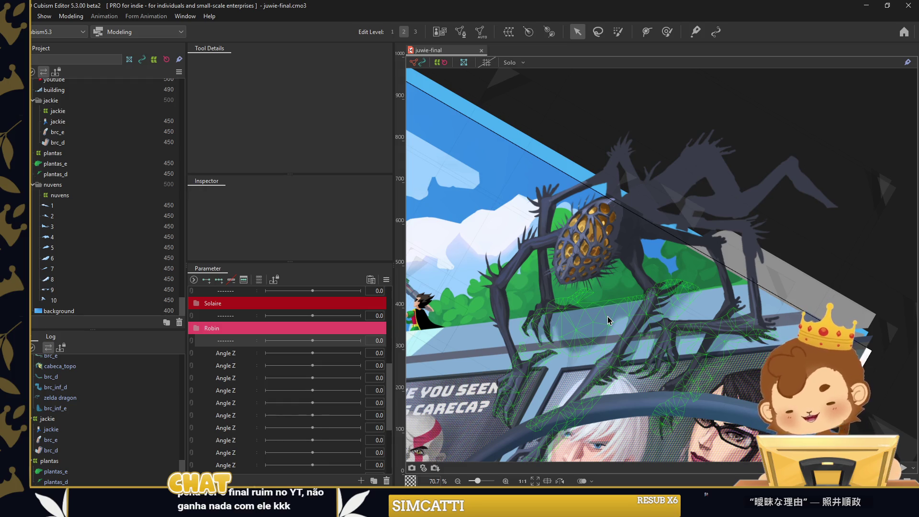
{"action": "scroll", "coordinate": [626, 306], "scroll_direction": "down", "scroll_amount": 3}
{"action": "scroll", "coordinate": [635, 311], "scroll_direction": "down", "scroll_amount": 3}
{"action": "scroll", "coordinate": [635, 311], "scroll_direction": "down", "scroll_amount": 3}
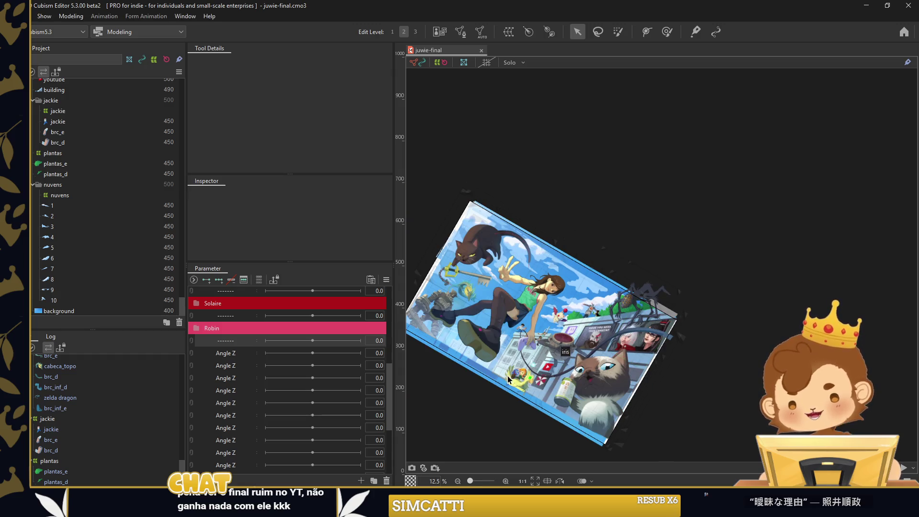
{"action": "scroll", "coordinate": [495, 388], "scroll_direction": "up", "scroll_amount": 2}
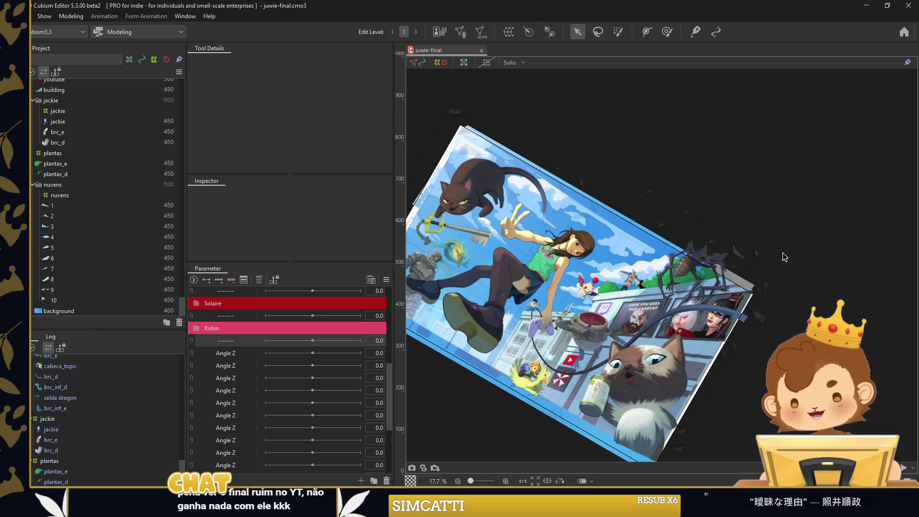
{"action": "scroll", "coordinate": [793, 270], "scroll_direction": "up", "scroll_amount": 1}
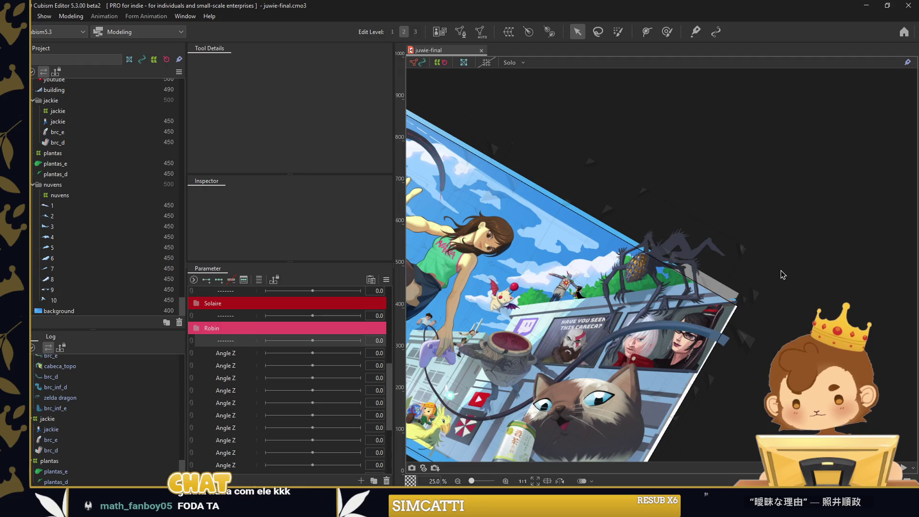
{"action": "left_click", "coordinate": [240, 353]}
{"action": "left_click", "coordinate": [232, 415], "text": "shift"}
{"action": "key", "text": "ctrl+g"}
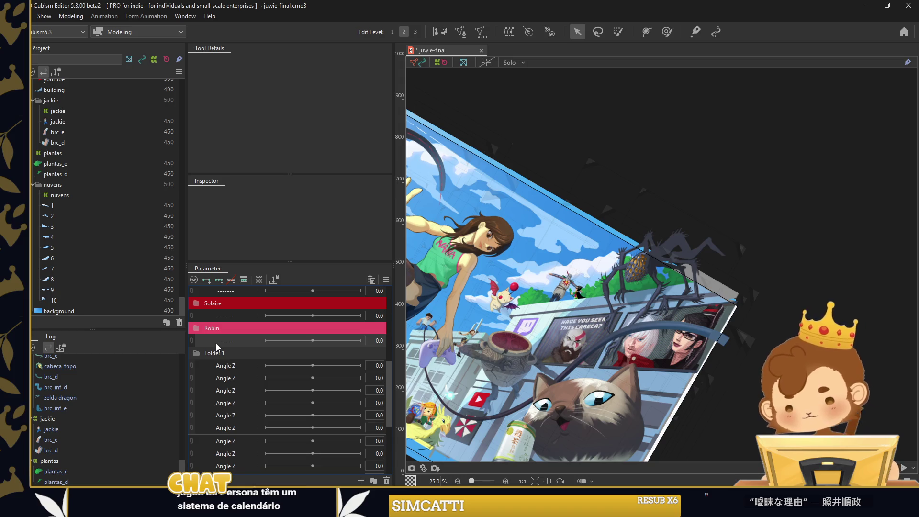
Rename Folder 1 to Amigdala
{"action": "double_click", "coordinate": [213, 352]}
{"action": "type", "text": "Al"}
{"action": "type", "text": "al"}
{"action": "key", "text": "Return"}
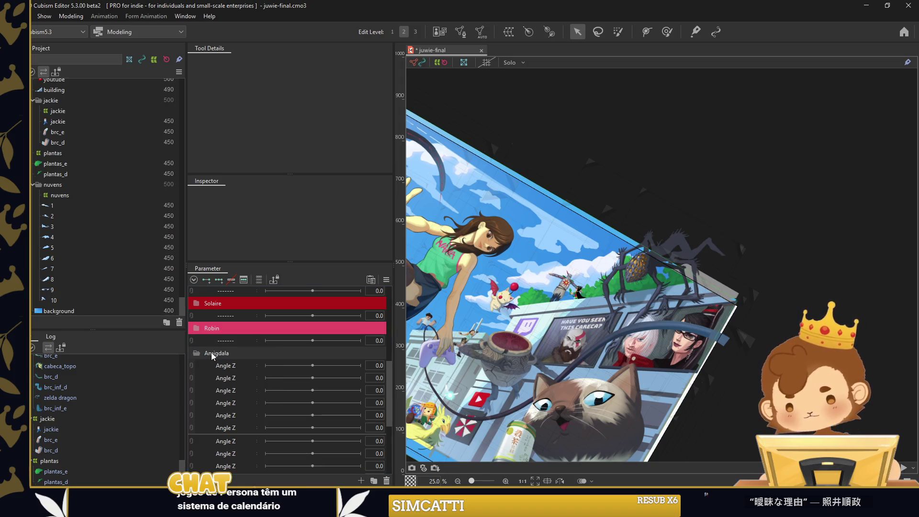
{"action": "scroll", "coordinate": [77, 414], "scroll_direction": "up", "scroll_amount": 2}
{"action": "scroll", "coordinate": [61, 412], "scroll_direction": "up", "scroll_amount": 3}
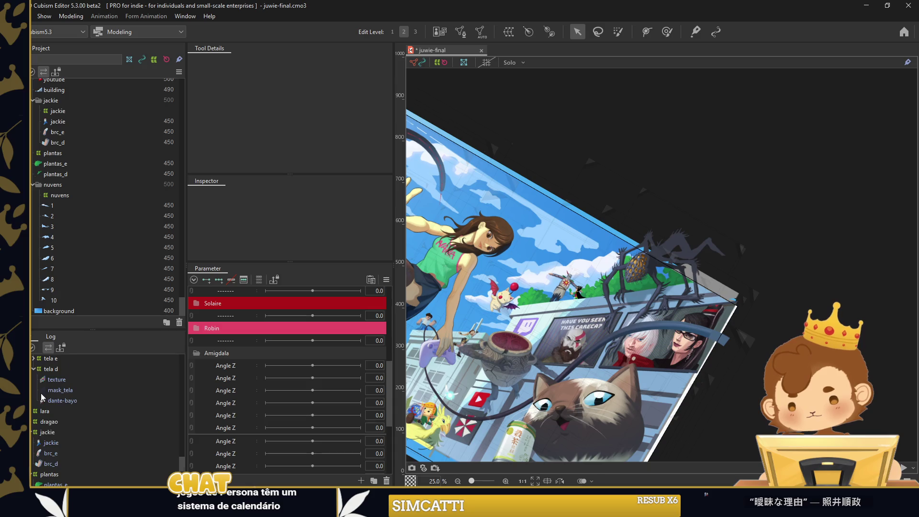
Select the spider's amigdala deformers and rename the first Amigdala parameter to opc
{"action": "left_click", "coordinate": [671, 253]}
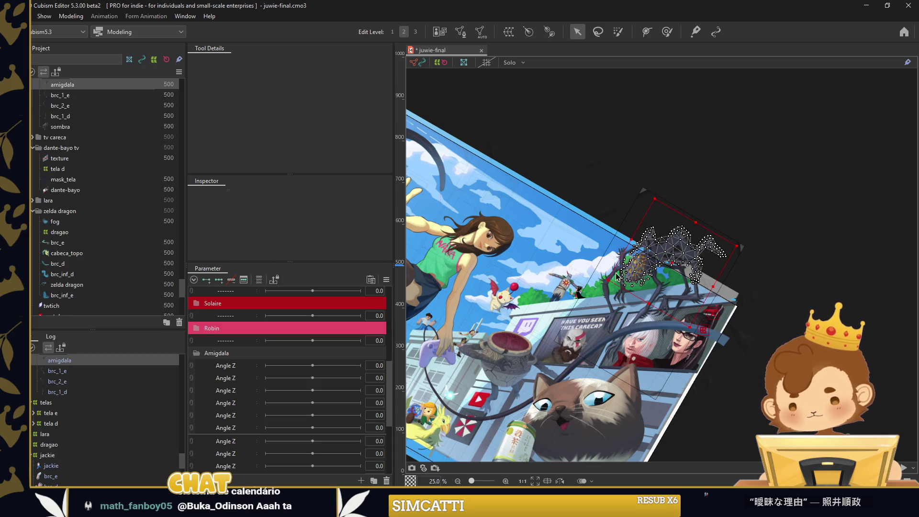
{"action": "left_click", "coordinate": [56, 405]}
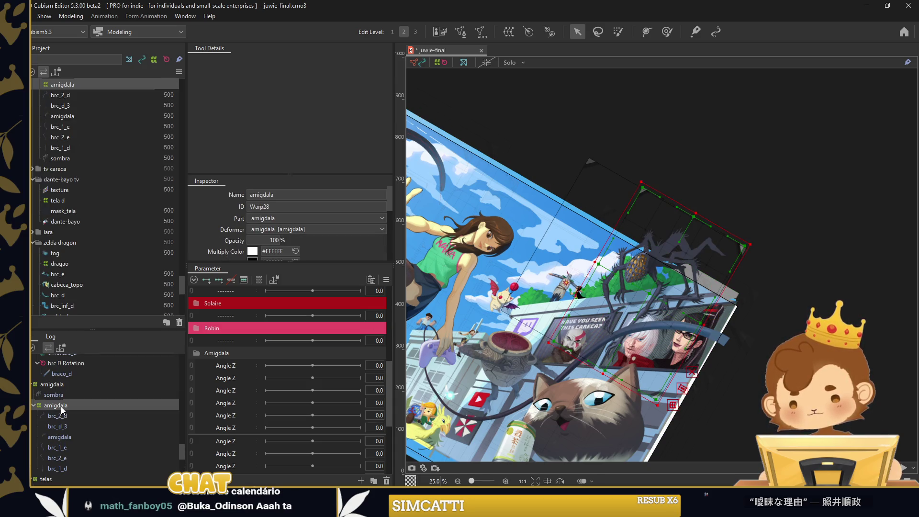
{"action": "left_click", "coordinate": [71, 387]}
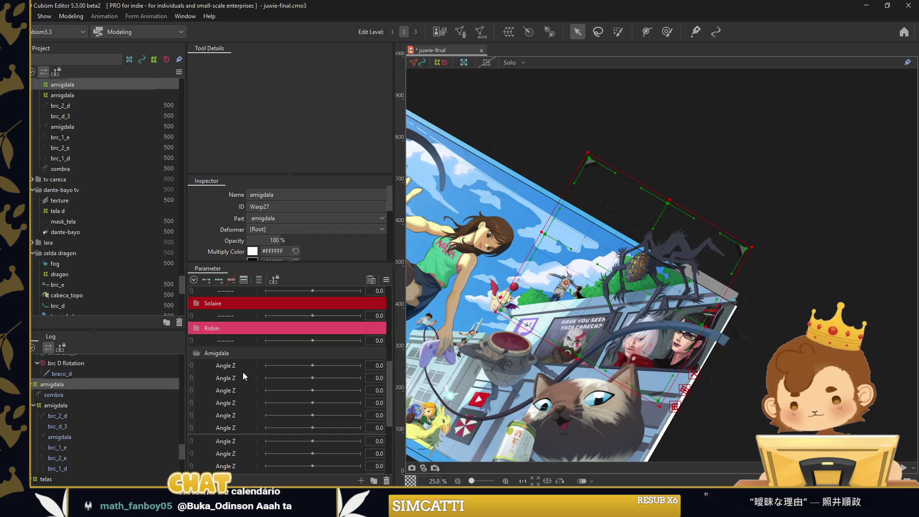
{"action": "right_click", "coordinate": [246, 369]}
{"action": "left_click", "coordinate": [247, 371]}
{"action": "type", "text": "opc"}
{"action": "key", "text": "Return"}
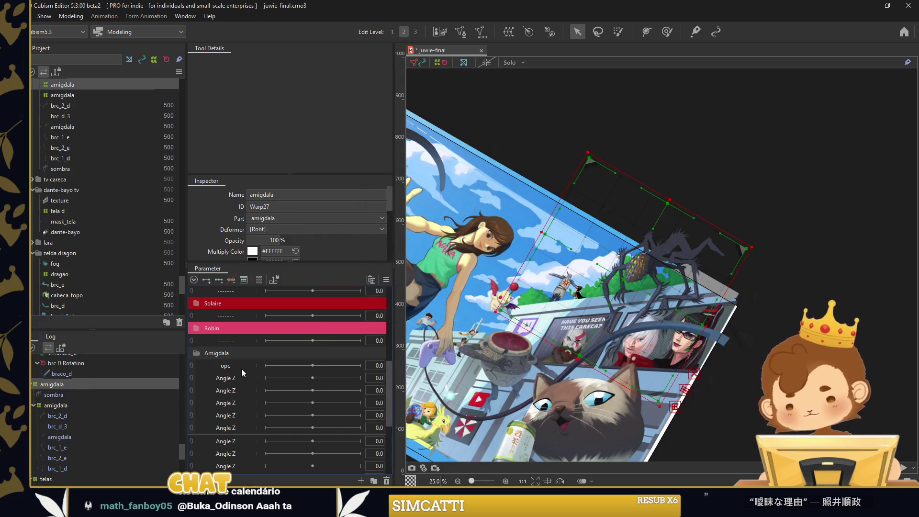
Replicate the selected Angle Z parameters and reset the canvas to the whole artwork
{"action": "left_click_drag", "start_coordinate": [240, 378], "coordinate": [230, 407]}
{"action": "right_click", "coordinate": [230, 407]}
{"action": "left_click", "coordinate": [257, 435]}
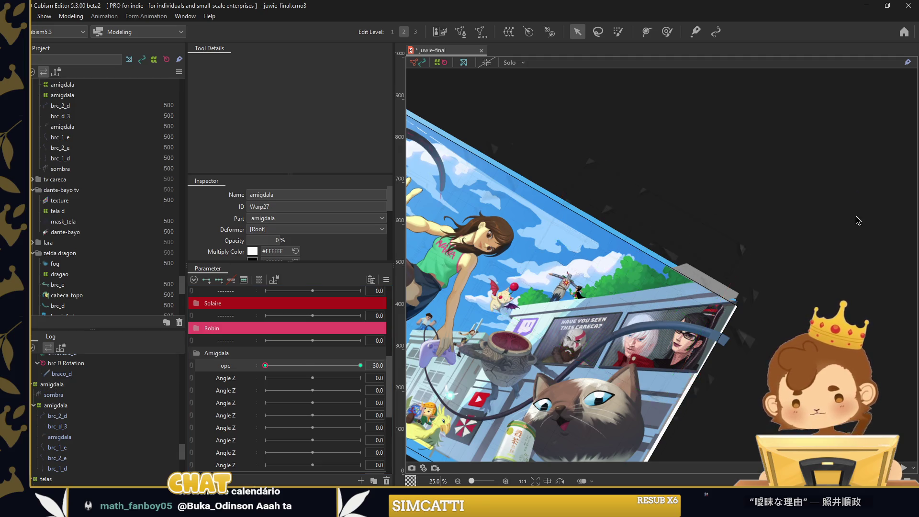
{"action": "left_click", "coordinate": [816, 179]}
{"action": "key", "text": "ctrl+0"}
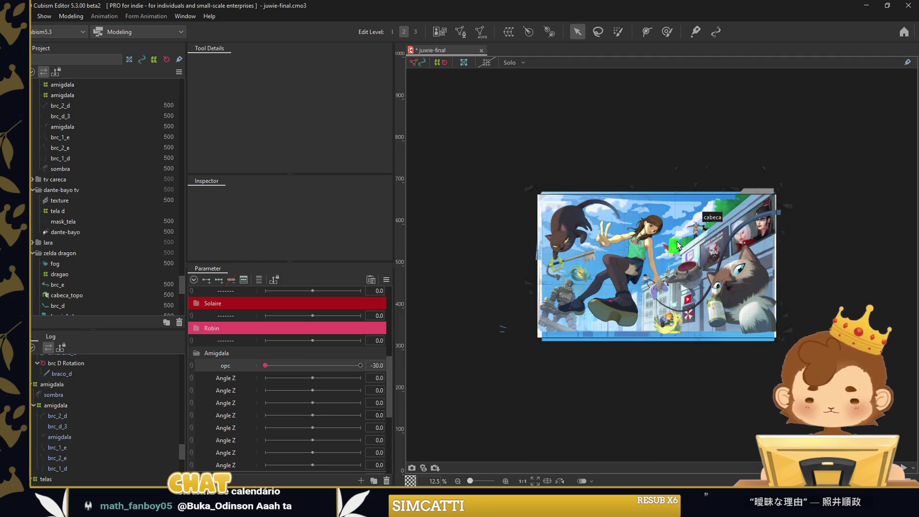
{"action": "scroll", "coordinate": [702, 284], "scroll_direction": "up", "scroll_amount": 1}
{"action": "scroll", "coordinate": [702, 285], "scroll_direction": "up", "scroll_amount": 1}
Test opc between −30 and 30 to fade the spider, leaving it visible at 30
{"action": "mouse_move", "coordinate": [264, 366]}
{"action": "left_mouse_down"}
{"action": "mouse_move", "coordinate": [321, 365]}
{"action": "mouse_move", "coordinate": [250, 375]}
{"action": "mouse_move", "coordinate": [346, 369]}
{"action": "mouse_move", "coordinate": [305, 399]}
{"action": "mouse_move", "coordinate": [407, 396]}
{"action": "left_mouse_up"}
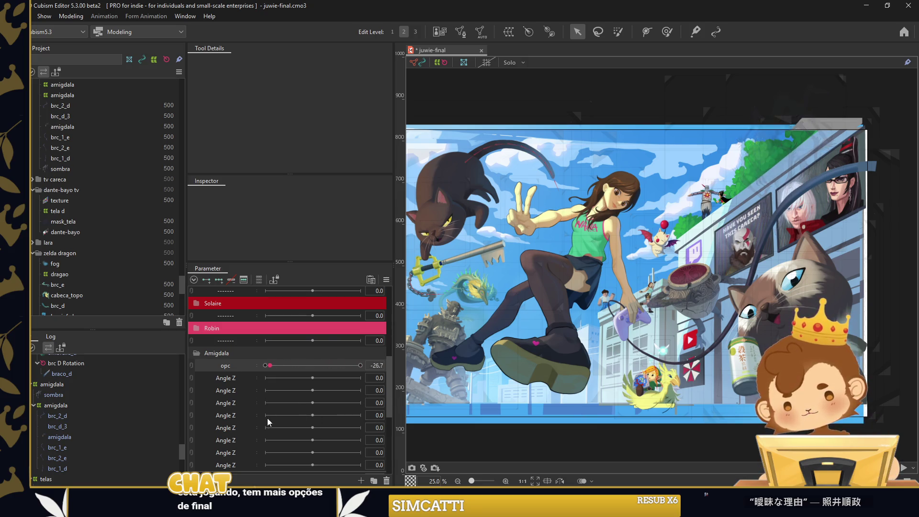
{"action": "left_click_drag", "start_coordinate": [368, 417], "coordinate": [253, 429]}
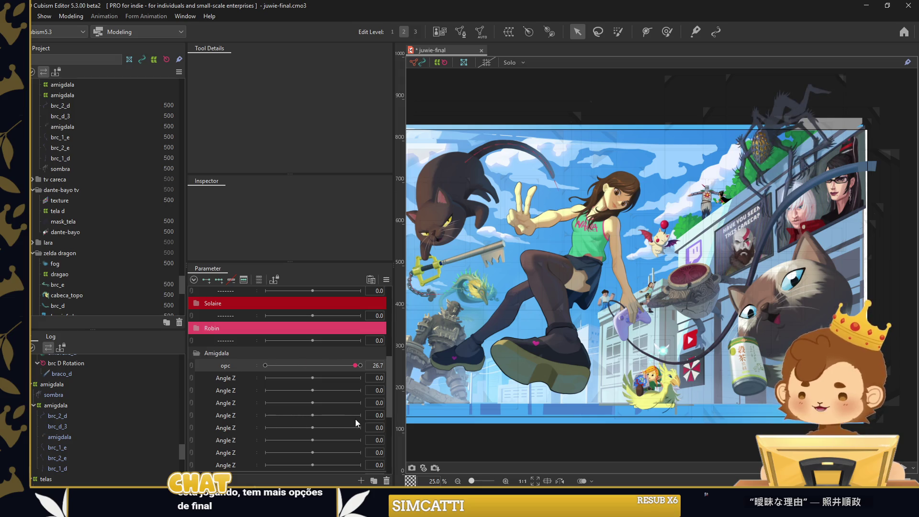
{"action": "mouse_move", "coordinate": [253, 431]}
{"action": "left_mouse_down"}
{"action": "mouse_move", "coordinate": [399, 430]}
{"action": "mouse_move", "coordinate": [245, 431]}
{"action": "mouse_move", "coordinate": [417, 441]}
{"action": "left_mouse_up"}
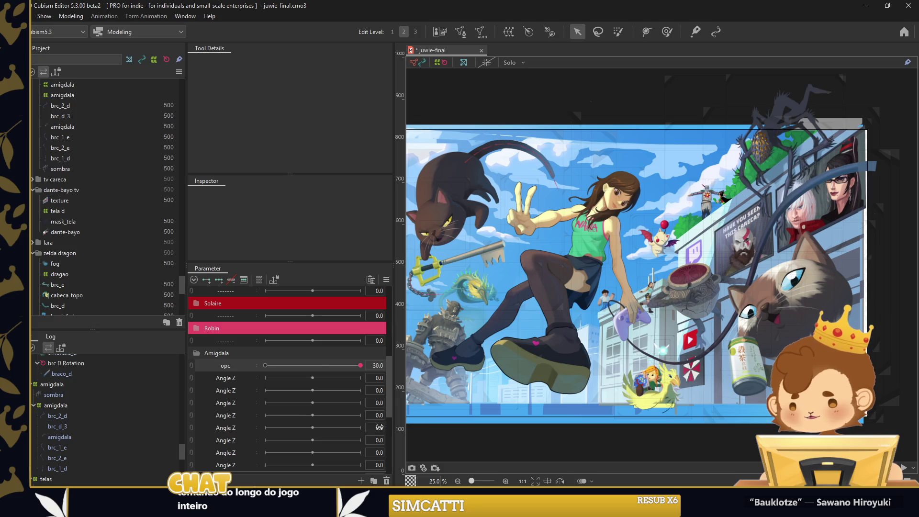
{"action": "mouse_move", "coordinate": [240, 444]}
{"action": "left_mouse_down"}
{"action": "mouse_move", "coordinate": [211, 443]}
{"action": "mouse_move", "coordinate": [377, 437]}
{"action": "left_mouse_up"}
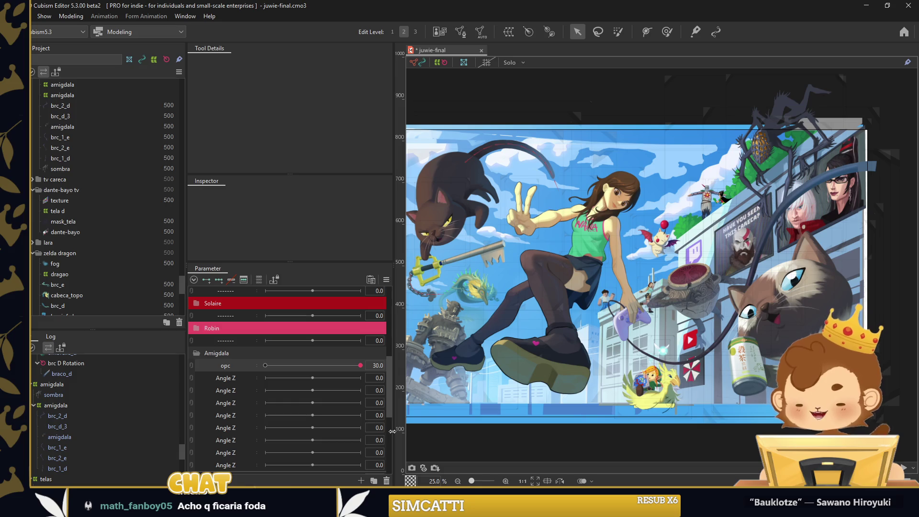
{"action": "mouse_move", "coordinate": [392, 431]}
{"action": "left_mouse_down"}
{"action": "mouse_move", "coordinate": [247, 445]}
{"action": "mouse_move", "coordinate": [371, 438]}
{"action": "mouse_move", "coordinate": [287, 435]}
{"action": "mouse_move", "coordinate": [368, 429]}
{"action": "left_mouse_up"}
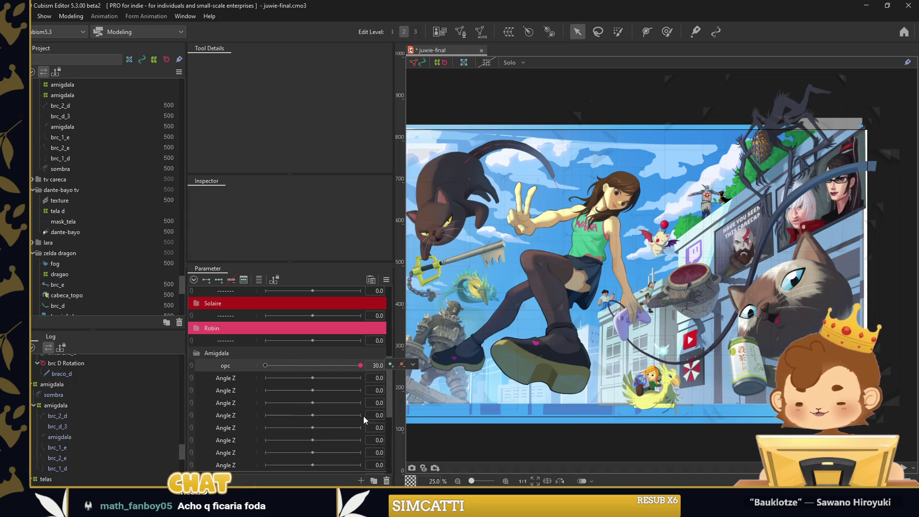
{"action": "scroll", "coordinate": [893, 98], "scroll_direction": "up", "scroll_amount": 2}
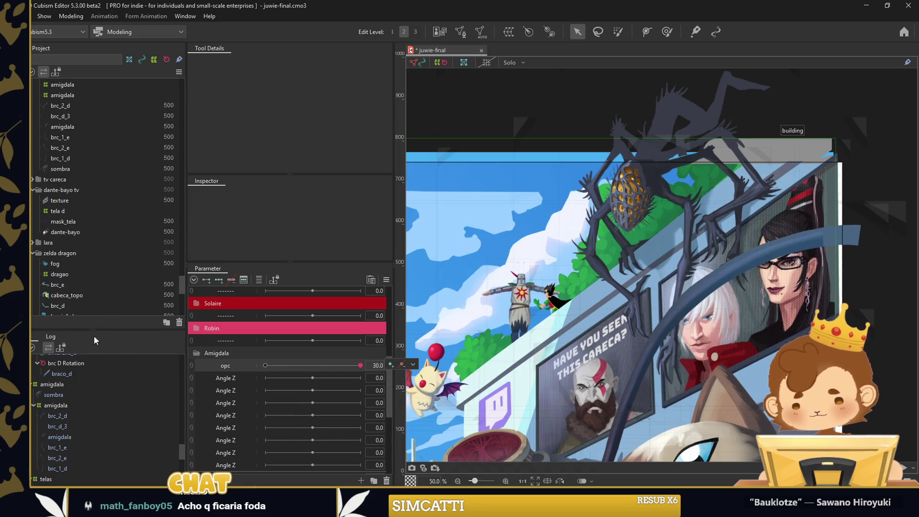
Set the amigdala warp deformer's Warp Division to 25 × 25
{"action": "left_click", "coordinate": [55, 405]}
{"action": "mouse_move", "coordinate": [841, 126]}
{"action": "left_mouse_down"}
{"action": "mouse_move", "coordinate": [772, 154]}
{"action": "mouse_move", "coordinate": [653, 235]}
{"action": "left_mouse_up"}
{"action": "scroll", "coordinate": [772, 153], "scroll_direction": "down", "scroll_amount": 1}
{"action": "scroll", "coordinate": [288, 245], "scroll_direction": "down", "scroll_amount": 1}
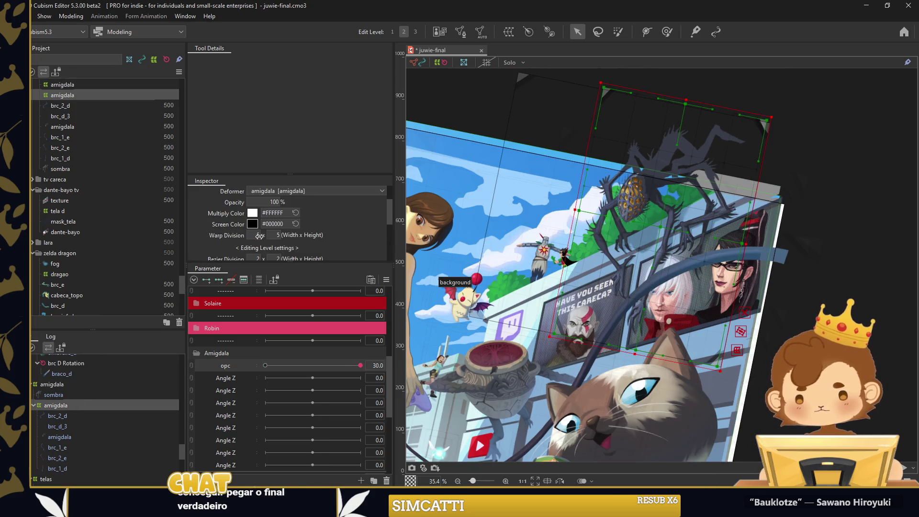
{"action": "type", "text": "25"}
{"action": "key", "text": "Return"}
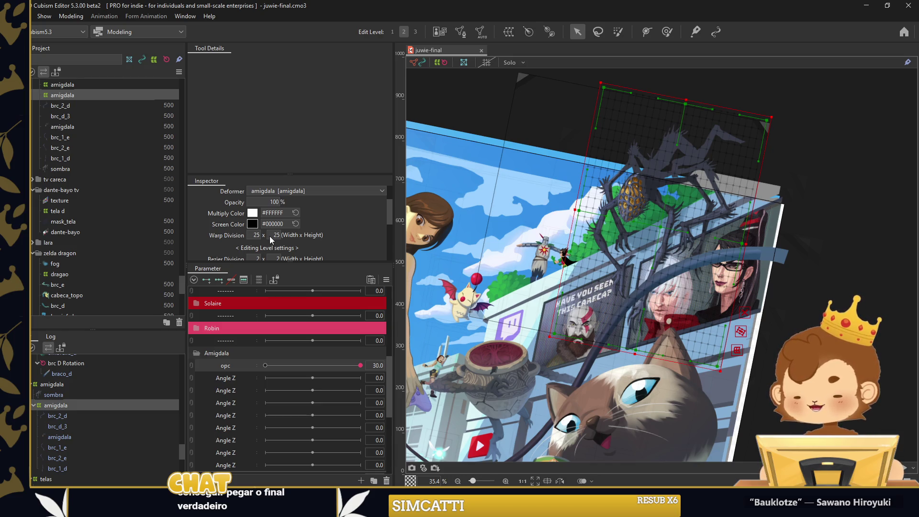
{"action": "key", "text": "w"}
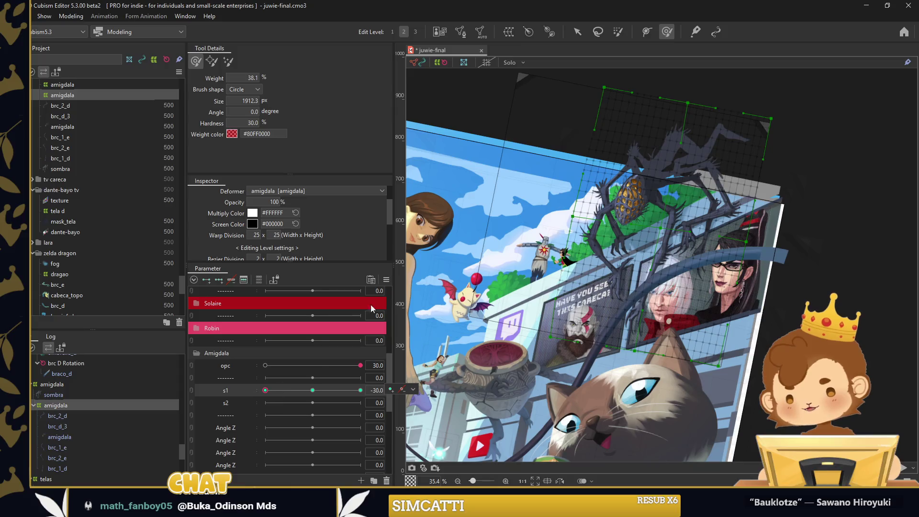
Paint s1's warp weights over the spider and add extra interpolation points to s1
{"action": "left_click_drag", "start_coordinate": [772, 231], "coordinate": [699, 229]}
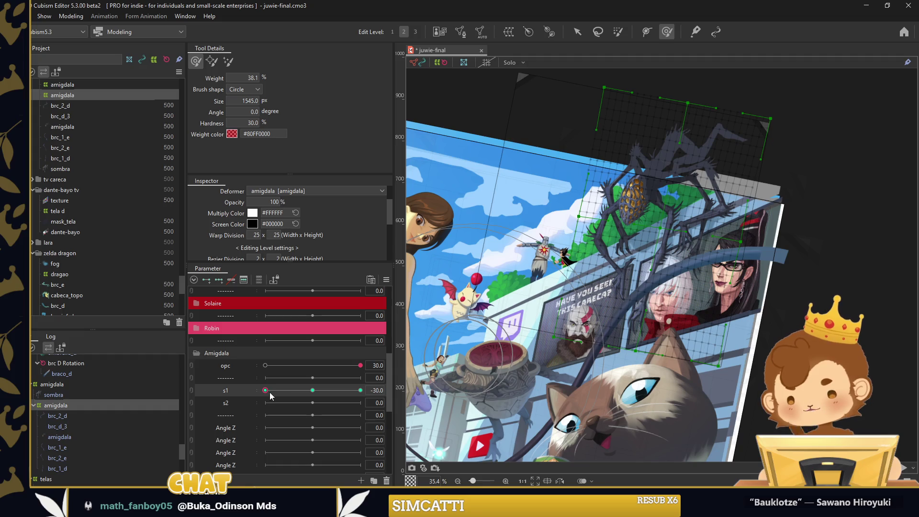
{"action": "left_click", "coordinate": [360, 391]}
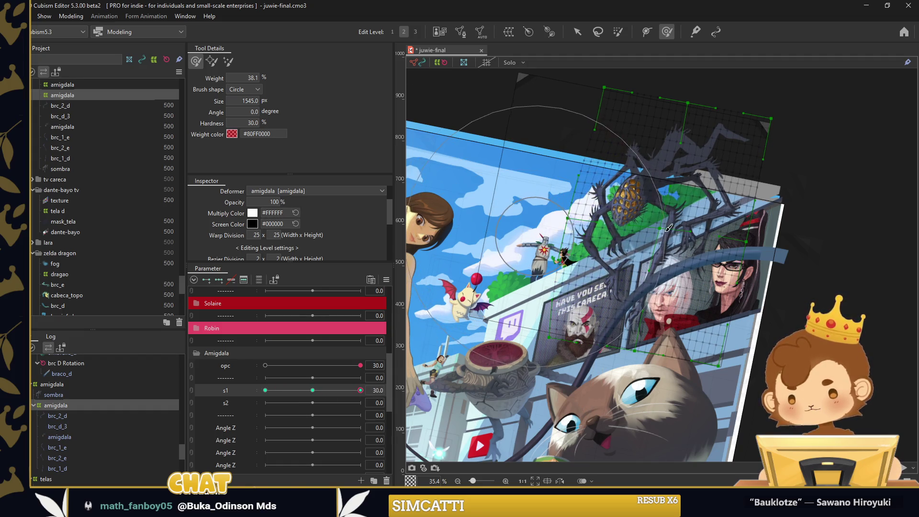
{"action": "left_click", "coordinate": [441, 222]}
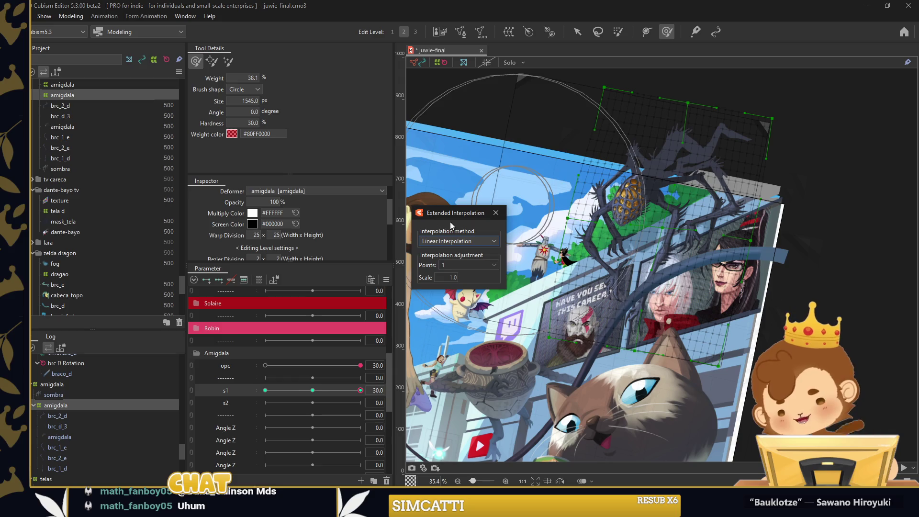
{"action": "left_click", "coordinate": [341, 357]}
{"action": "left_click_drag", "start_coordinate": [361, 390], "coordinate": [313, 391]}
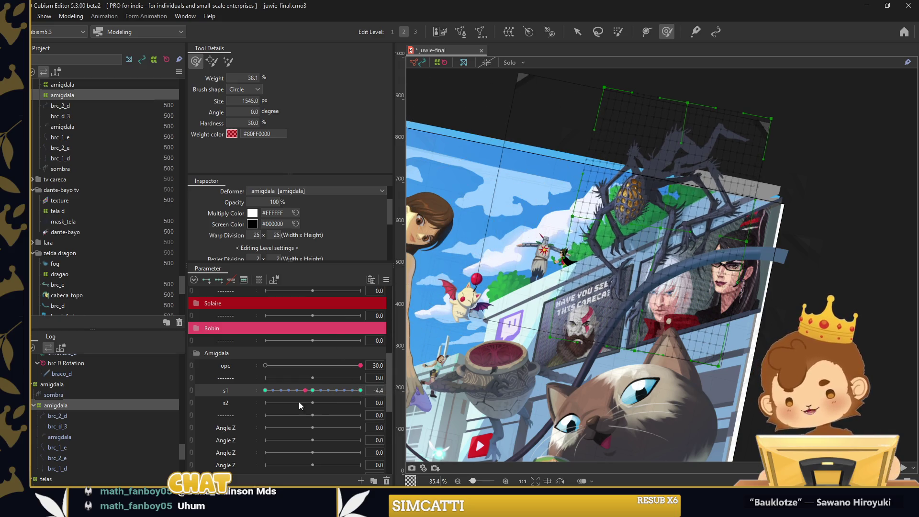
Add keys to the s2 parameter and preview the spider at s1 −30
{"action": "left_click", "coordinate": [235, 407]}
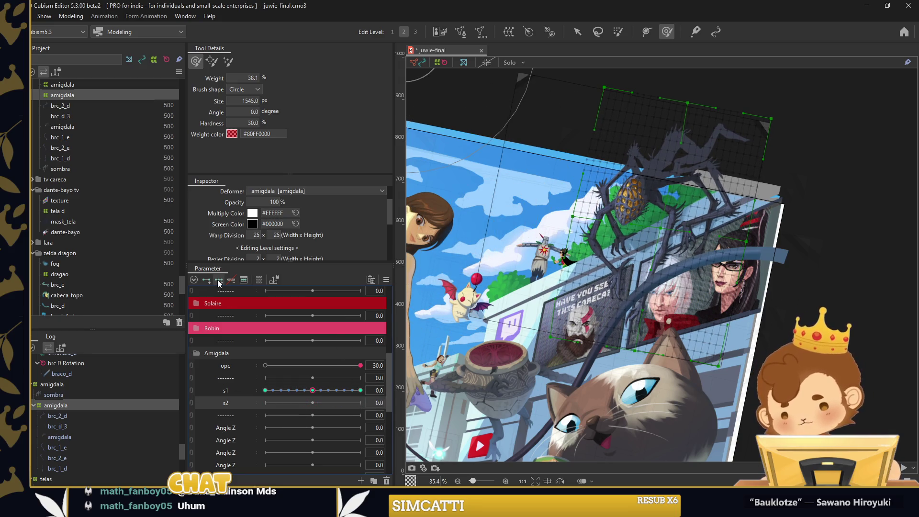
{"action": "left_click", "coordinate": [265, 402]}
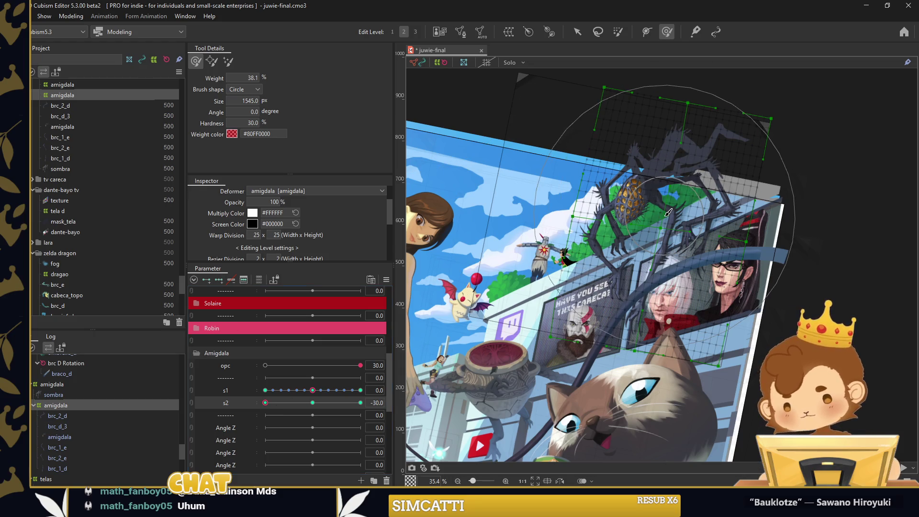
{"action": "scroll", "coordinate": [666, 220], "scroll_direction": "up", "scroll_amount": 2}
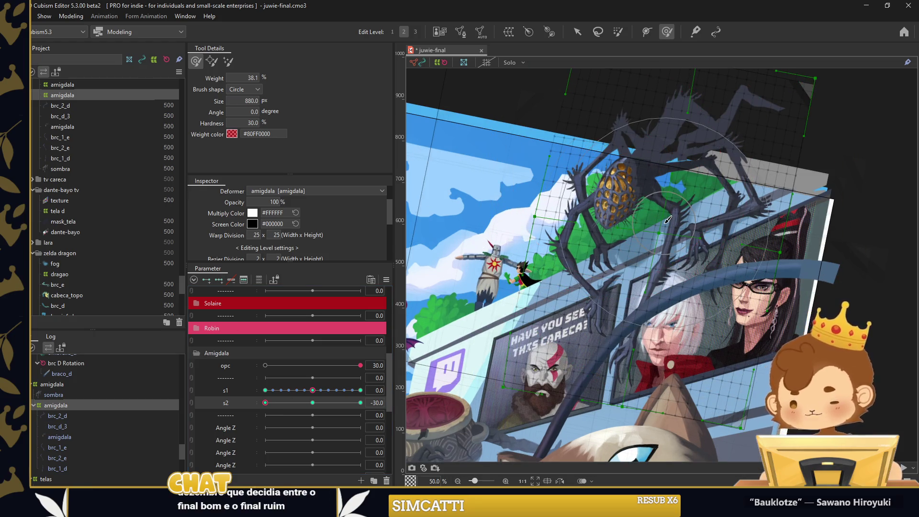
{"action": "scroll", "coordinate": [665, 221], "scroll_direction": "up", "scroll_amount": 1}
{"action": "scroll", "coordinate": [632, 211], "scroll_direction": "down", "scroll_amount": 1}
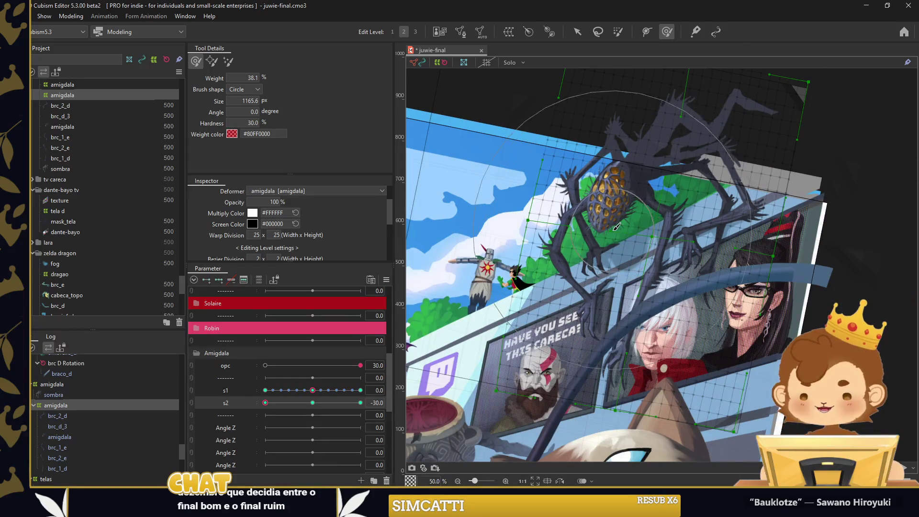
{"action": "left_click", "coordinate": [265, 390]}
{"action": "scroll", "coordinate": [629, 331], "scroll_direction": "down", "scroll_amount": 1}
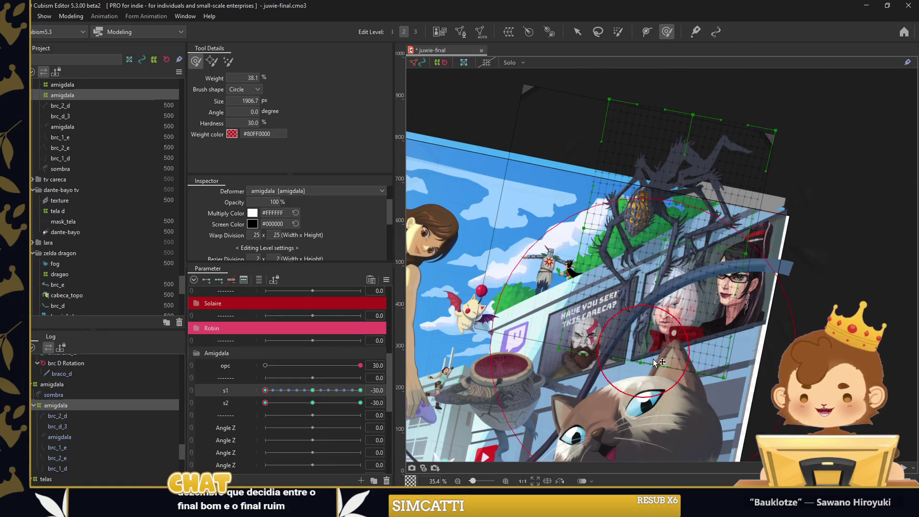
{"action": "left_click_drag", "start_coordinate": [265, 390], "coordinate": [307, 400]}
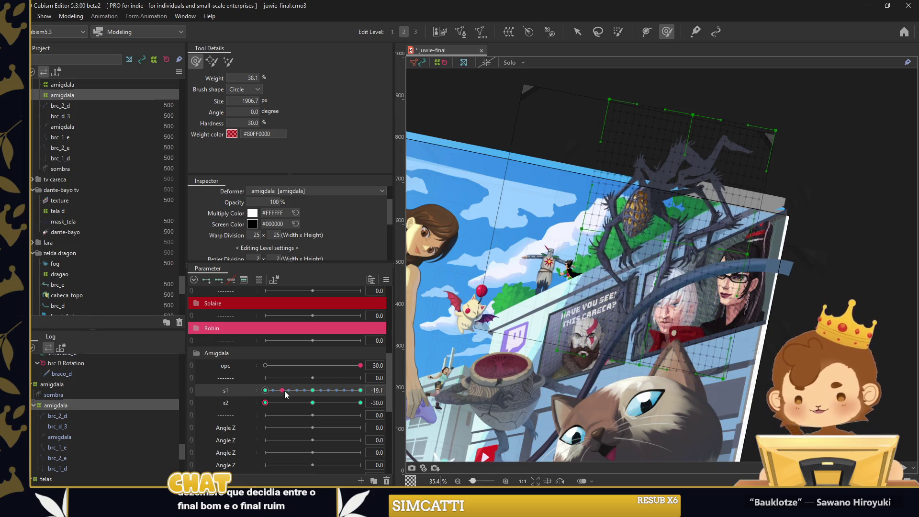
With s2 at 0, reshape the spider warp at the s1 30 key
{"action": "left_click", "coordinate": [312, 402]}
{"action": "left_click", "coordinate": [266, 391]}
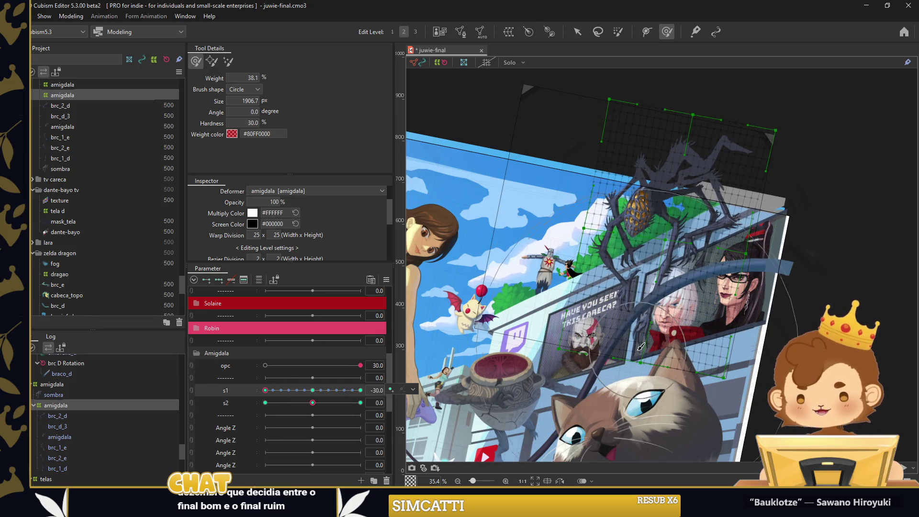
{"action": "left_click", "coordinate": [360, 390]}
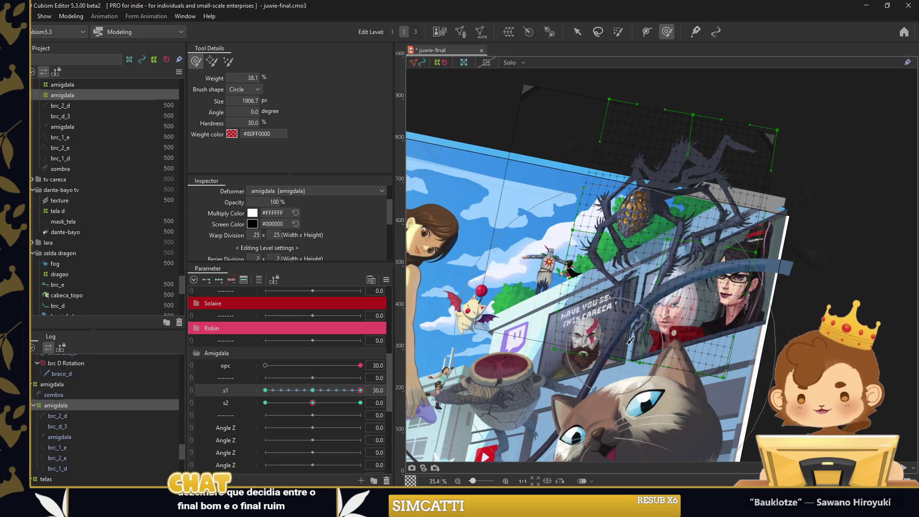
{"action": "left_click_drag", "start_coordinate": [644, 350], "coordinate": [644, 344]}
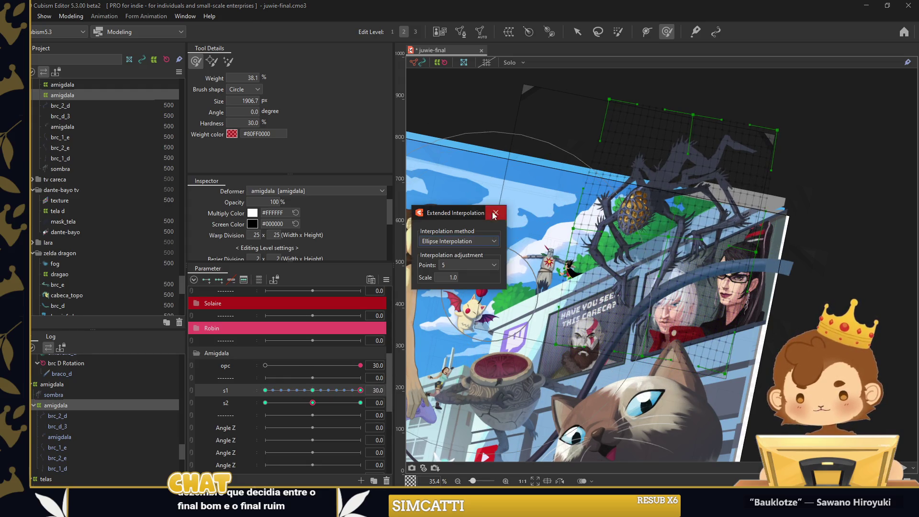
{"action": "left_click", "coordinate": [280, 390]}
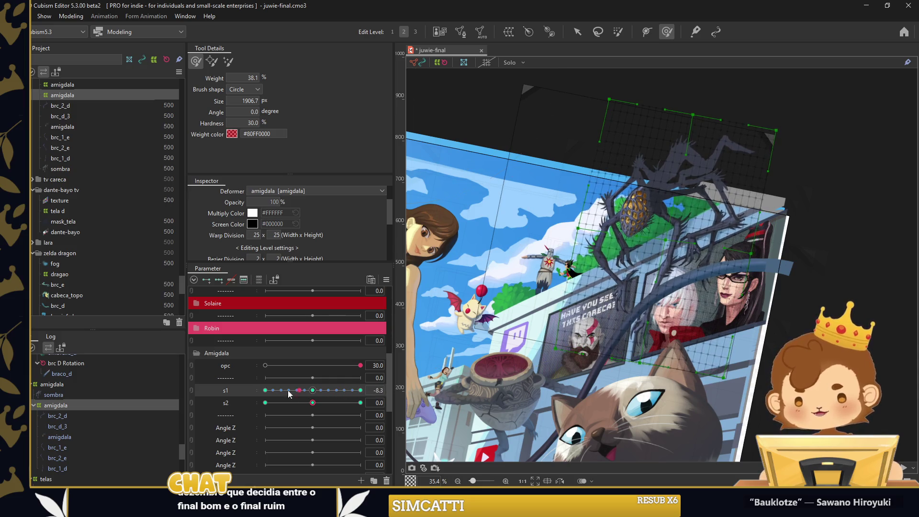
{"action": "left_click_drag", "start_coordinate": [281, 390], "coordinate": [312, 390]}
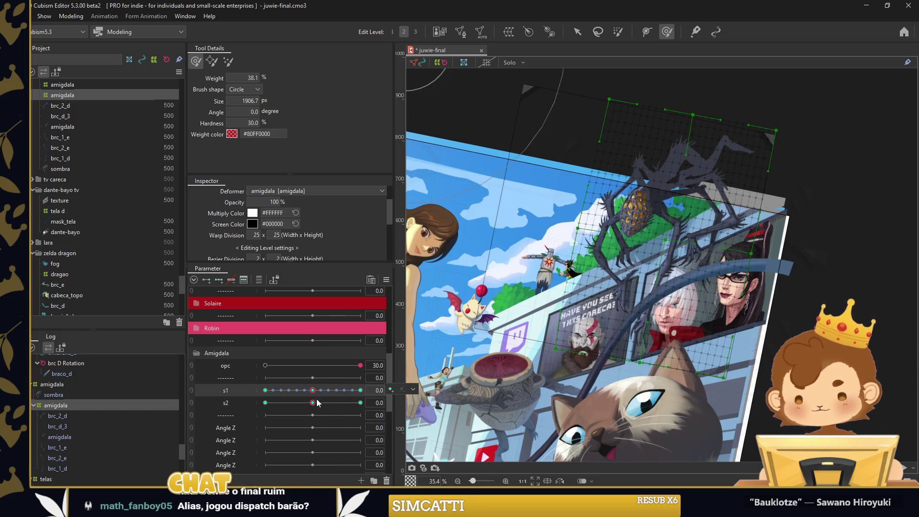
Sweep s1 between −30 and 30 to check the spider's bend
{"action": "left_click_drag", "start_coordinate": [385, 390], "coordinate": [384, 388]}
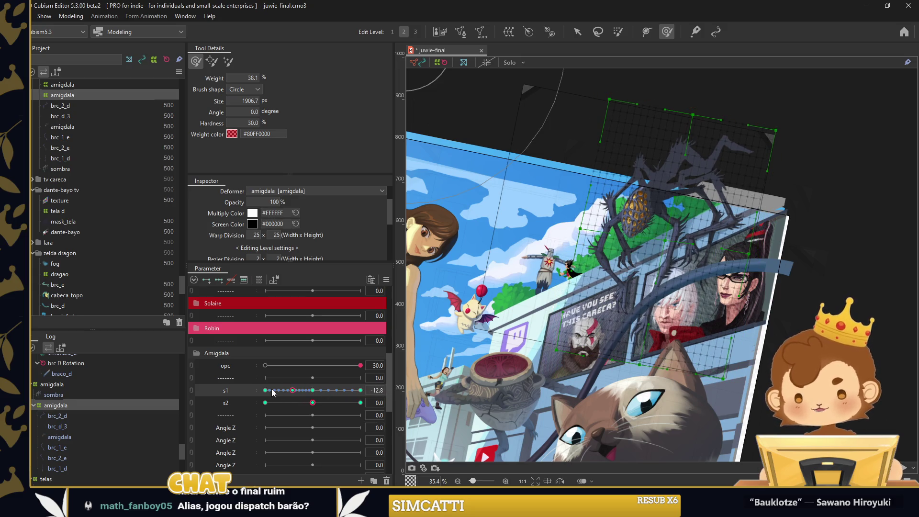
{"action": "left_click_drag", "start_coordinate": [274, 390], "coordinate": [266, 391]}
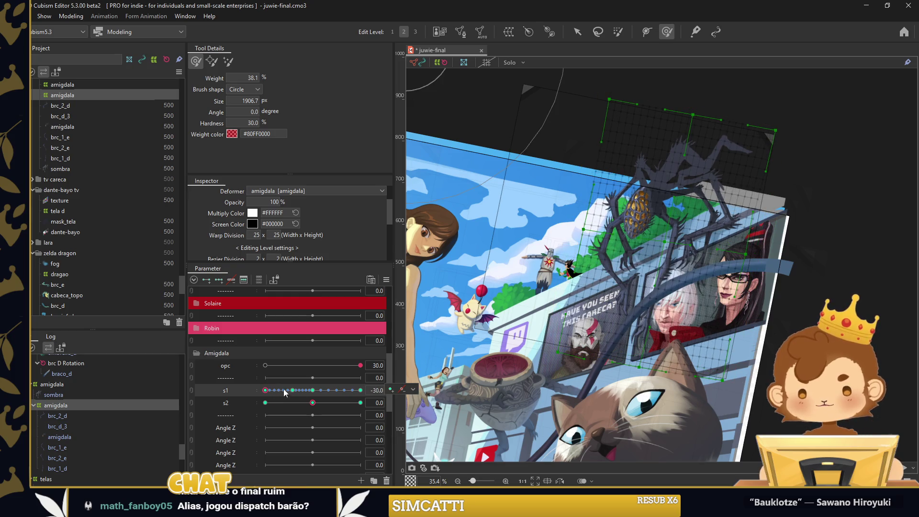
{"action": "left_click", "coordinate": [350, 391]}
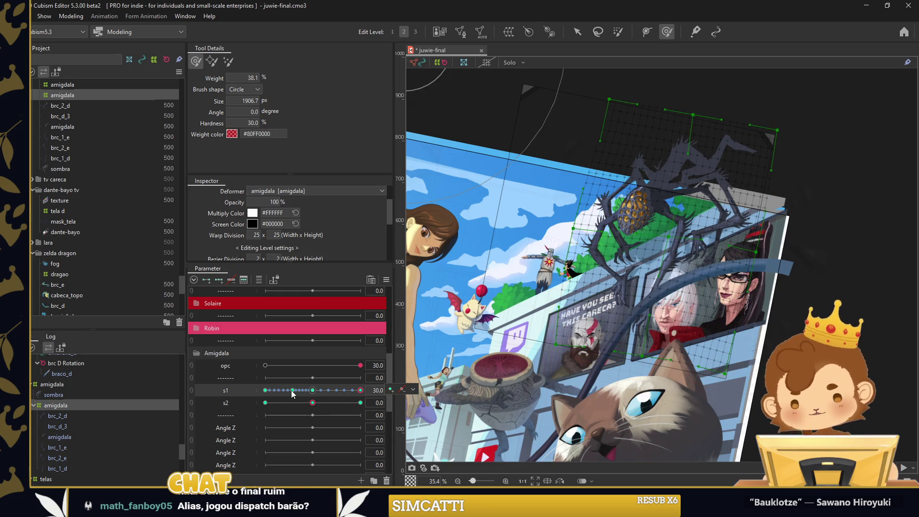
{"action": "left_click_drag", "start_coordinate": [293, 390], "coordinate": [275, 390]}
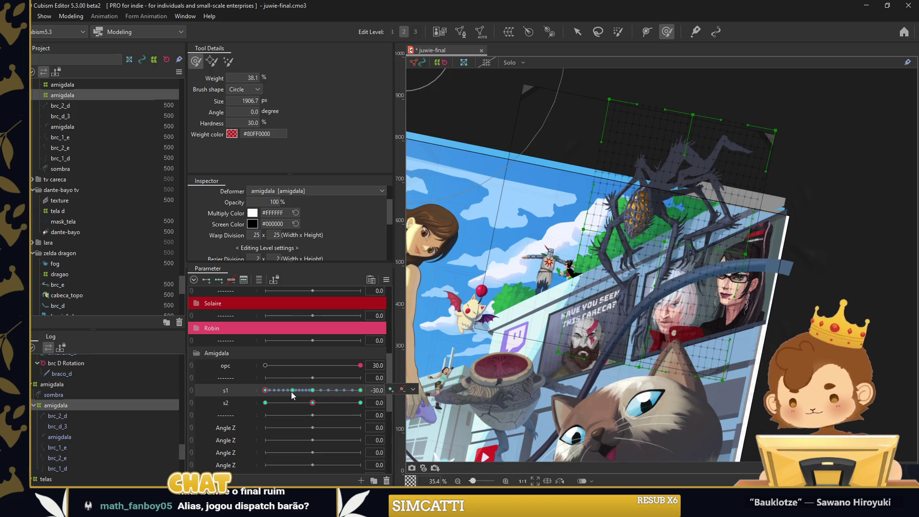
{"action": "left_click", "coordinate": [292, 390]}
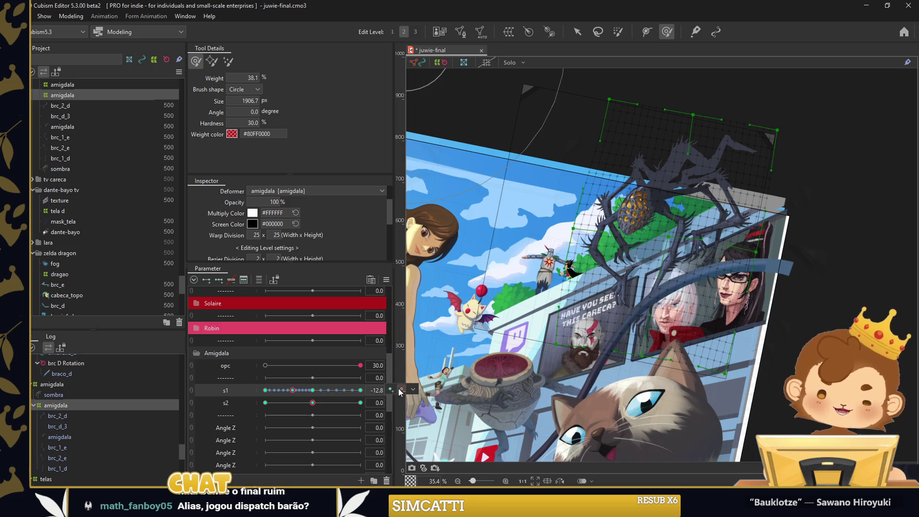
{"action": "left_click_drag", "start_coordinate": [313, 390], "coordinate": [266, 390]}
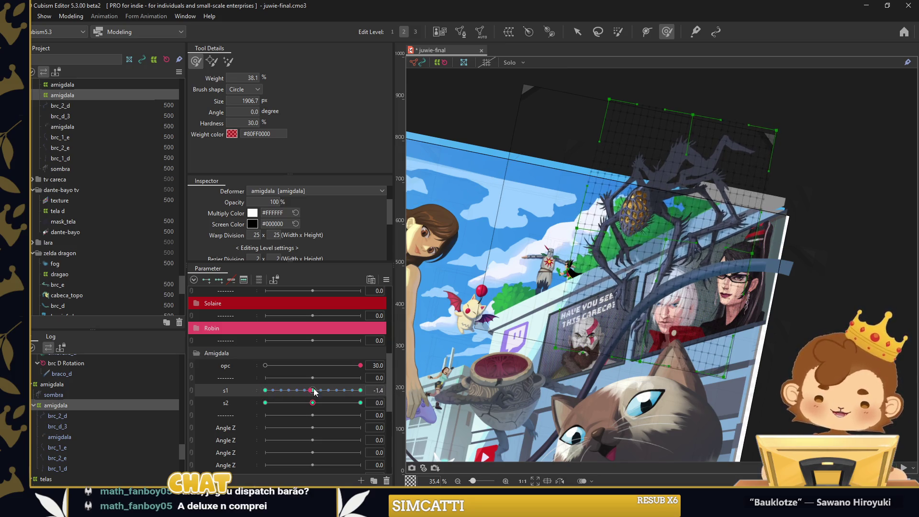
Shrink the weight brush and paint the spider's s2 bend at −30 and 30
{"action": "left_click_drag", "start_coordinate": [605, 172], "coordinate": [578, 156]}
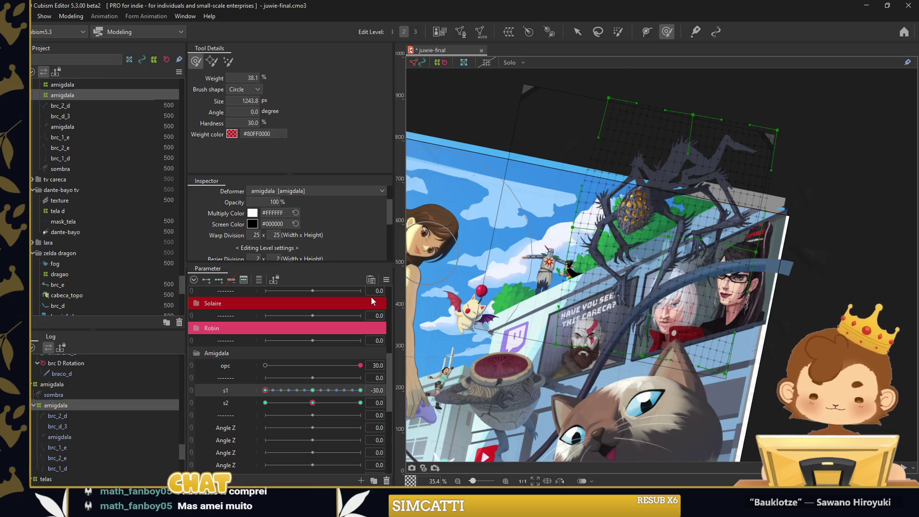
{"action": "left_click_drag", "start_coordinate": [313, 402], "coordinate": [265, 402]}
{"action": "mouse_move", "coordinate": [641, 220]}
{"action": "left_mouse_down"}
{"action": "mouse_move", "coordinate": [663, 234]}
{"action": "mouse_move", "coordinate": [636, 230]}
{"action": "left_mouse_up"}
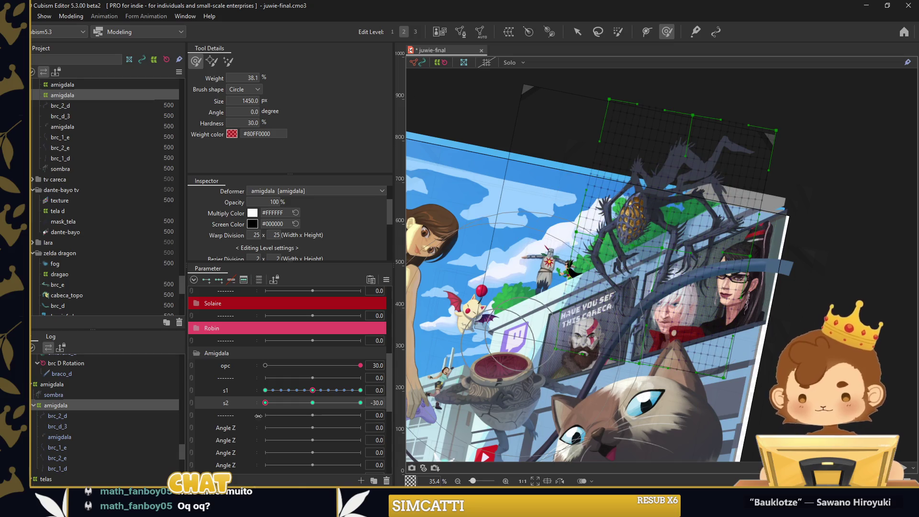
{"action": "left_click_drag", "start_coordinate": [265, 402], "coordinate": [361, 402]}
{"action": "left_click_drag", "start_coordinate": [642, 225], "coordinate": [665, 219]}
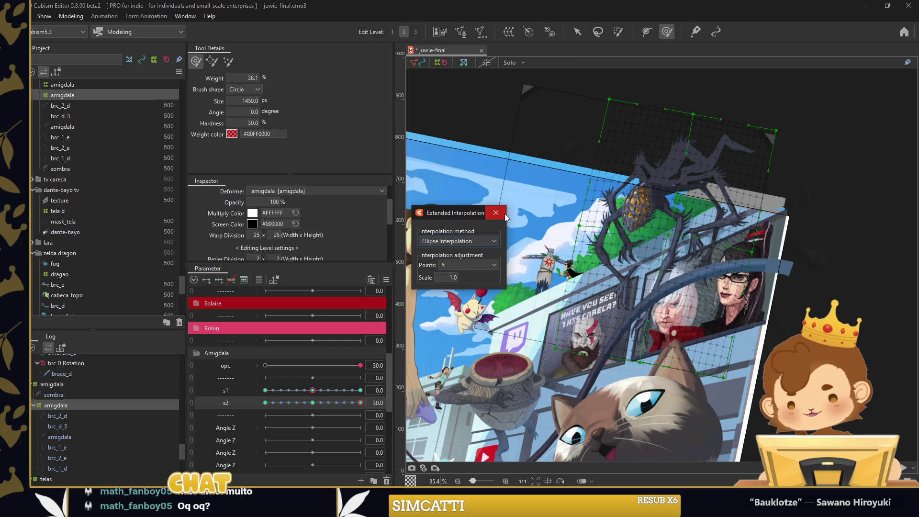
Leave weight painting and restructure the Amigdala keyforms from the Parameter panel menu
{"action": "key", "text": "Return"}
{"action": "left_click", "coordinate": [578, 32]}
{"action": "left_click", "coordinate": [312, 403]}
{"action": "left_click", "coordinate": [386, 280]}
{"action": "left_click", "coordinate": [441, 313]}
{"action": "key", "text": "Return"}
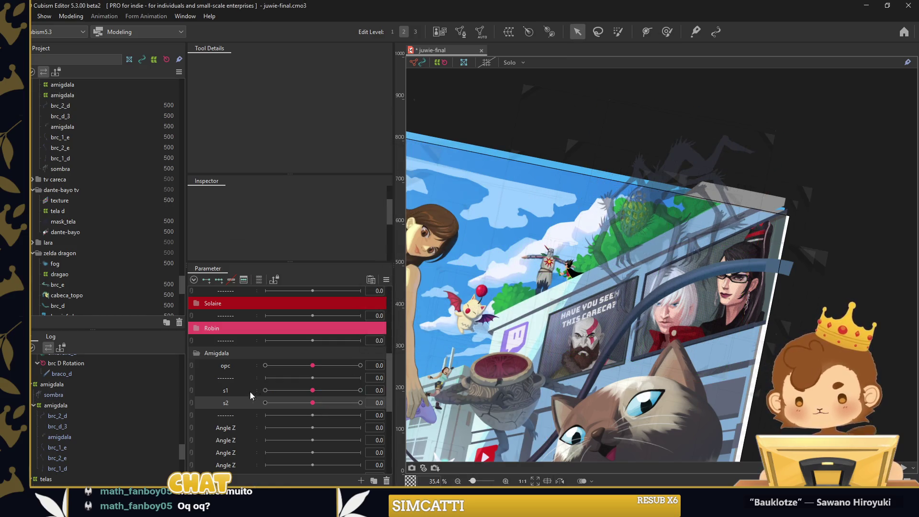
Join s1 and s2 into one 2D parameter, raise opc to 30, and test the bend
{"action": "left_click", "coordinate": [192, 391]}
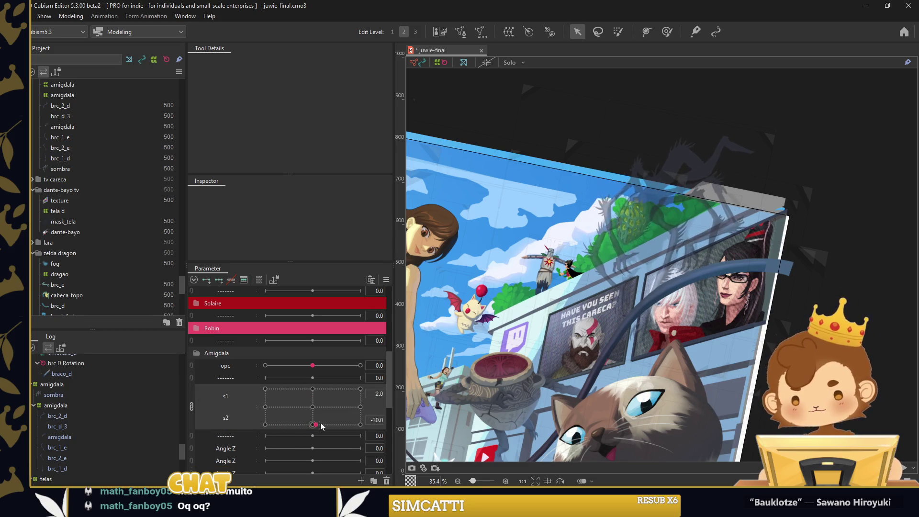
{"action": "left_click_drag", "start_coordinate": [315, 365], "coordinate": [361, 365]}
{"action": "mouse_move", "coordinate": [312, 407]}
{"action": "left_mouse_down"}
{"action": "mouse_move", "coordinate": [290, 406]}
{"action": "mouse_move", "coordinate": [322, 414]}
{"action": "mouse_move", "coordinate": [313, 407]}
{"action": "left_mouse_up"}
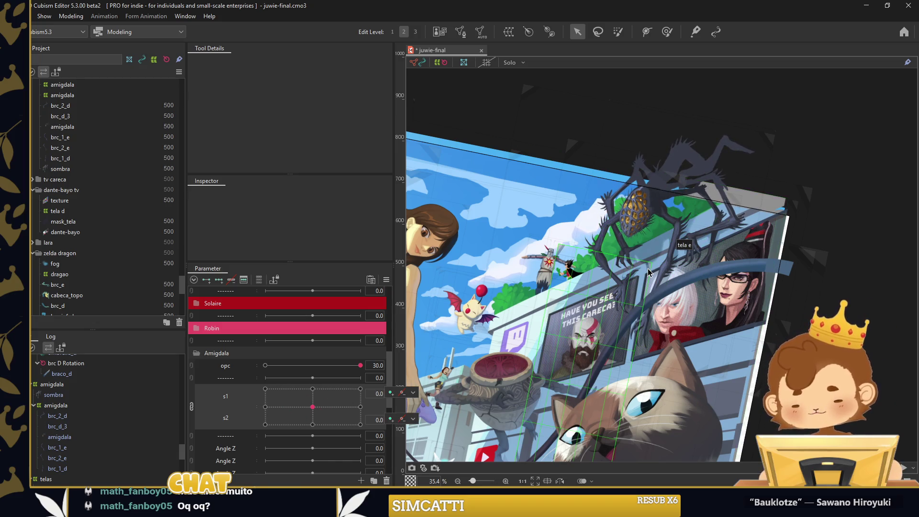
Scroll down the parameter list to the first Angle Z parameter's edit dialog
{"action": "scroll", "coordinate": [290, 354], "scroll_direction": "down", "scroll_amount": 1}
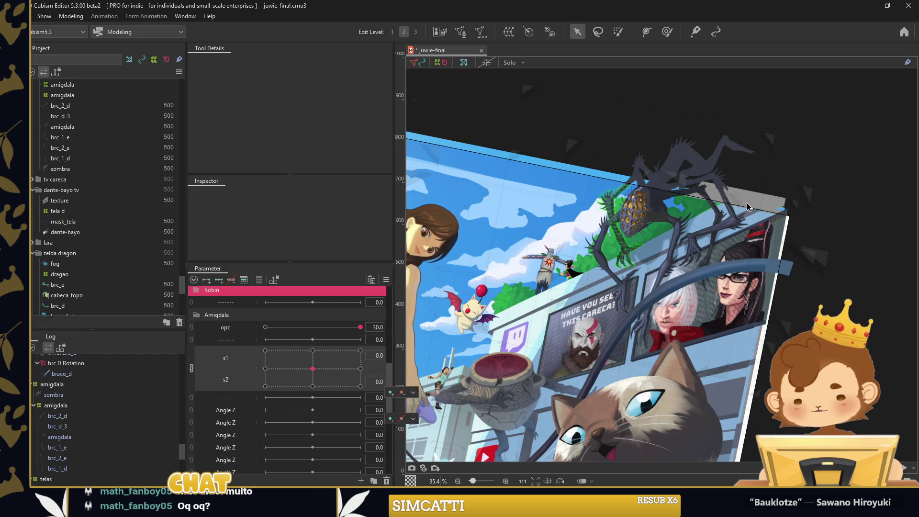
{"action": "scroll", "coordinate": [290, 347], "scroll_direction": "down", "scroll_amount": 1}
{"action": "double_click", "coordinate": [234, 372]}
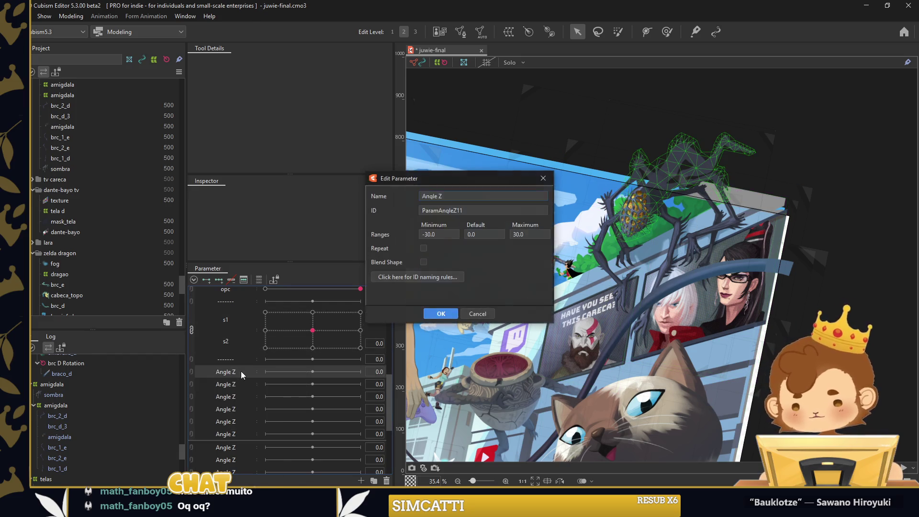
Rename the first three Angle Z parameters to brc 1, brc 2 and brc 1
{"action": "type", "text": "brc 1"}
{"action": "key", "text": "Return"}
{"action": "double_click", "coordinate": [242, 384]}
{"action": "type", "text": "brc 2"}
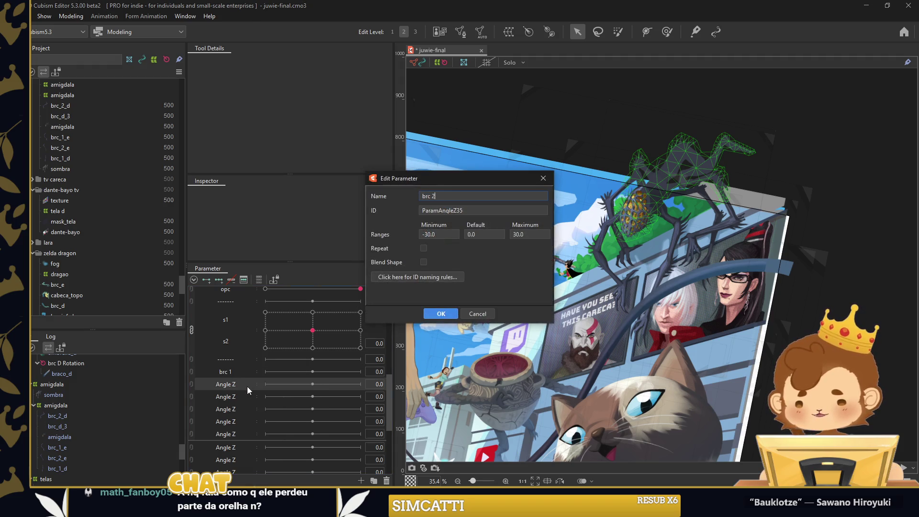
{"action": "key", "text": "Return"}
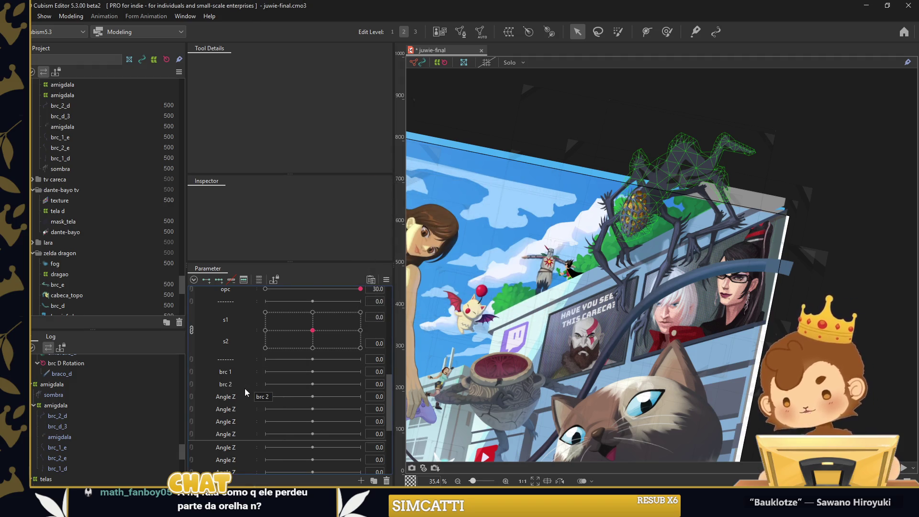
{"action": "right_click", "coordinate": [237, 396]}
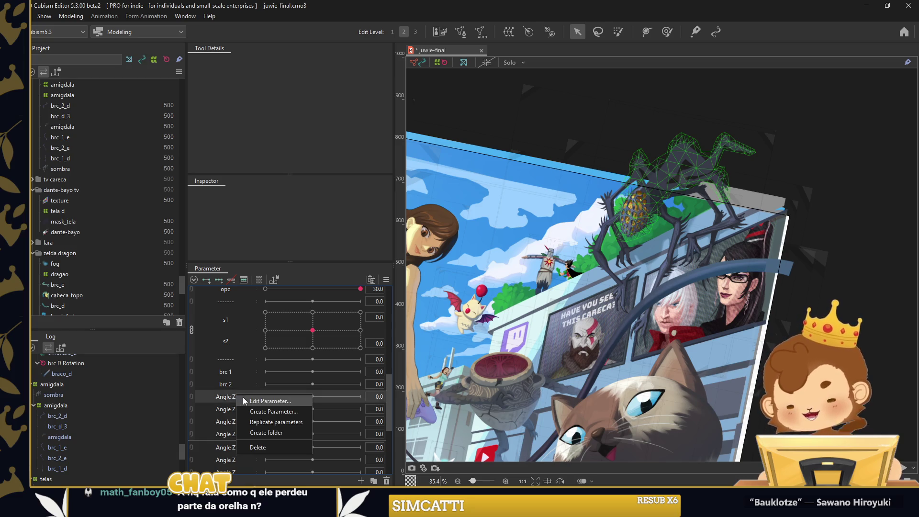
{"action": "left_click", "coordinate": [244, 401]}
{"action": "type", "text": "brc 1"}
{"action": "key", "text": "Return"}
Append 'e' to the first two, making them brc 1 e and brc 2 e
{"action": "right_click", "coordinate": [236, 409]}
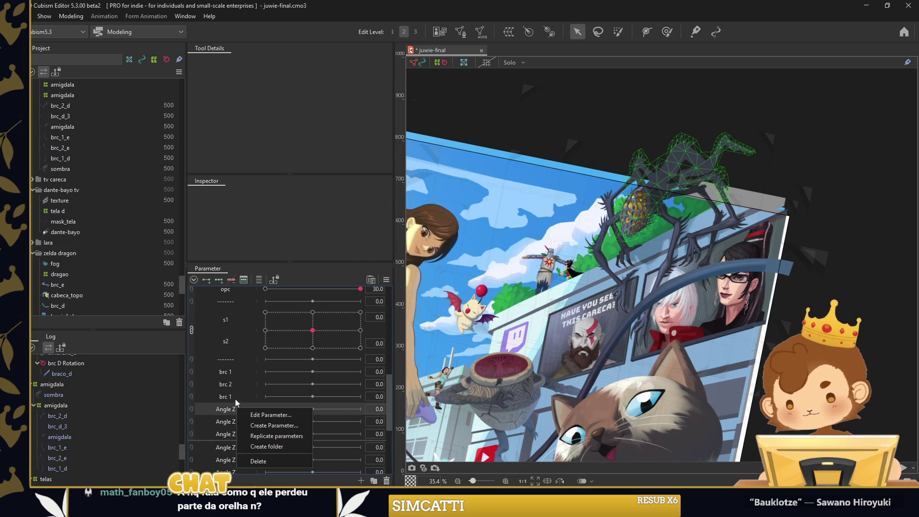
{"action": "right_click", "coordinate": [236, 374]}
{"action": "left_click", "coordinate": [242, 381]}
{"action": "type", "text": "e"}
{"action": "key", "text": "Return"}
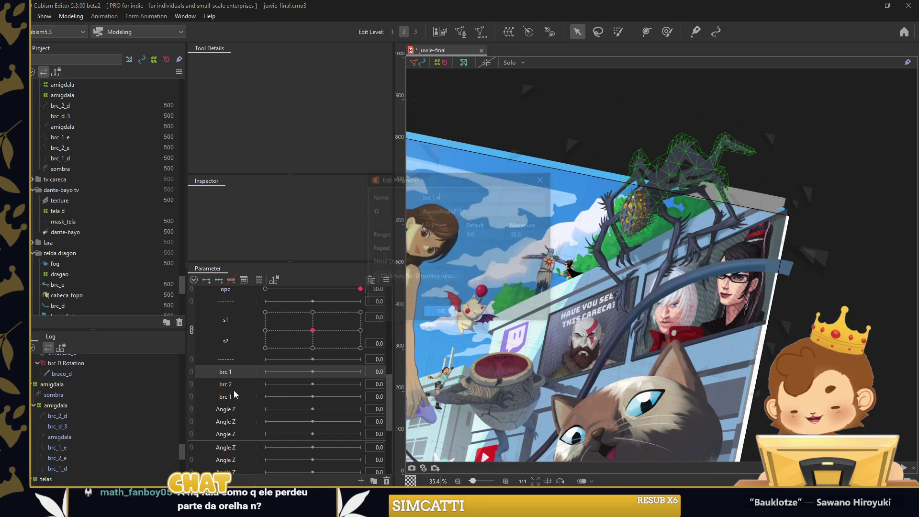
{"action": "right_click", "coordinate": [236, 384]}
{"action": "left_click", "coordinate": [243, 390]}
{"action": "type", "text": "e"}
{"action": "key", "text": "Return"}
Rename the remaining parameters to brc 1 d, brc 2 d and brc 3 d
{"action": "double_click", "coordinate": [239, 396]}
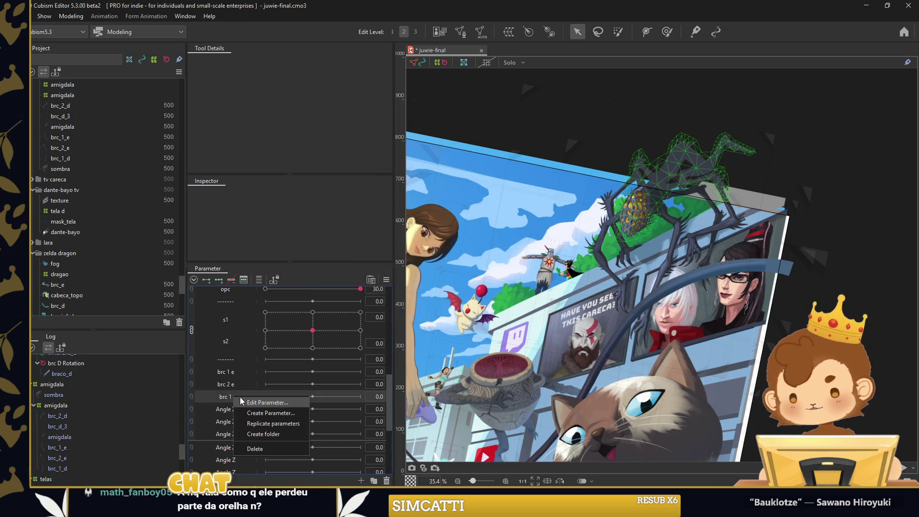
{"action": "type", "text": "d"}
{"action": "key", "text": "Return"}
{"action": "right_click", "coordinate": [236, 410]}
{"action": "left_click", "coordinate": [242, 411]}
{"action": "type", "text": "br"}
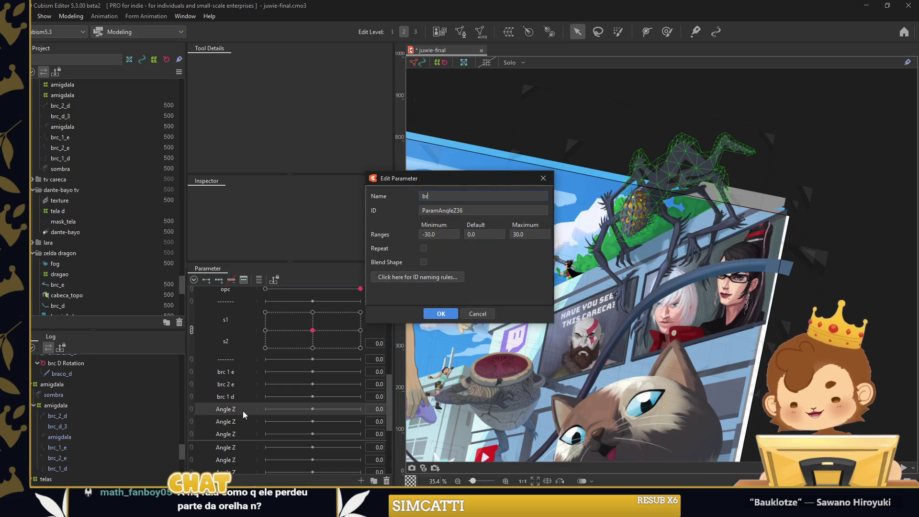
{"action": "type", "text": "c 3 d"}
{"action": "key", "text": "Return"}
{"action": "right_click", "coordinate": [235, 421]}
{"action": "left_click", "coordinate": [243, 422]}
{"action": "type", "text": "brc 3 d"}
{"action": "key", "text": "Return"}
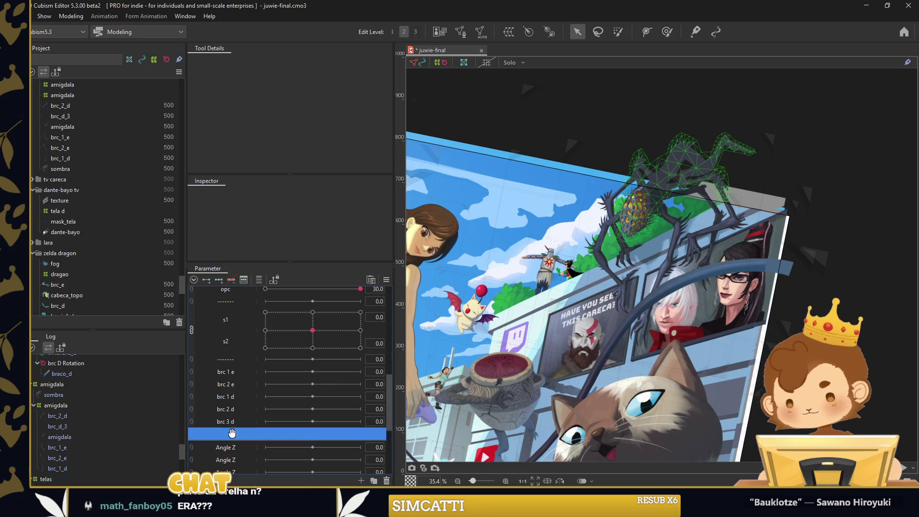
{"action": "scroll", "coordinate": [642, 249], "scroll_direction": "up", "scroll_amount": 2}
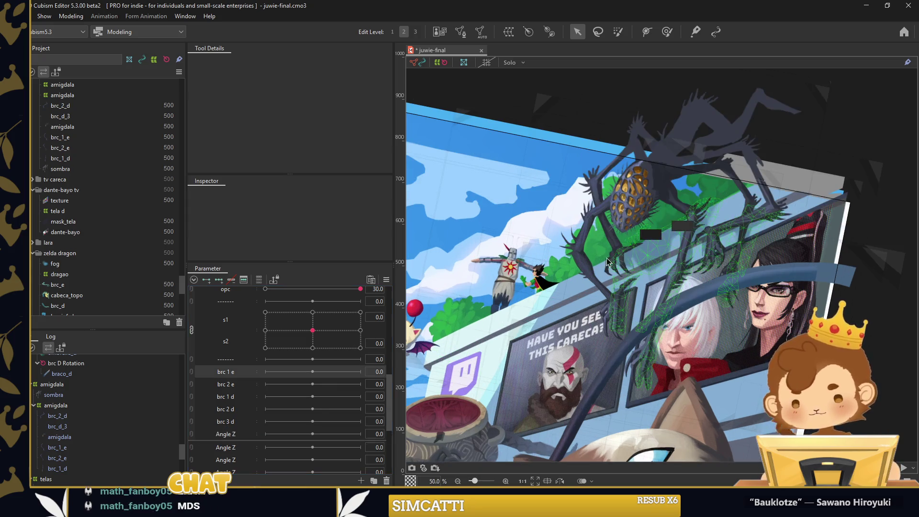
Select the brc_1_e leg mesh and set brc 1 e to −30
{"action": "left_click", "coordinate": [587, 258]}
{"action": "left_click", "coordinate": [585, 264]}
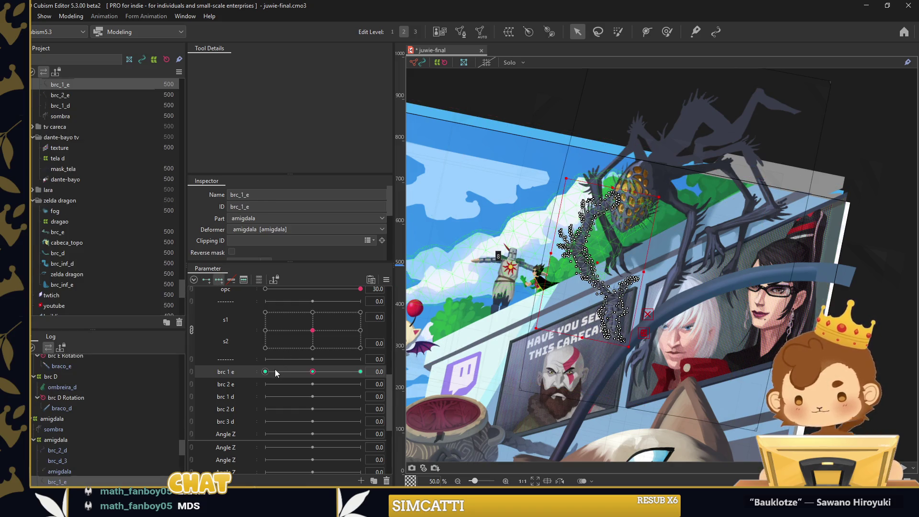
{"action": "scroll", "coordinate": [545, 283], "scroll_direction": "up", "scroll_amount": 2}
{"action": "scroll", "coordinate": [564, 273], "scroll_direction": "up", "scroll_amount": 2}
{"action": "key", "text": "w"}
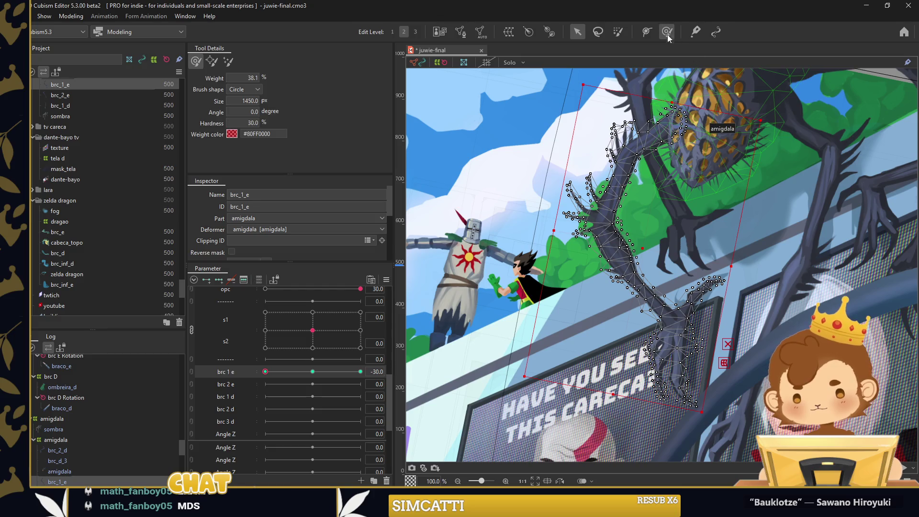
{"action": "left_click_drag", "start_coordinate": [698, 134], "coordinate": [627, 235]}
{"action": "mouse_move", "coordinate": [781, 276]}
{"action": "left_mouse_down"}
{"action": "mouse_move", "coordinate": [729, 274]}
{"action": "mouse_move", "coordinate": [766, 273]}
{"action": "left_mouse_up"}
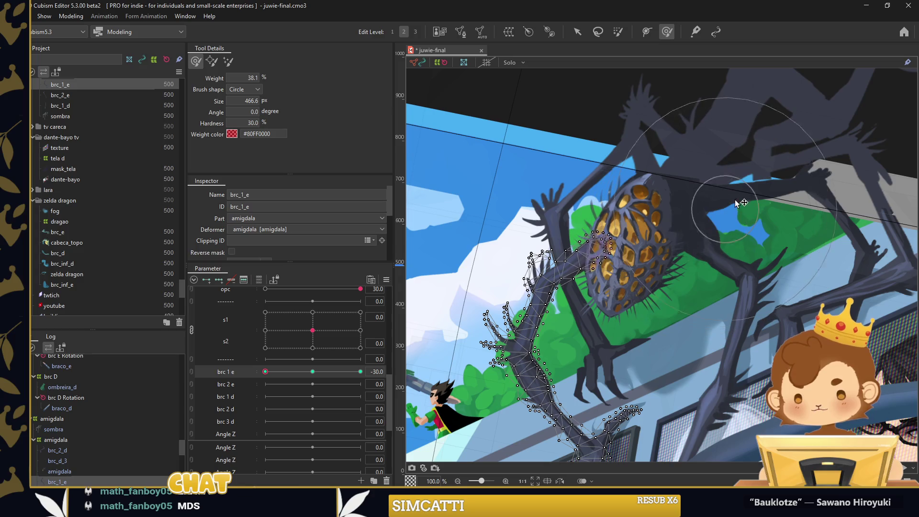
{"action": "key", "text": "v"}
Start a Temporary deform path on the leg, placing its first point at the top
{"action": "scroll", "coordinate": [638, 182], "scroll_direction": "down", "scroll_amount": 2}
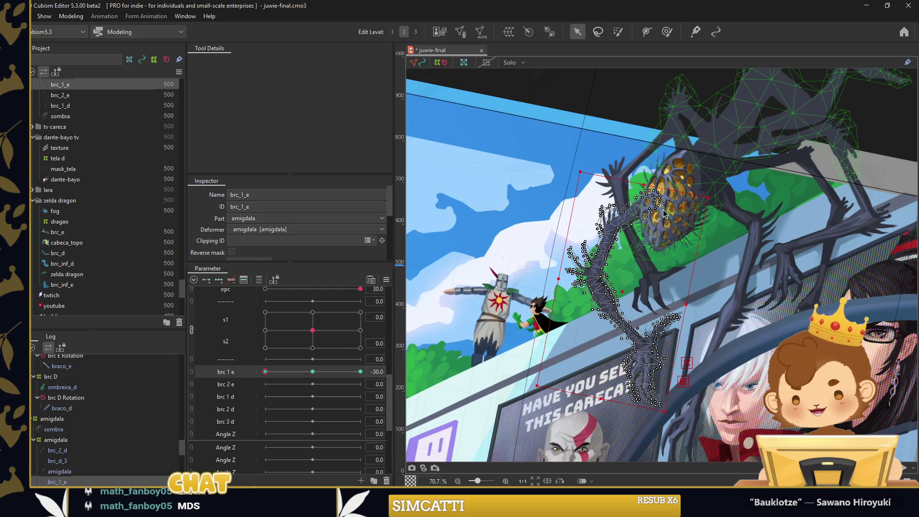
{"action": "key", "text": "t"}
{"action": "left_click", "coordinate": [660, 197]}
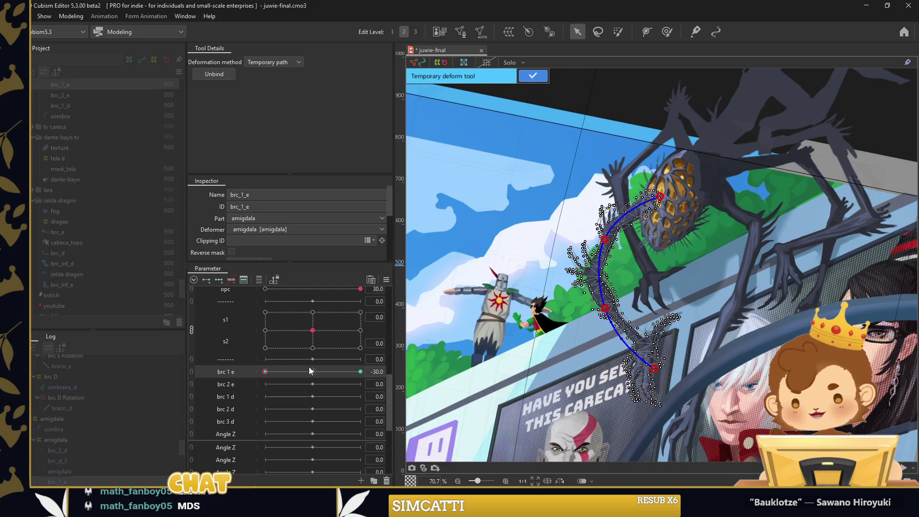
Curve the temporary path down to the leg's tip at brc 1 e 30 and apply the bend
{"action": "left_click_drag", "start_coordinate": [652, 375], "coordinate": [655, 380]}
{"action": "key", "text": "ctrl+z"}
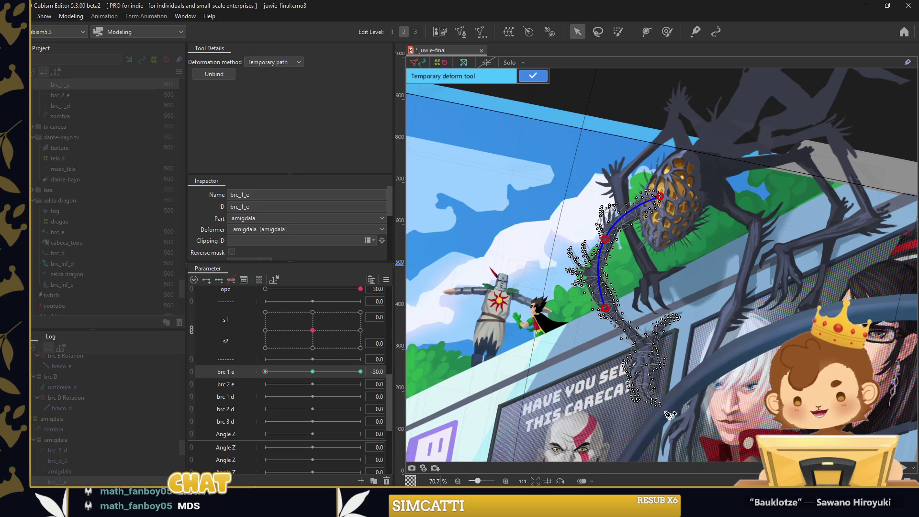
{"action": "left_click_drag", "start_coordinate": [666, 413], "coordinate": [666, 432]}
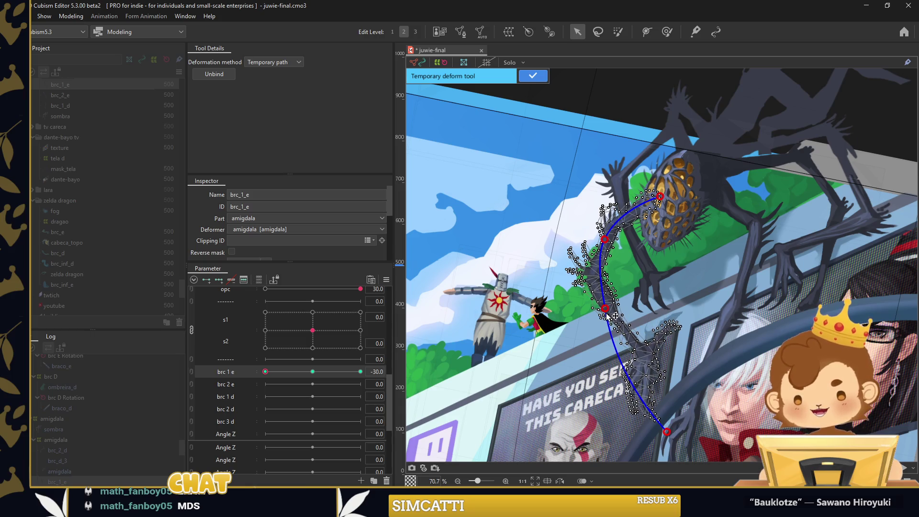
{"action": "left_click_drag", "start_coordinate": [606, 313], "coordinate": [598, 325]}
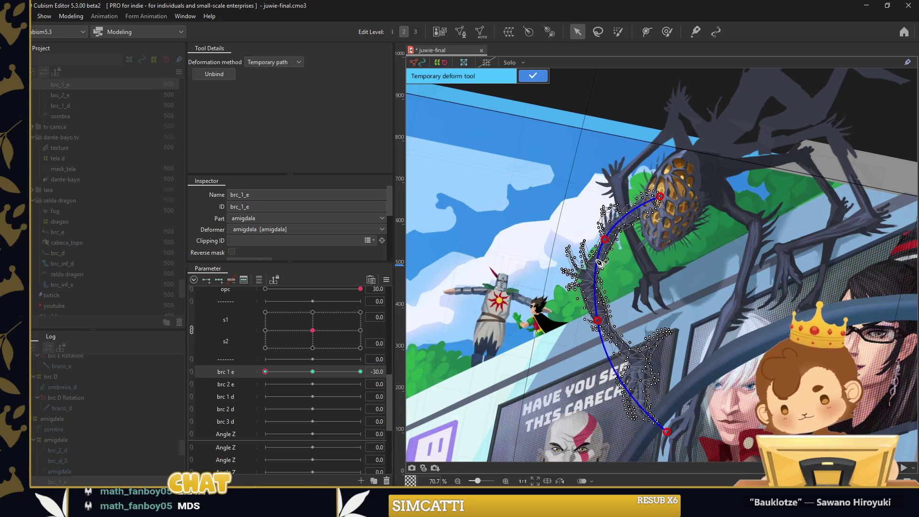
{"action": "left_click_drag", "start_coordinate": [264, 372], "coordinate": [360, 371]}
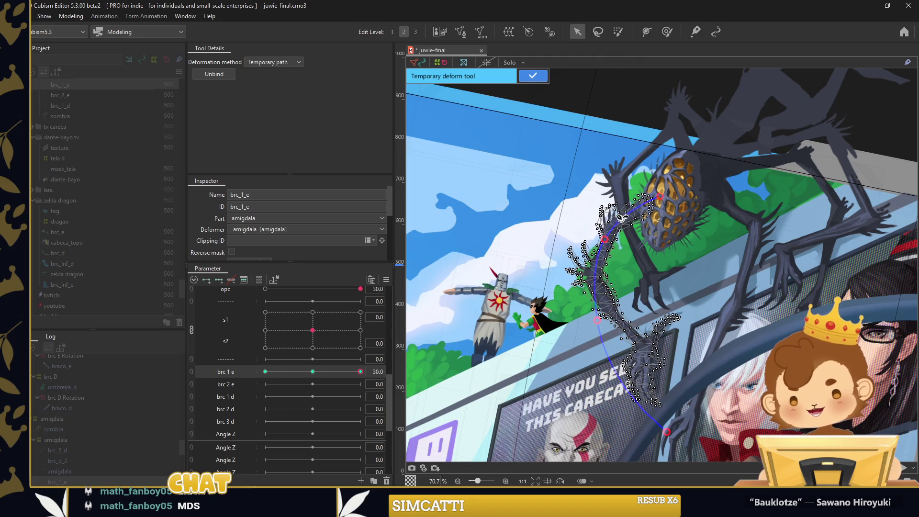
{"action": "left_click", "coordinate": [596, 290]}
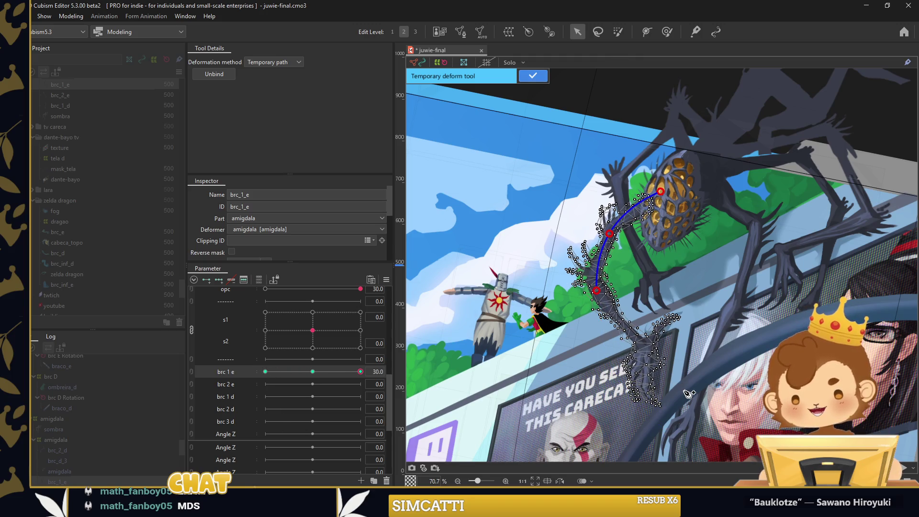
{"action": "left_click_drag", "start_coordinate": [684, 390], "coordinate": [695, 376]}
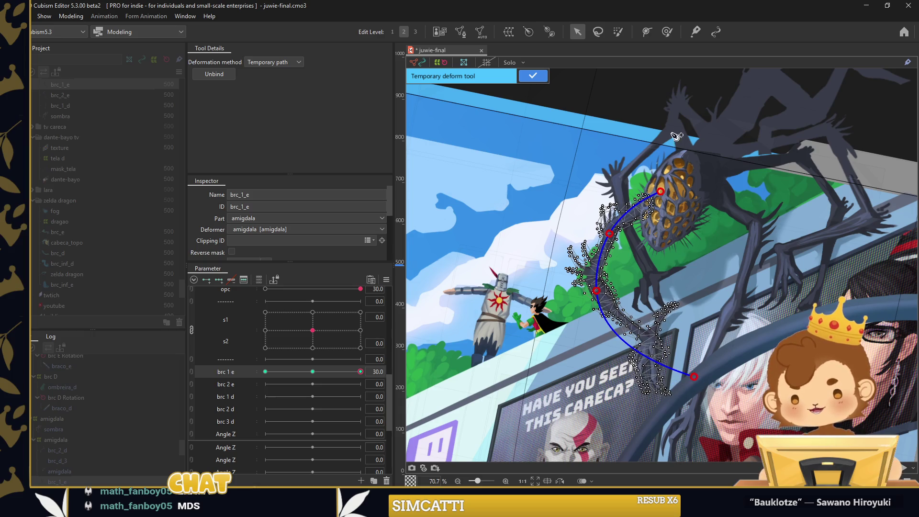
{"action": "left_click", "coordinate": [533, 76]}
{"action": "scroll", "coordinate": [696, 317], "scroll_direction": "up", "scroll_amount": 1}
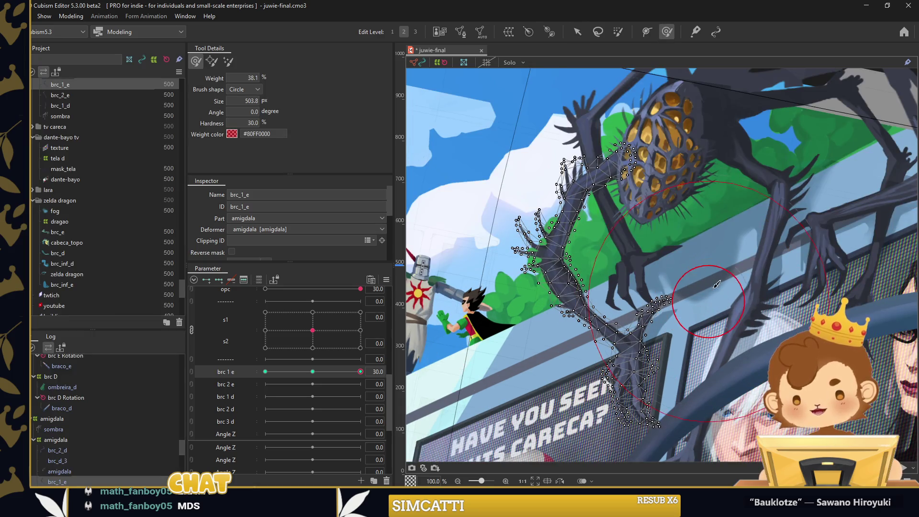
Shrink the deform brush and smooth the brc_1_e leg in its brc 1 e 30 pose
{"action": "scroll", "coordinate": [670, 354], "scroll_direction": "down", "scroll_amount": 4}
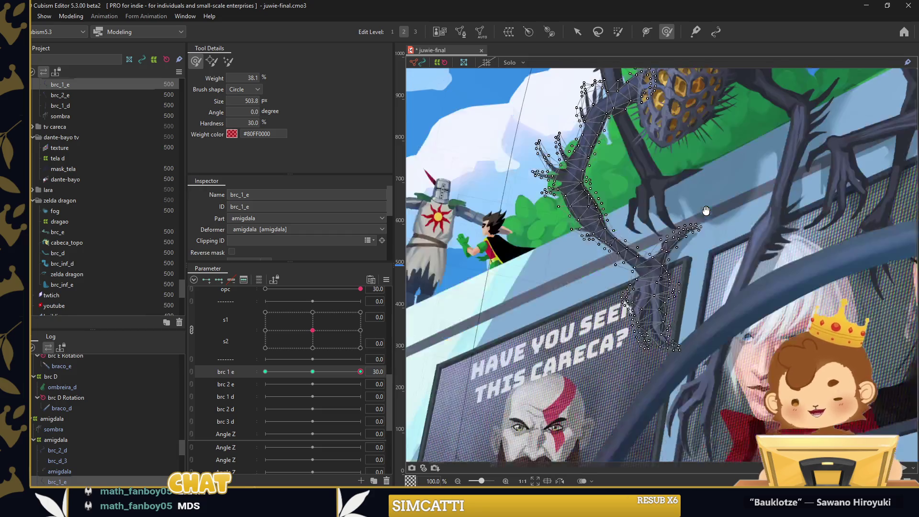
{"action": "left_click_drag", "start_coordinate": [631, 423], "coordinate": [658, 295]}
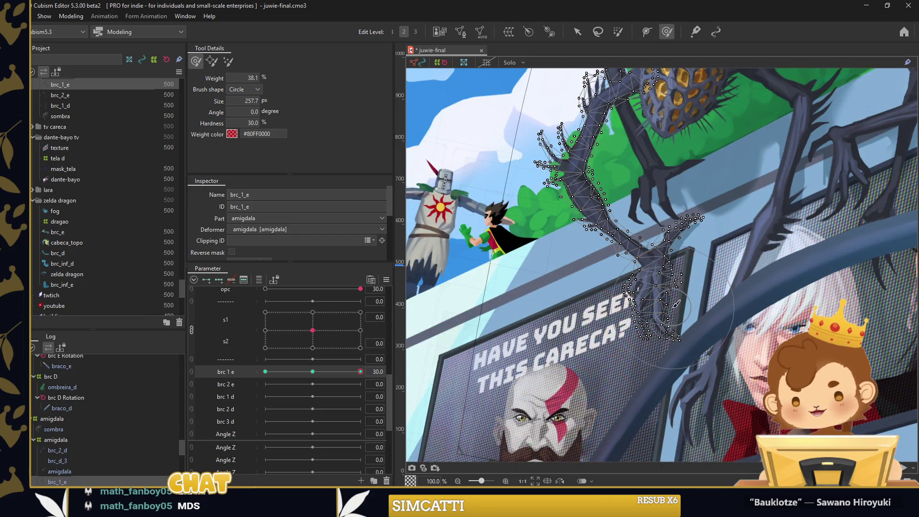
{"action": "left_click_drag", "start_coordinate": [657, 270], "coordinate": [651, 251]}
{"action": "left_click_drag", "start_coordinate": [361, 371], "coordinate": [360, 372]}
{"action": "mouse_move", "coordinate": [478, 158]}
{"action": "left_mouse_down"}
{"action": "mouse_move", "coordinate": [552, 191]}
{"action": "mouse_move", "coordinate": [595, 297]}
{"action": "mouse_move", "coordinate": [612, 264]}
{"action": "left_mouse_up"}
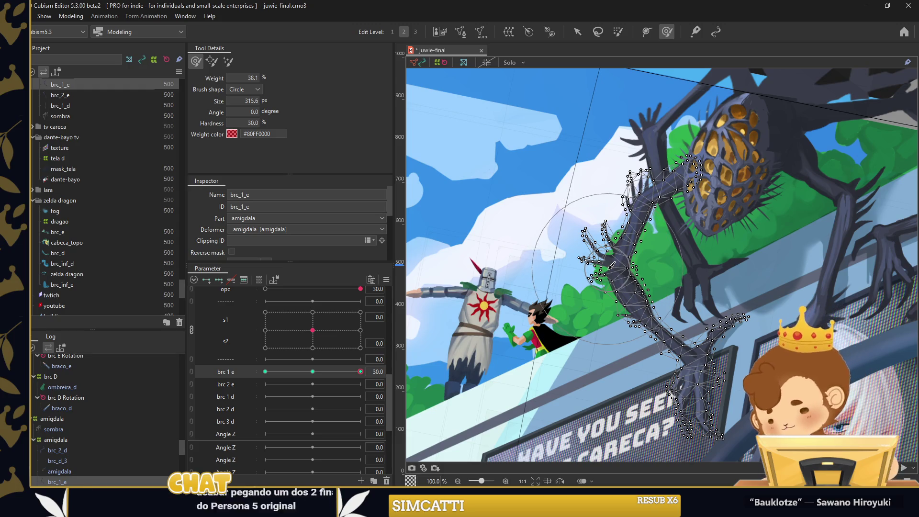
{"action": "left_click", "coordinate": [611, 269]}
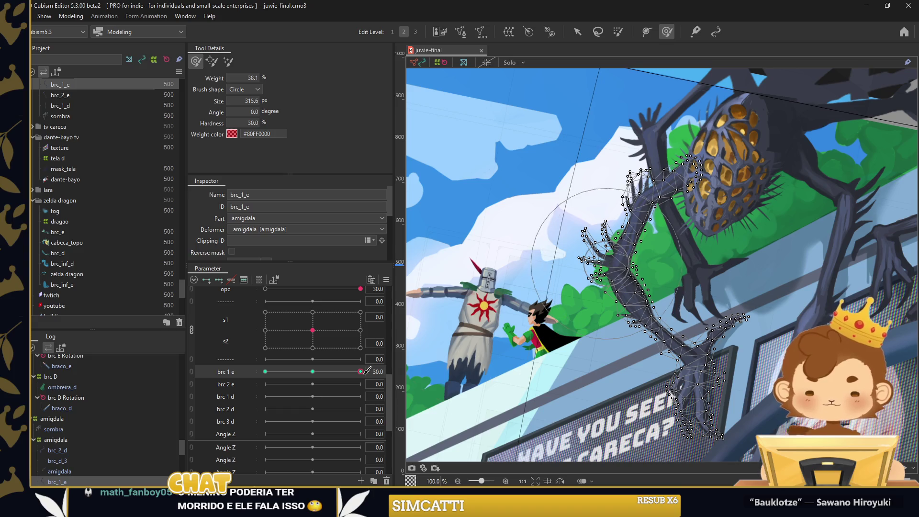
Reshape the leg mesh at brc 1 e −30, then smooth it again at 30
{"action": "left_click_drag", "start_coordinate": [314, 371], "coordinate": [265, 371]}
{"action": "left_click_drag", "start_coordinate": [650, 278], "coordinate": [622, 225]}
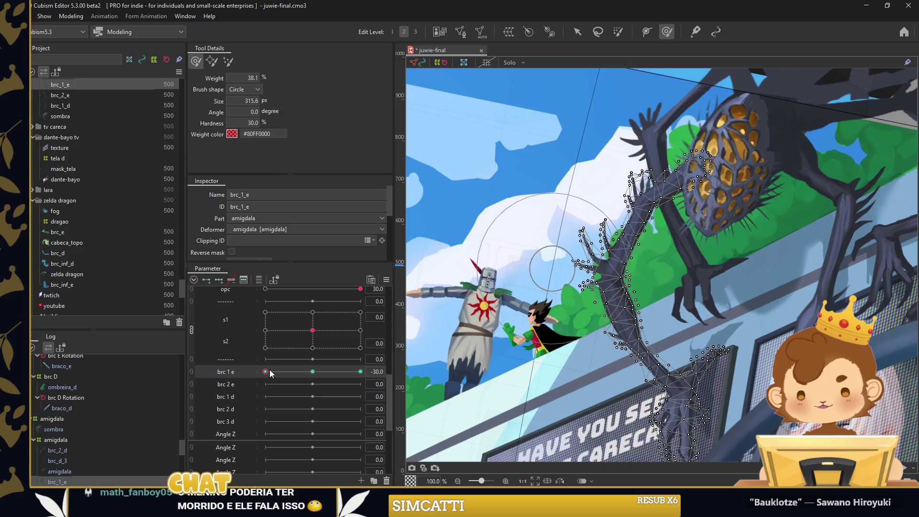
{"action": "left_click_drag", "start_coordinate": [265, 371], "coordinate": [360, 372]}
{"action": "left_click_drag", "start_coordinate": [620, 283], "coordinate": [641, 312]}
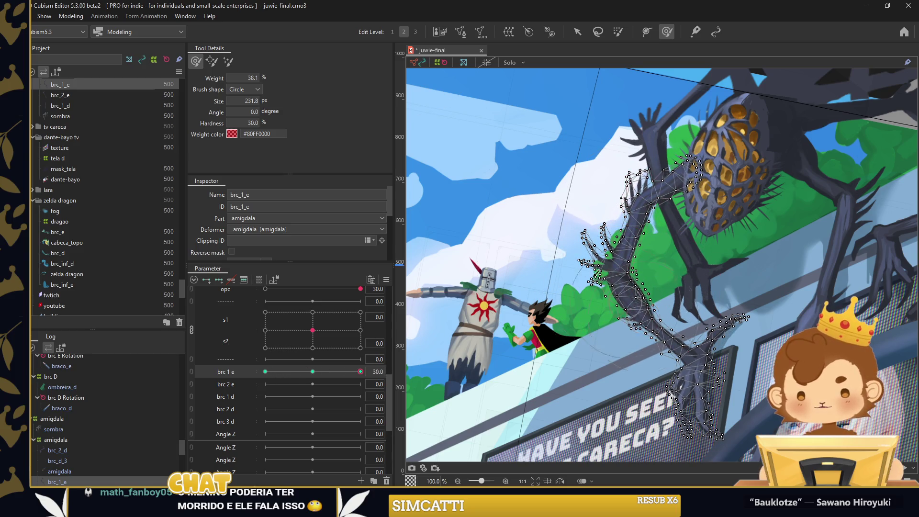
{"action": "left_click_drag", "start_coordinate": [536, 263], "coordinate": [565, 263]}
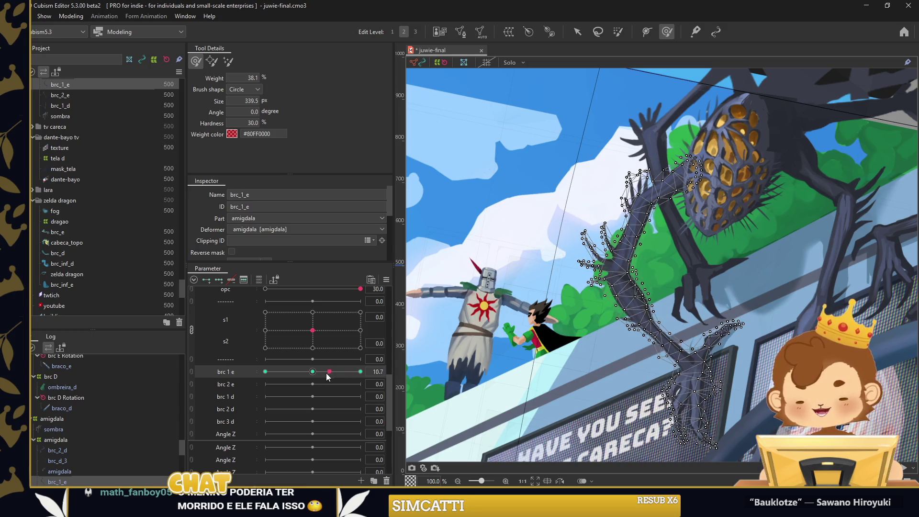
Sweep brc 1 e between −30 and 30 to check the leg's bend in the whole scene
{"action": "left_click_drag", "start_coordinate": [358, 373], "coordinate": [265, 372]}
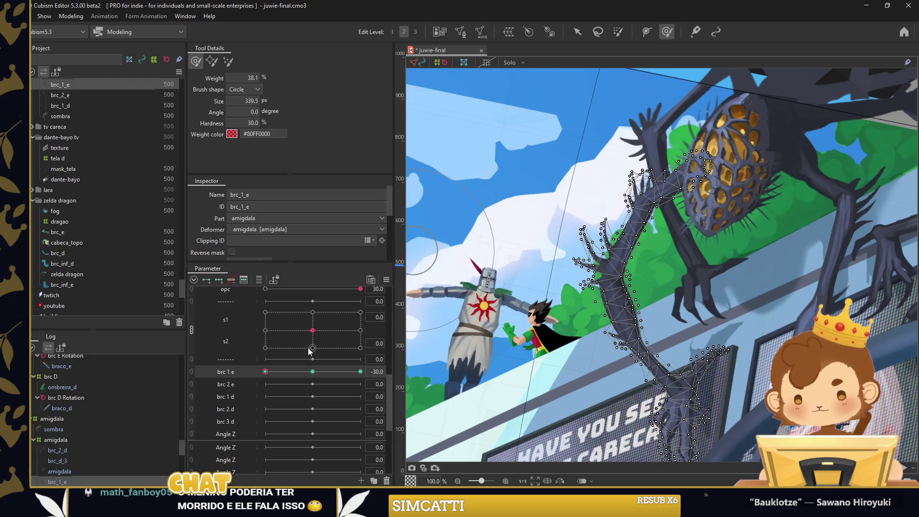
{"action": "left_click_drag", "start_coordinate": [265, 374], "coordinate": [360, 376]}
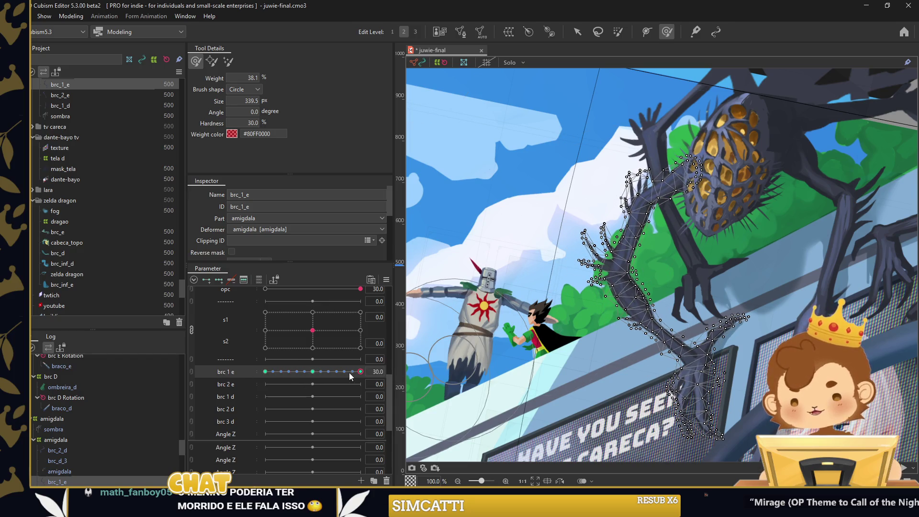
{"action": "left_click_drag", "start_coordinate": [360, 372], "coordinate": [360, 372]}
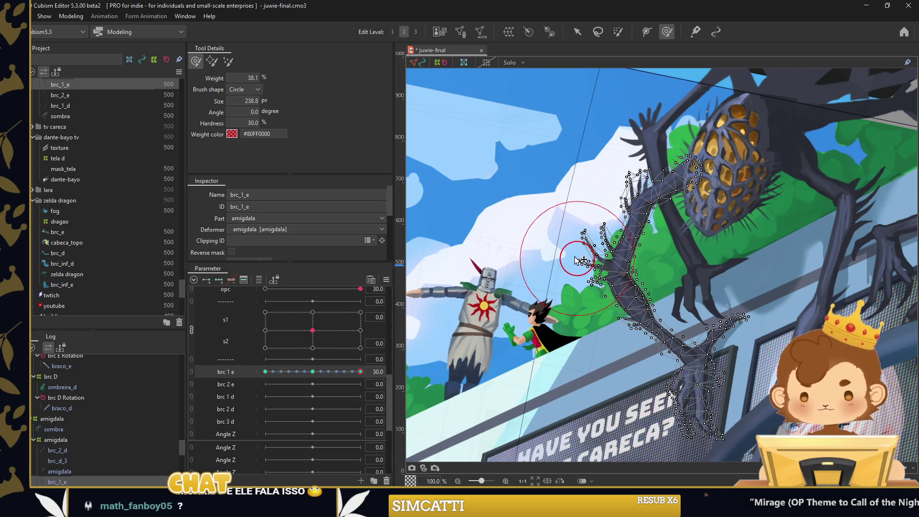
{"action": "left_click", "coordinate": [312, 372]}
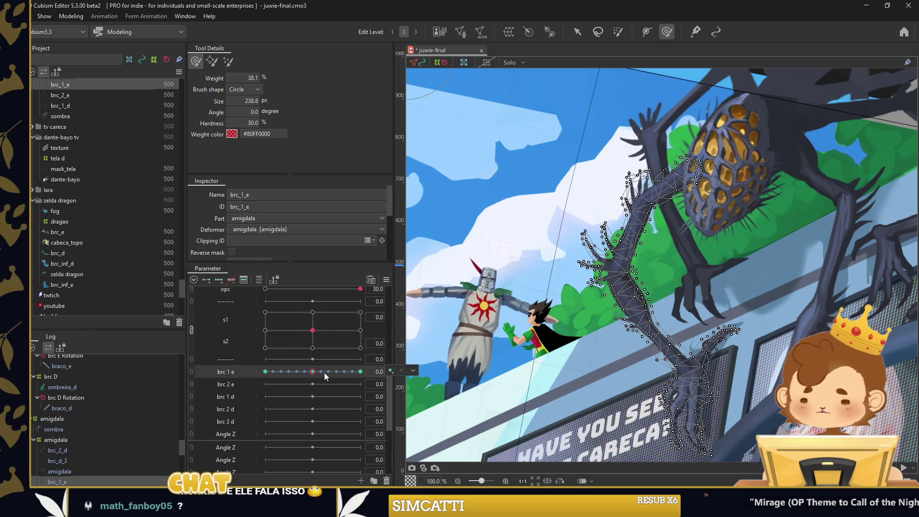
{"action": "scroll", "coordinate": [560, 215], "scroll_direction": "down", "scroll_amount": 2}
{"action": "key", "text": "v"}
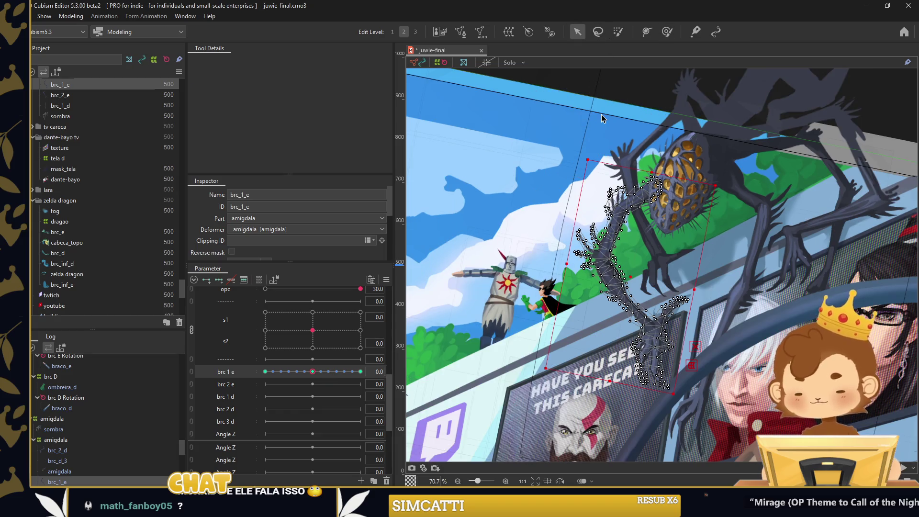
{"action": "left_click", "coordinate": [580, 177]}
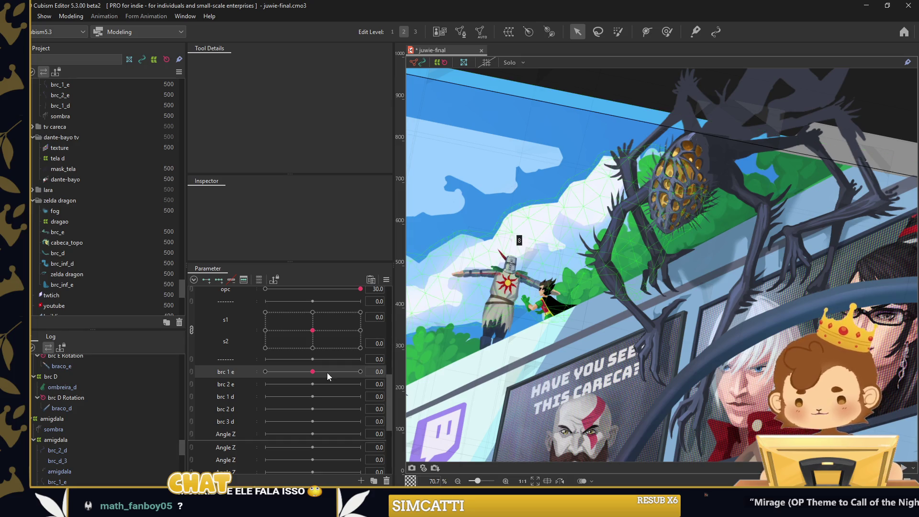
{"action": "left_click_drag", "start_coordinate": [320, 373], "coordinate": [264, 372]}
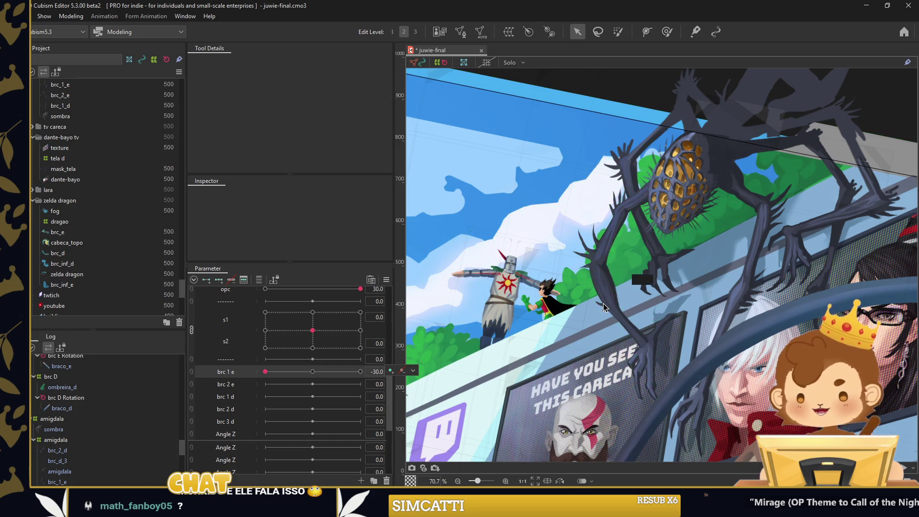
With a smaller brush, smooth the brc_1_e leg's lower end at −30, then reset brc 1 e to 0
{"action": "left_click", "coordinate": [646, 335]}
{"action": "left_click", "coordinate": [667, 31]}
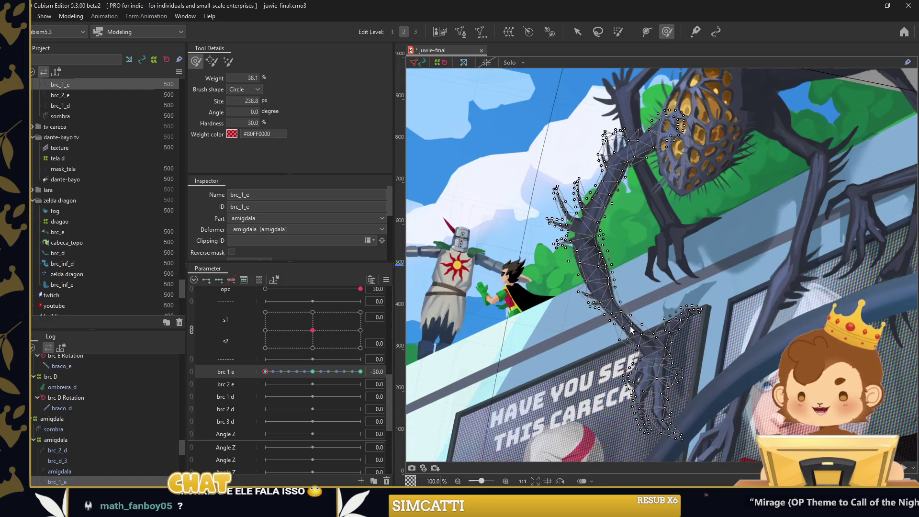
{"action": "scroll", "coordinate": [615, 297], "scroll_direction": "up", "scroll_amount": 2}
{"action": "left_click_drag", "start_coordinate": [615, 311], "coordinate": [625, 308]}
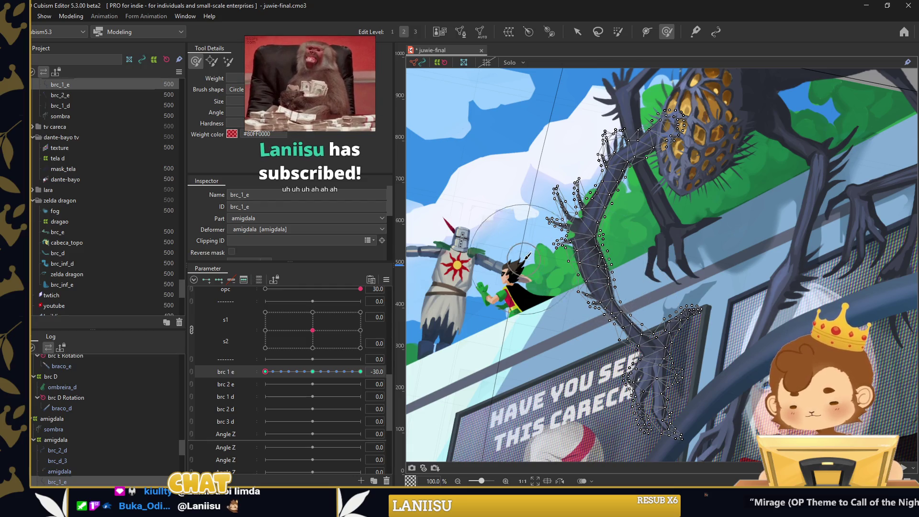
{"action": "scroll", "coordinate": [580, 272], "scroll_direction": "down", "scroll_amount": 2}
{"action": "left_click_drag", "start_coordinate": [266, 371], "coordinate": [361, 372]}
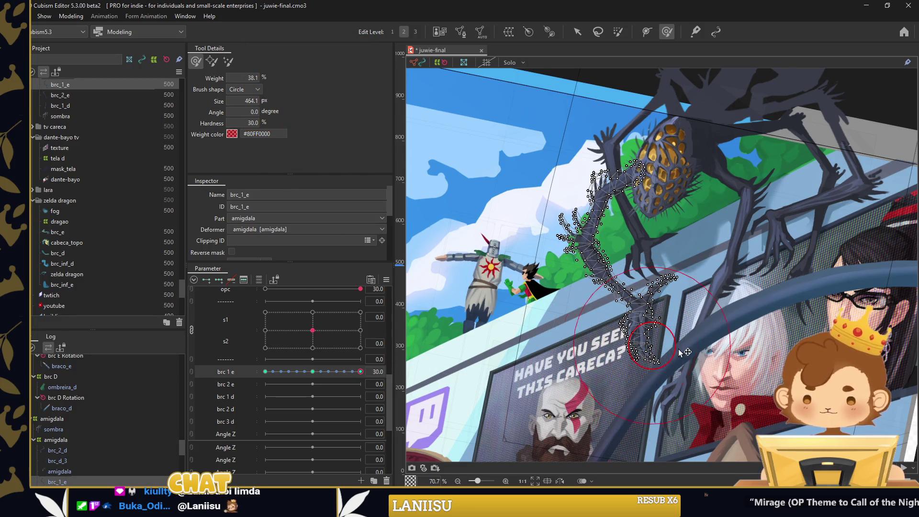
{"action": "left_click_drag", "start_coordinate": [354, 373], "coordinate": [265, 372]}
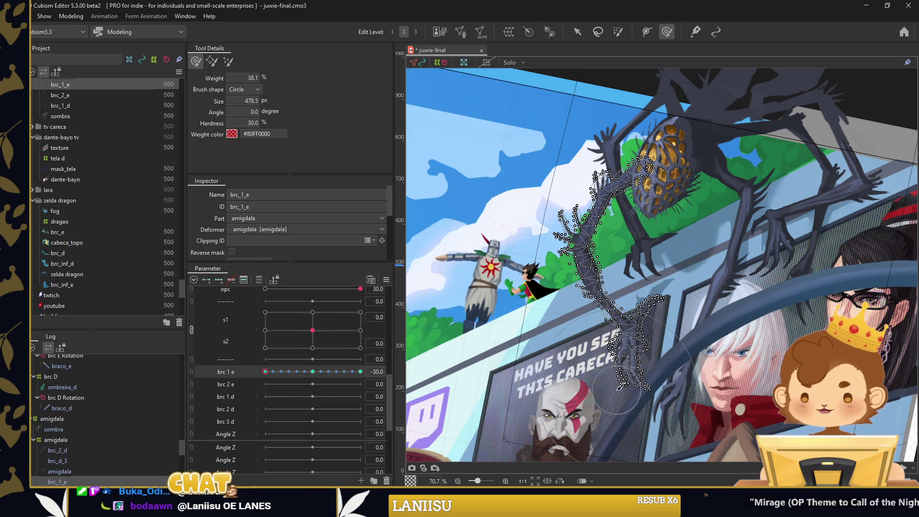
{"action": "left_click_drag", "start_coordinate": [620, 387], "coordinate": [655, 383]}
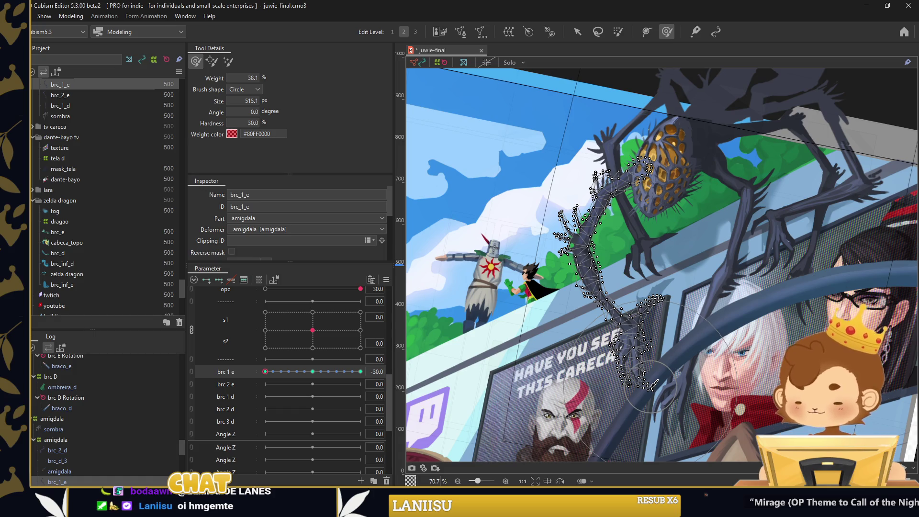
{"action": "left_click", "coordinate": [312, 372]}
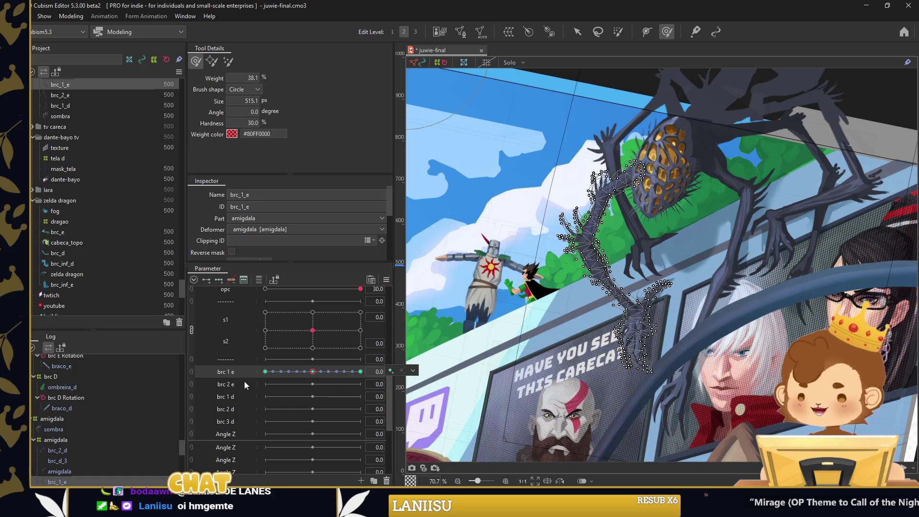
{"action": "left_click", "coordinate": [93, 453]}
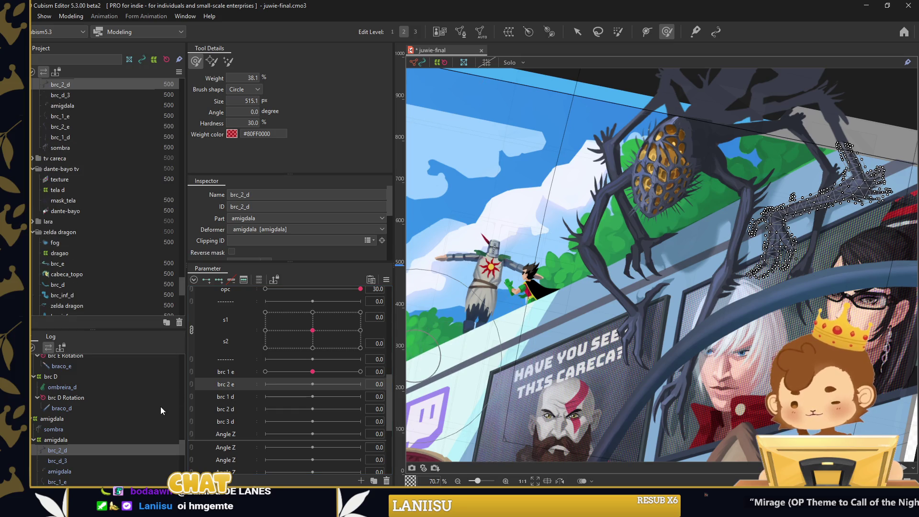
Select the brc_2_e leg piece and add brc 2 e keyforms, setting its -30 pose
{"action": "left_click", "coordinate": [78, 479]}
{"action": "left_click", "coordinate": [84, 454]}
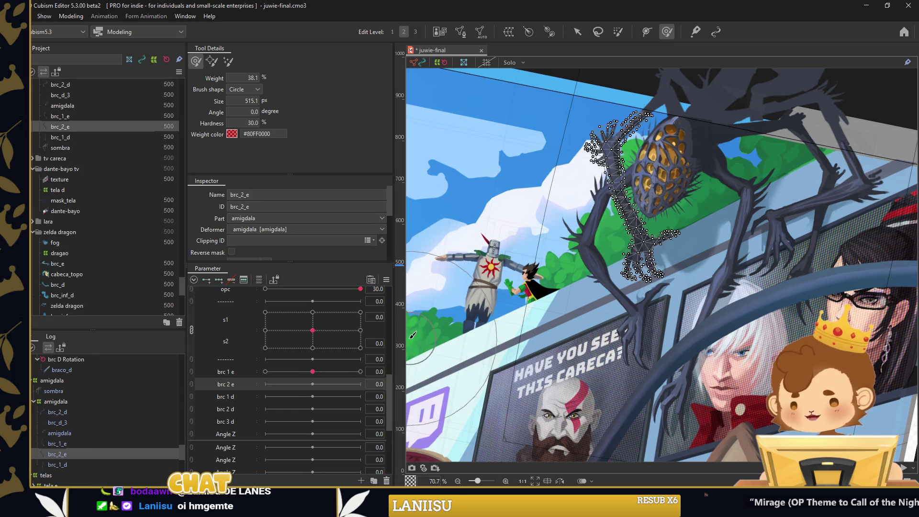
{"action": "left_click", "coordinate": [265, 384]}
{"action": "left_click", "coordinate": [577, 31]}
{"action": "scroll", "coordinate": [656, 166], "scroll_direction": "up", "scroll_amount": 2}
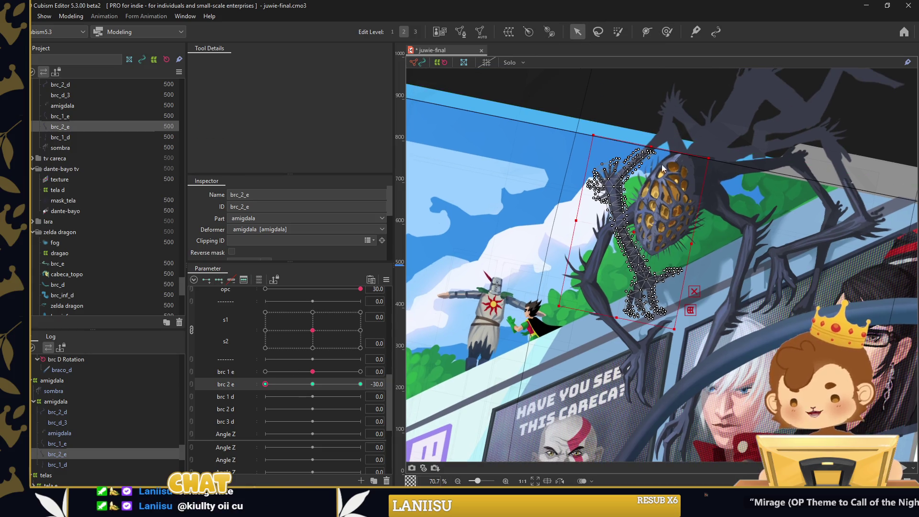
Try a path bend on the leg, close it, and return to object selection
{"action": "key", "text": "p"}
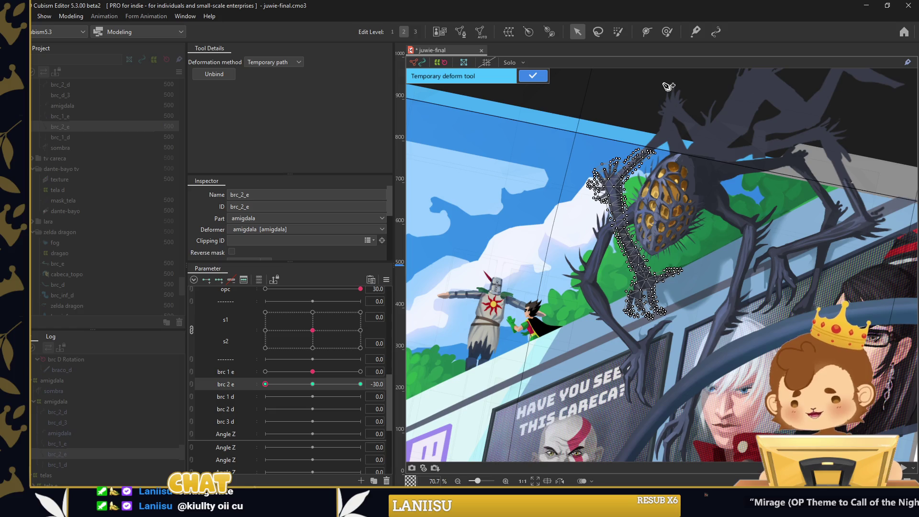
{"action": "left_click", "coordinate": [533, 76]}
{"action": "left_click", "coordinate": [667, 32]}
{"action": "scroll", "coordinate": [755, 76], "scroll_direction": "up", "scroll_amount": 2}
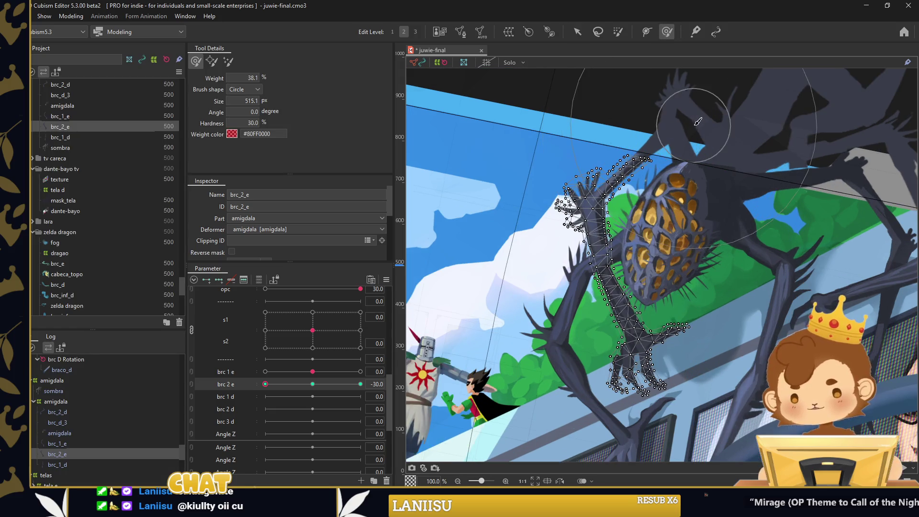
{"action": "scroll", "coordinate": [673, 140], "scroll_direction": "down", "scroll_amount": 2}
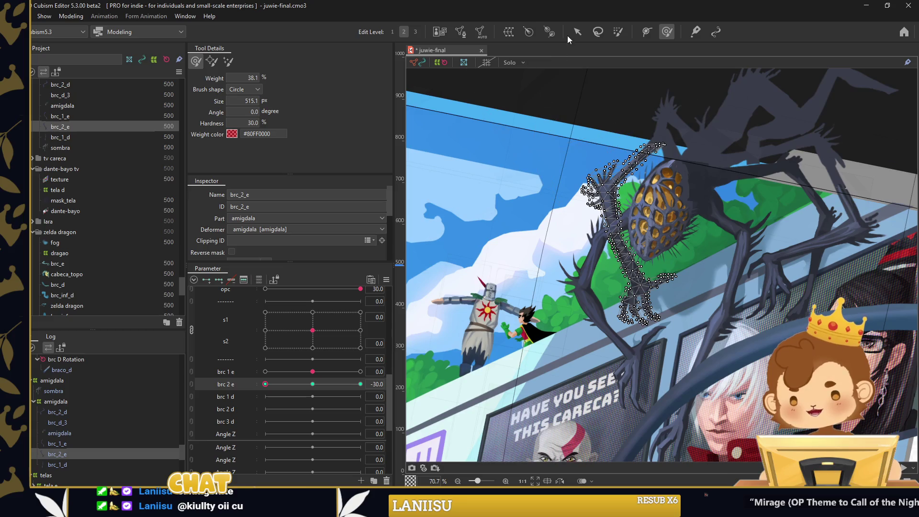
{"action": "key", "text": "v"}
Path-bend the brc_2_e leg's lower end down and to the left, and confirm the curve
{"action": "key", "text": "p"}
{"action": "left_click", "coordinate": [648, 312]}
{"action": "left_click_drag", "start_coordinate": [650, 313], "coordinate": [629, 320]}
{"action": "scroll", "coordinate": [625, 320], "scroll_direction": "up", "scroll_amount": 2}
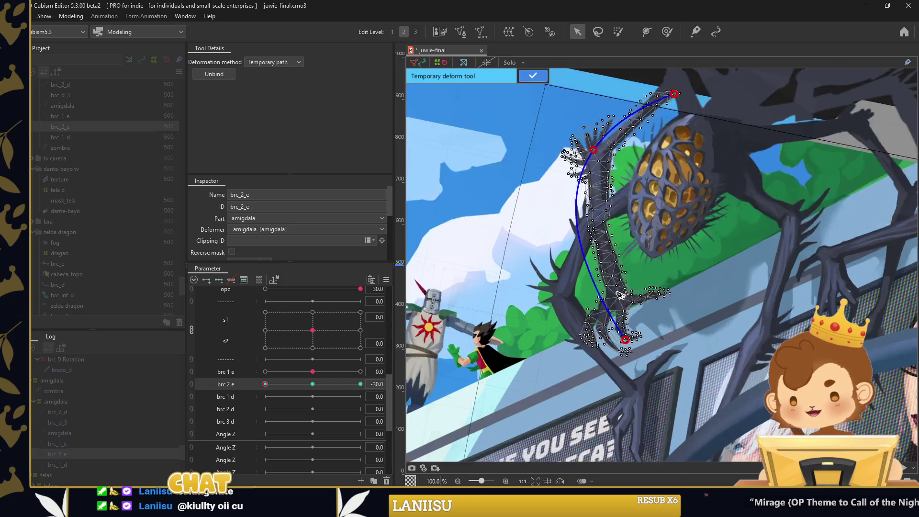
{"action": "scroll", "coordinate": [615, 316], "scroll_direction": "up", "scroll_amount": 2}
{"action": "scroll", "coordinate": [627, 306], "scroll_direction": "down", "scroll_amount": 1}
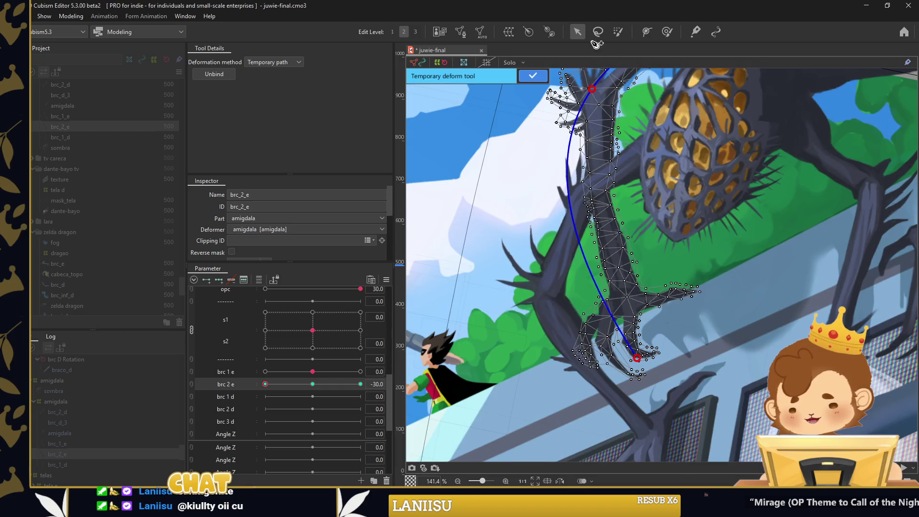
{"action": "left_click", "coordinate": [541, 76]}
Brush-reshape the claw at the leg's end and preview the leg partway between poses
{"action": "key", "text": "b"}
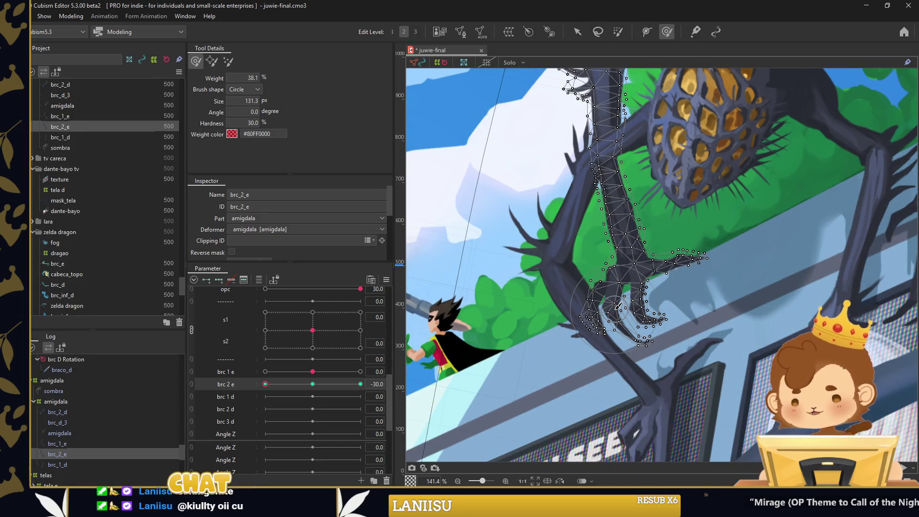
{"action": "scroll", "coordinate": [618, 307], "scroll_direction": "up", "scroll_amount": 2}
{"action": "left_click_drag", "start_coordinate": [594, 278], "coordinate": [622, 376]}
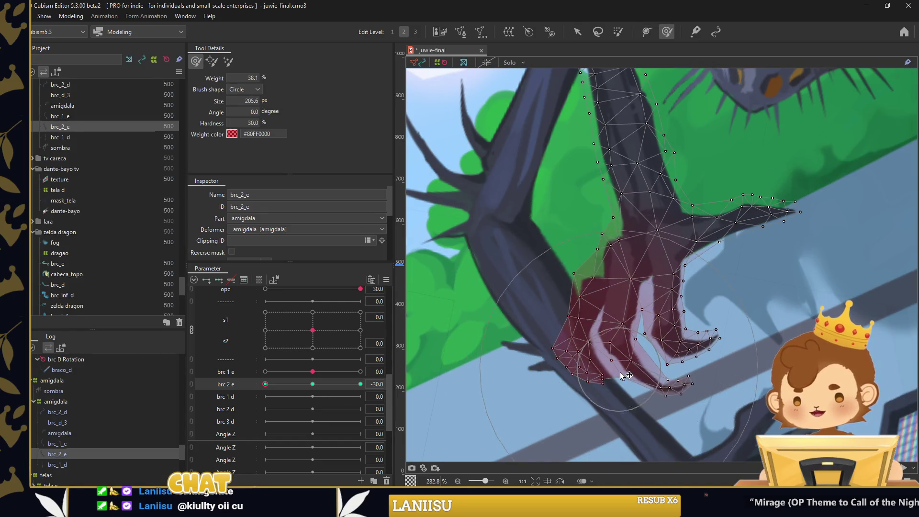
{"action": "scroll", "coordinate": [623, 375], "scroll_direction": "down", "scroll_amount": 1}
{"action": "left_click_drag", "start_coordinate": [265, 384], "coordinate": [361, 384]}
{"action": "scroll", "coordinate": [584, 287], "scroll_direction": "down", "scroll_amount": 1}
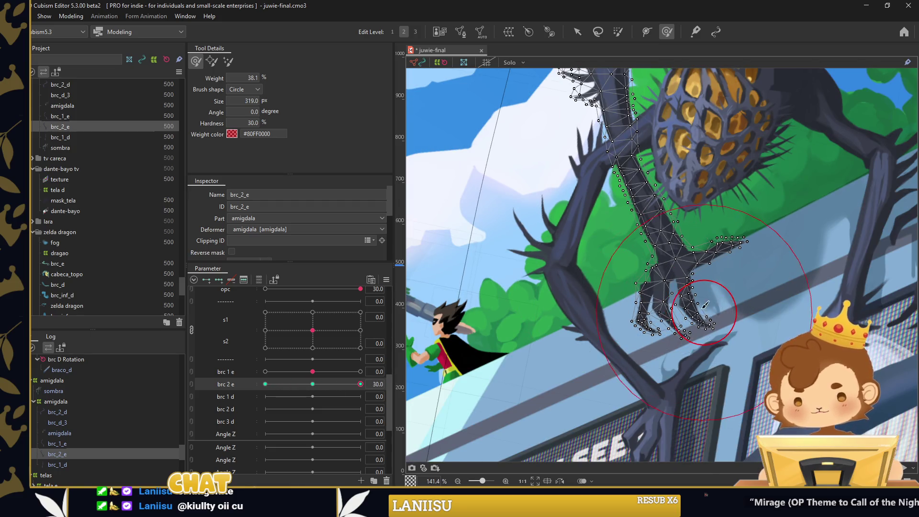
{"action": "scroll", "coordinate": [708, 310], "scroll_direction": "down", "scroll_amount": 2}
Pin the hand and bend the leg mesh further with a temporary path, then commit it
{"action": "key", "text": "v"}
{"action": "left_click", "coordinate": [687, 149]}
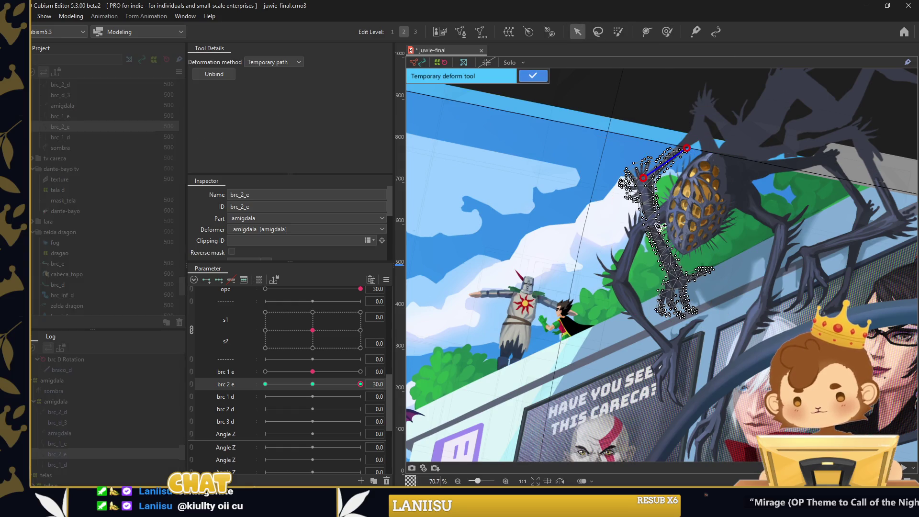
{"action": "left_click_drag", "start_coordinate": [696, 309], "coordinate": [707, 301]}
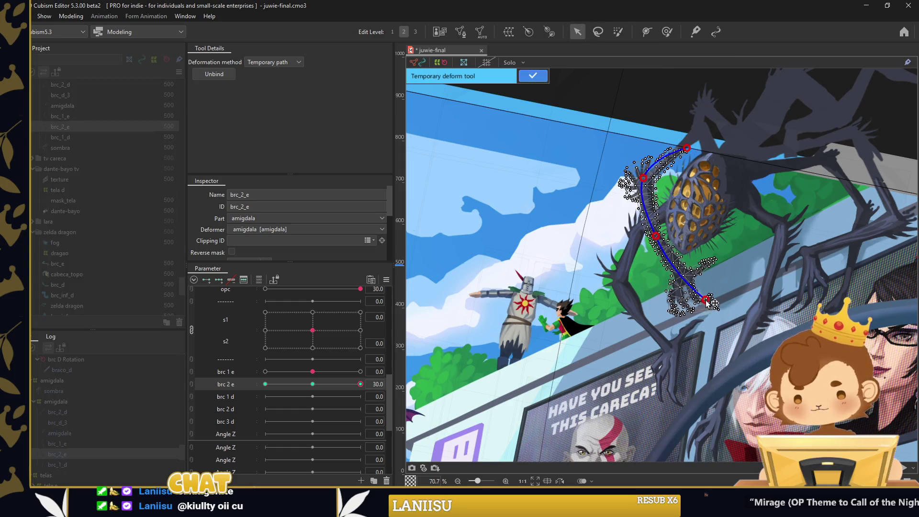
{"action": "left_click_drag", "start_coordinate": [657, 237], "coordinate": [664, 236]}
{"action": "left_click", "coordinate": [532, 76]}
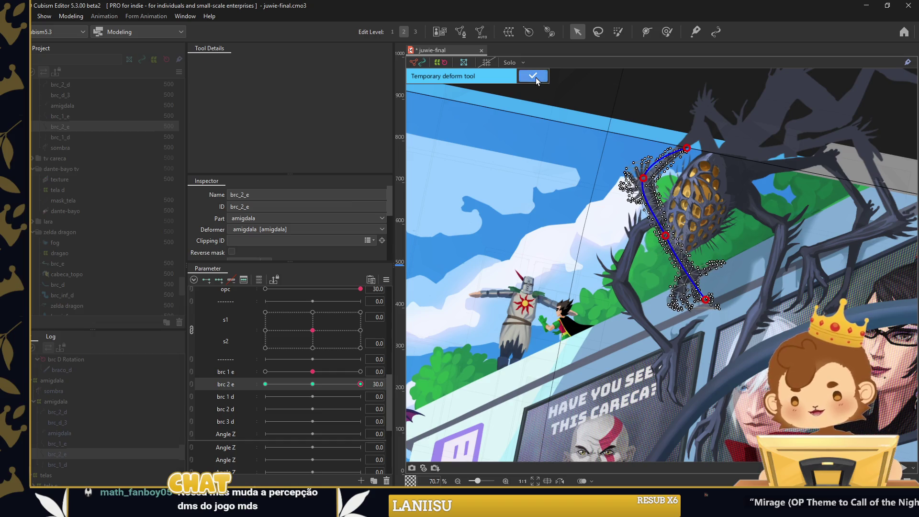
Test how the leg bends across brc 2 e, starting from its 0.0 key
{"action": "left_click", "coordinate": [667, 32]}
{"action": "scroll", "coordinate": [724, 334], "scroll_direction": "up", "scroll_amount": 3}
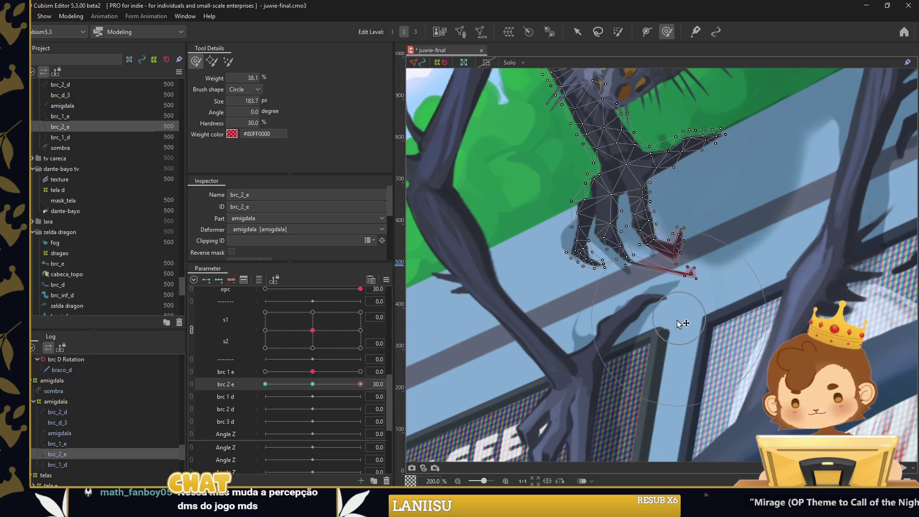
{"action": "left_click", "coordinate": [313, 384]}
{"action": "left_click_drag", "start_coordinate": [313, 384], "coordinate": [332, 384]}
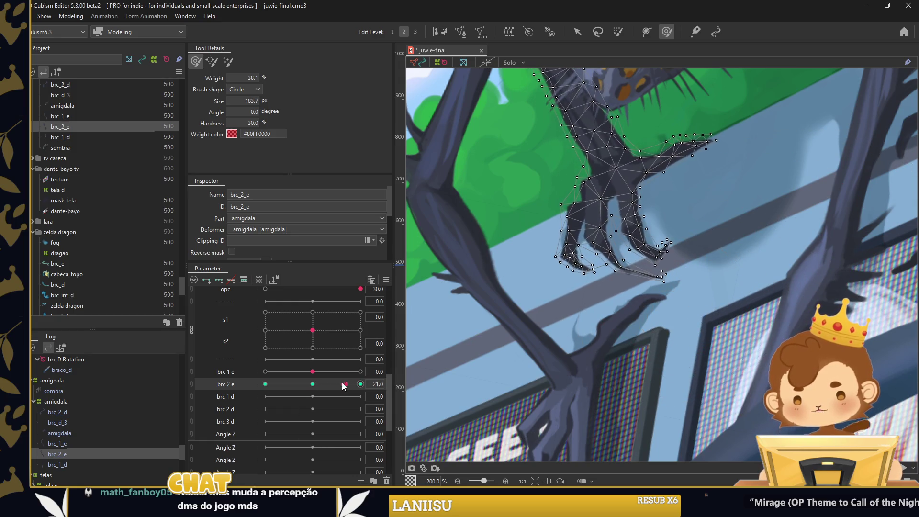
Select the claw's fingertip vertices and rotate them clockwise at brc 2 e = 30
{"action": "left_click", "coordinate": [573, 30]}
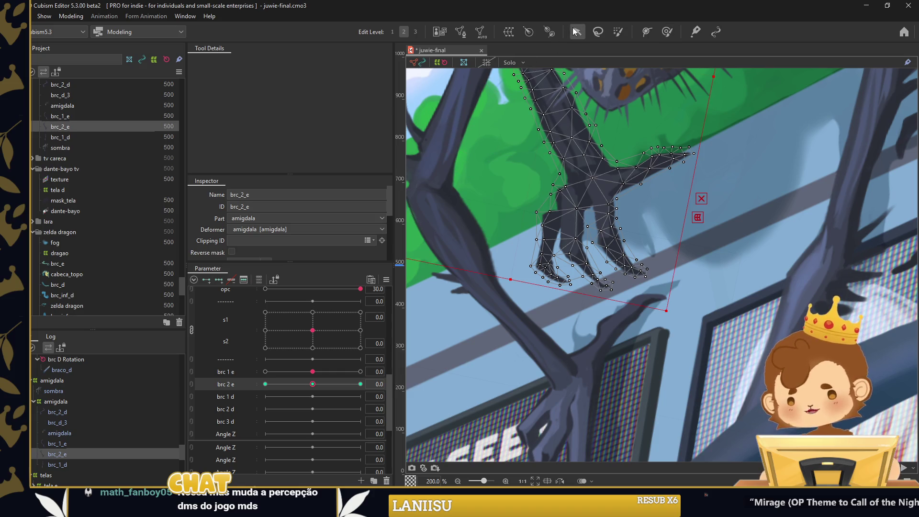
{"action": "scroll", "coordinate": [670, 261], "scroll_direction": "up", "scroll_amount": 2}
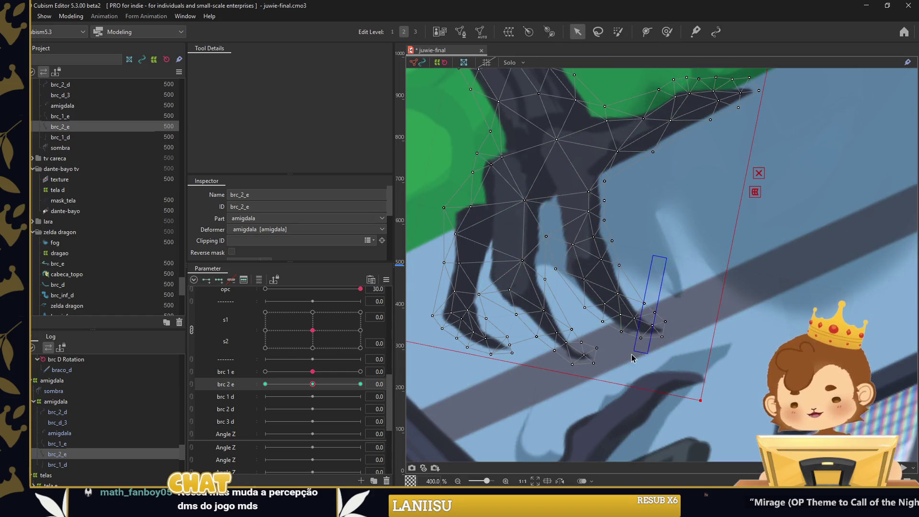
{"action": "mouse_move", "coordinate": [633, 355]}
{"action": "left_mouse_down"}
{"action": "mouse_move", "coordinate": [617, 407]}
{"action": "mouse_move", "coordinate": [552, 331]}
{"action": "left_mouse_up"}
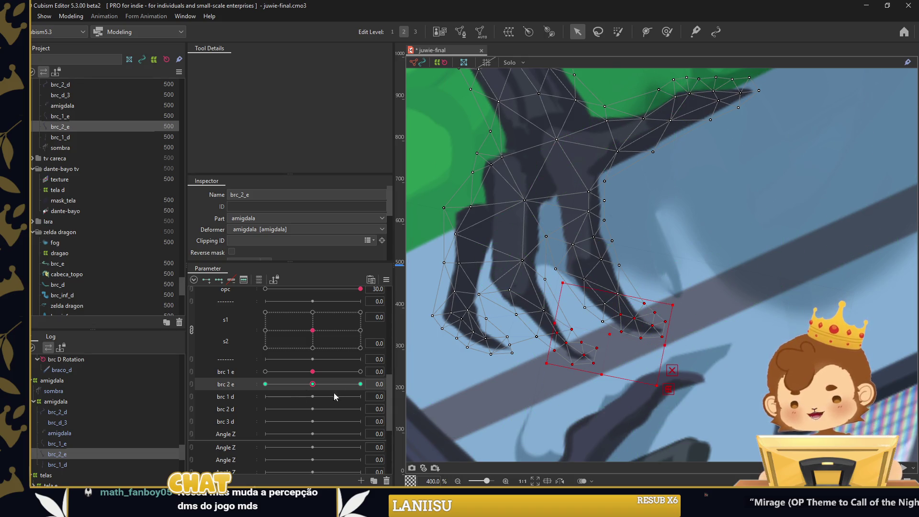
{"action": "left_click_drag", "start_coordinate": [313, 384], "coordinate": [361, 383]}
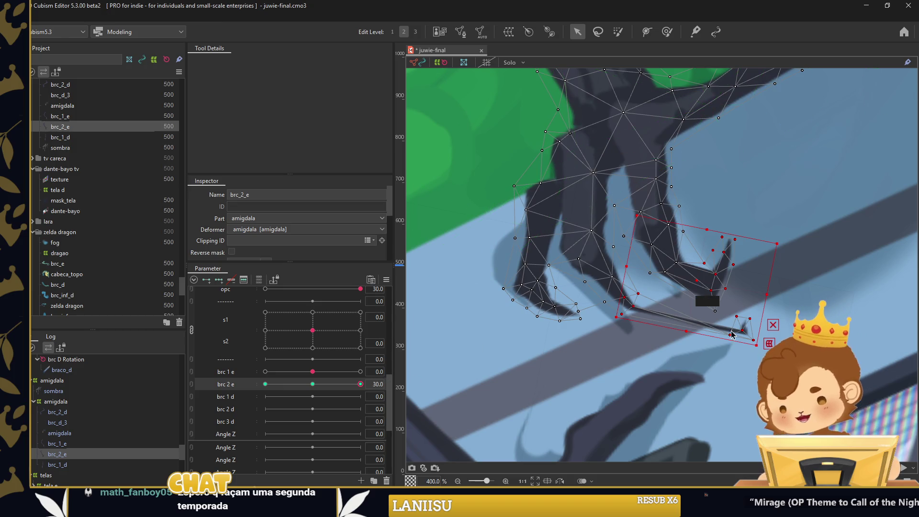
{"action": "mouse_move", "coordinate": [766, 295]}
{"action": "left_mouse_down"}
{"action": "mouse_move", "coordinate": [743, 326]}
{"action": "mouse_move", "coordinate": [696, 317]}
{"action": "mouse_move", "coordinate": [728, 300]}
{"action": "mouse_move", "coordinate": [704, 276]}
{"action": "left_mouse_up"}
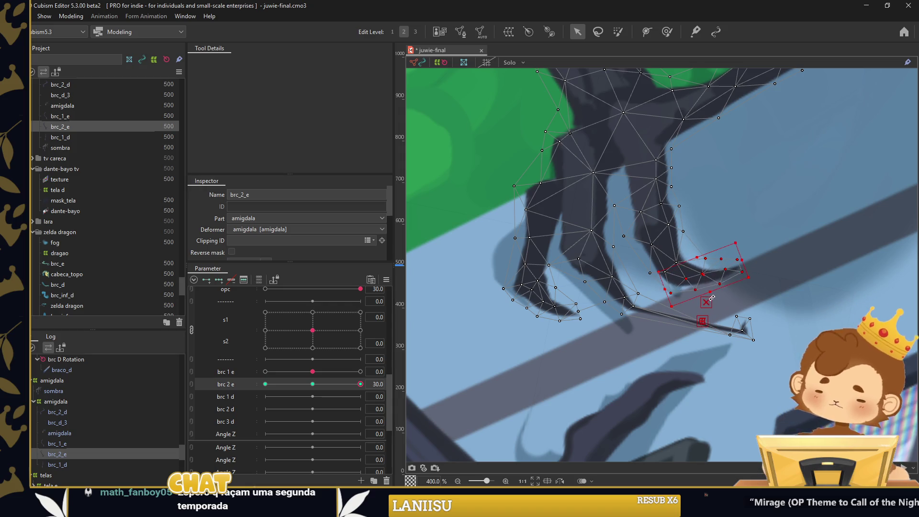
Reselect just the claw tip vertices, rotate them clockwise again, then select the whole leg mesh
{"action": "mouse_move", "coordinate": [718, 306]}
{"action": "left_mouse_down"}
{"action": "mouse_move", "coordinate": [766, 347]}
{"action": "mouse_move", "coordinate": [657, 311]}
{"action": "left_mouse_up"}
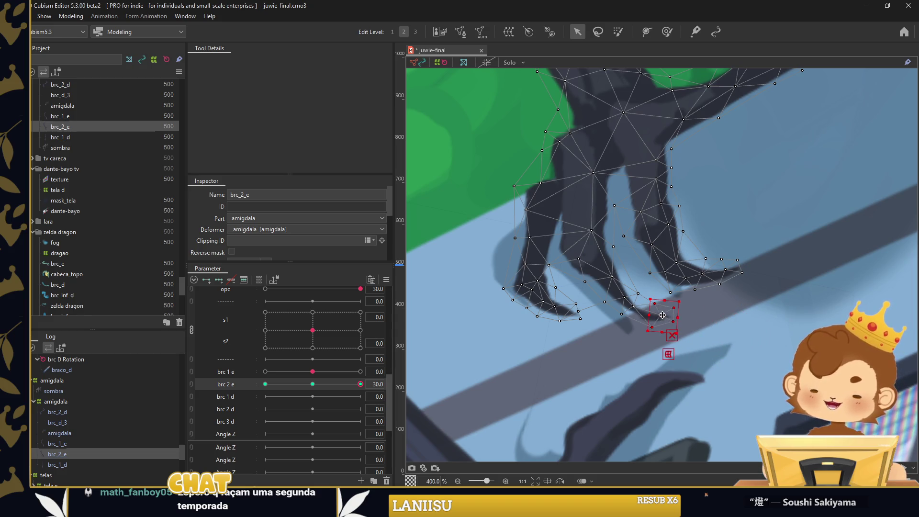
{"action": "left_click", "coordinate": [650, 299]}
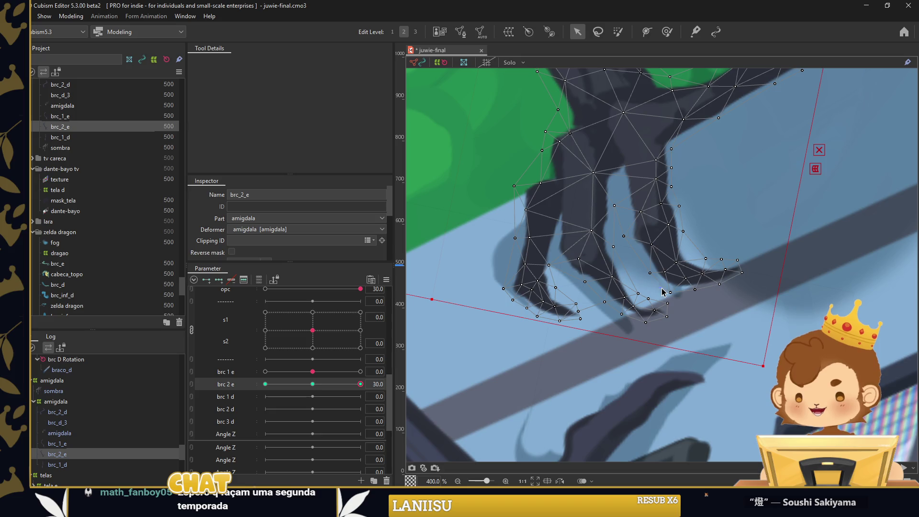
{"action": "left_click", "coordinate": [673, 312]}
{"action": "left_click_drag", "start_coordinate": [675, 316], "coordinate": [656, 316]}
{"action": "scroll", "coordinate": [630, 314], "scroll_direction": "up", "scroll_amount": 5}
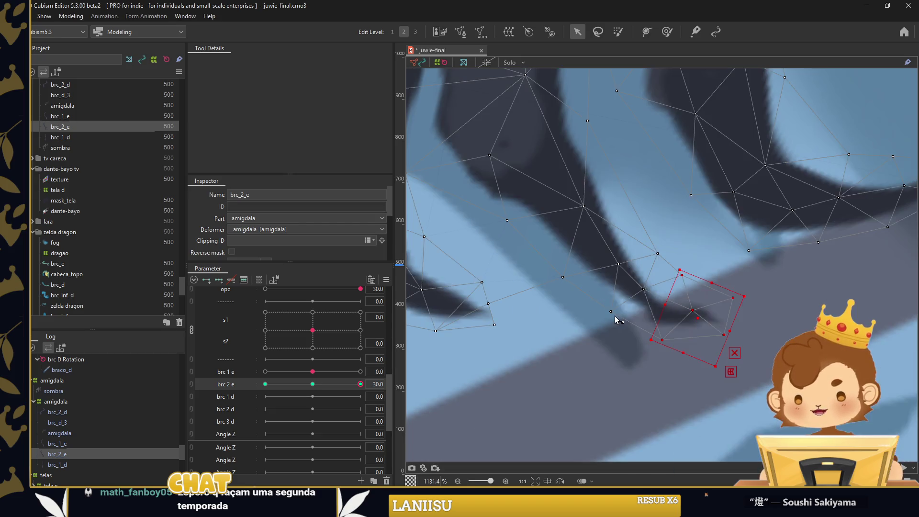
{"action": "left_click", "coordinate": [638, 296]}
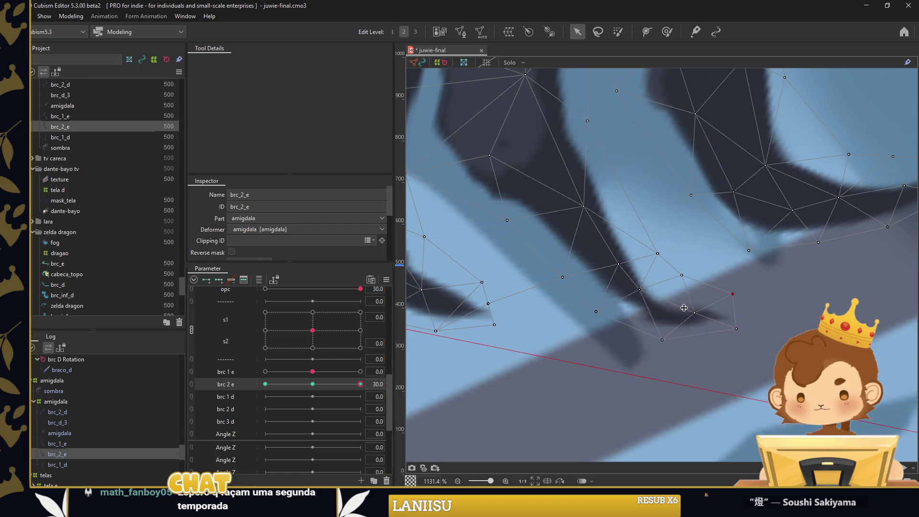
{"action": "scroll", "coordinate": [697, 318], "scroll_direction": "down", "scroll_amount": 1}
{"action": "scroll", "coordinate": [671, 326], "scroll_direction": "down", "scroll_amount": 1}
{"action": "scroll", "coordinate": [628, 297], "scroll_direction": "down", "scroll_amount": 1}
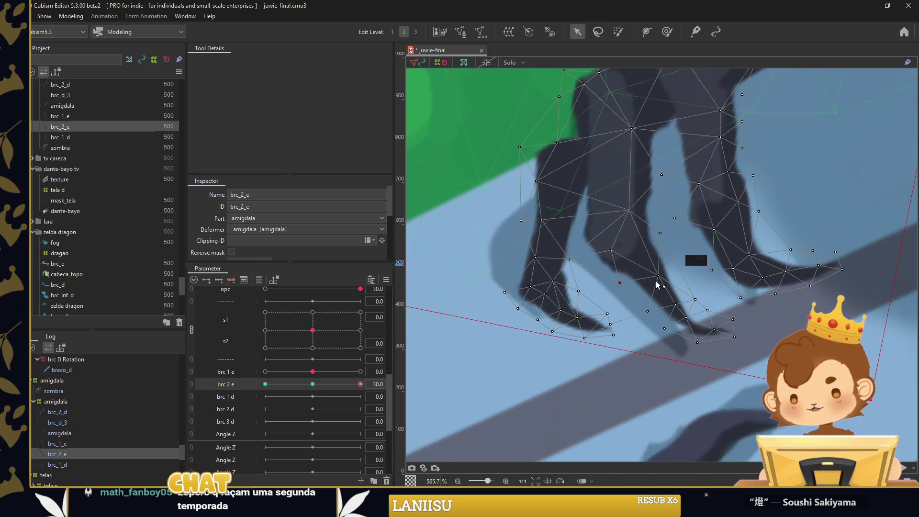
{"action": "scroll", "coordinate": [587, 328], "scroll_direction": "down", "scroll_amount": 2}
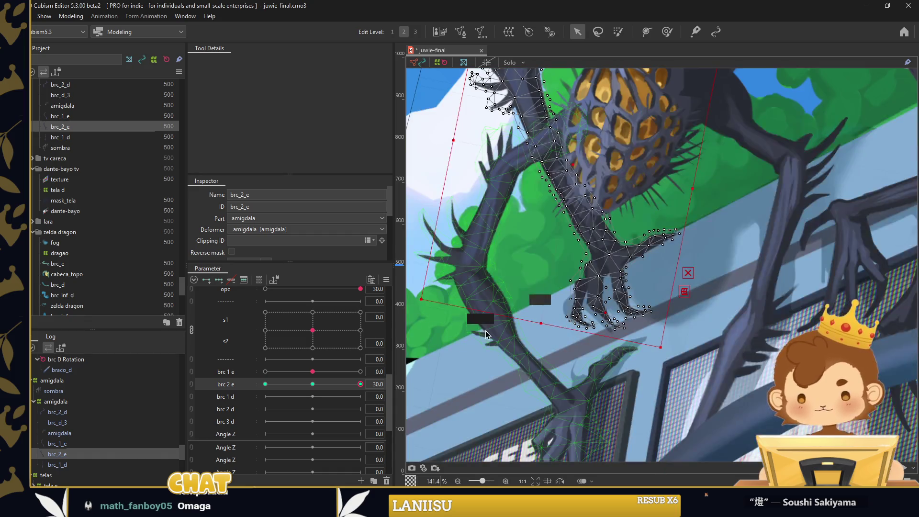
Add intermediate keys to brc 2 e and preview the leg bending across its range
{"action": "left_click", "coordinate": [465, 336]}
{"action": "left_click_drag", "start_coordinate": [361, 384], "coordinate": [265, 385]}
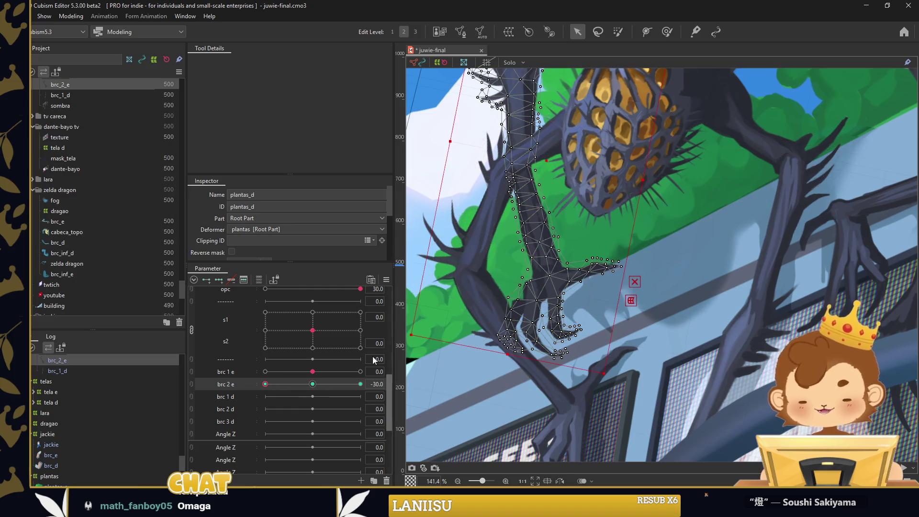
{"action": "left_click", "coordinate": [501, 213]}
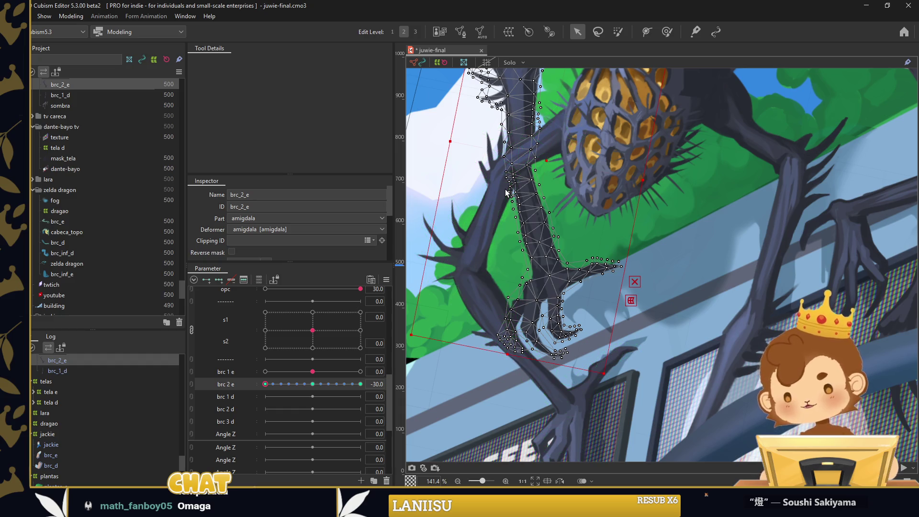
{"action": "left_click", "coordinate": [434, 68]}
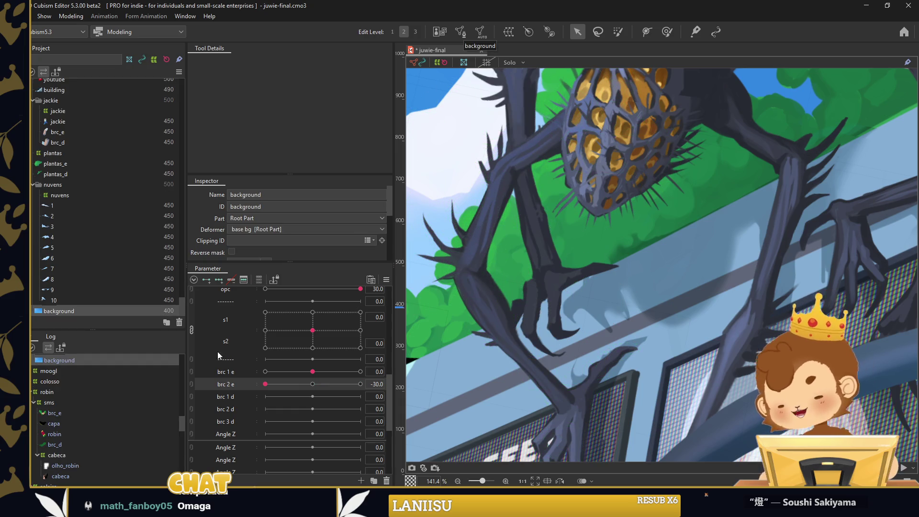
{"action": "left_click_drag", "start_coordinate": [268, 385], "coordinate": [361, 380]}
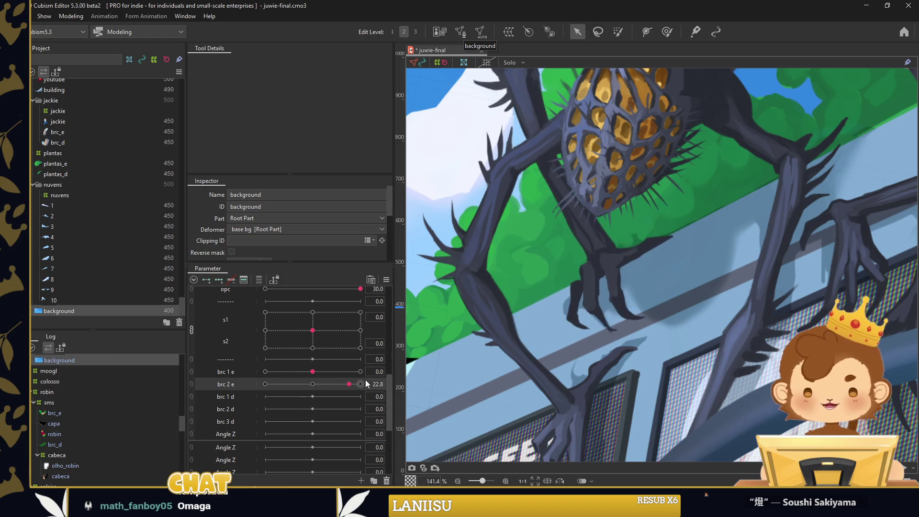
Preview the leg bend at a mid brc 2 e value and reselect the brc_2_e leg mesh
{"action": "left_click", "coordinate": [634, 314]}
{"action": "scroll", "coordinate": [636, 315], "scroll_direction": "down", "scroll_amount": 2}
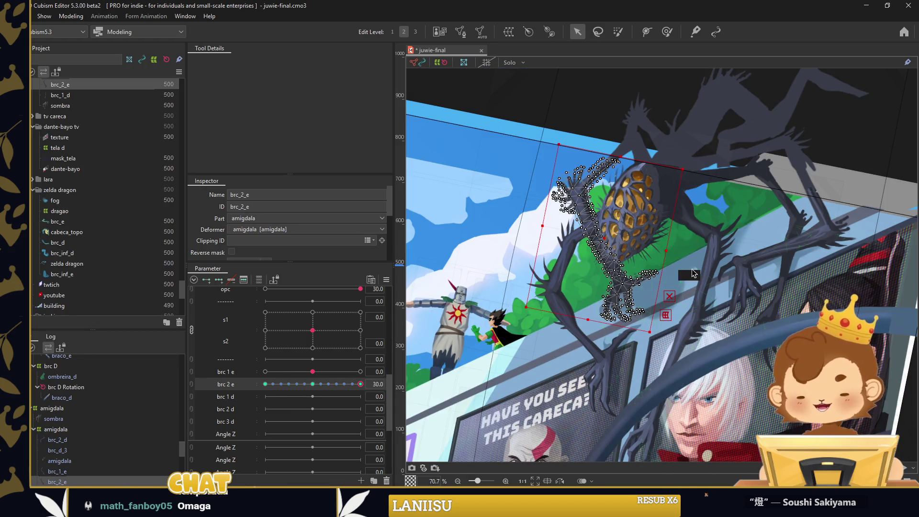
{"action": "key", "text": "Escape"}
{"action": "left_click_drag", "start_coordinate": [361, 385], "coordinate": [323, 392]}
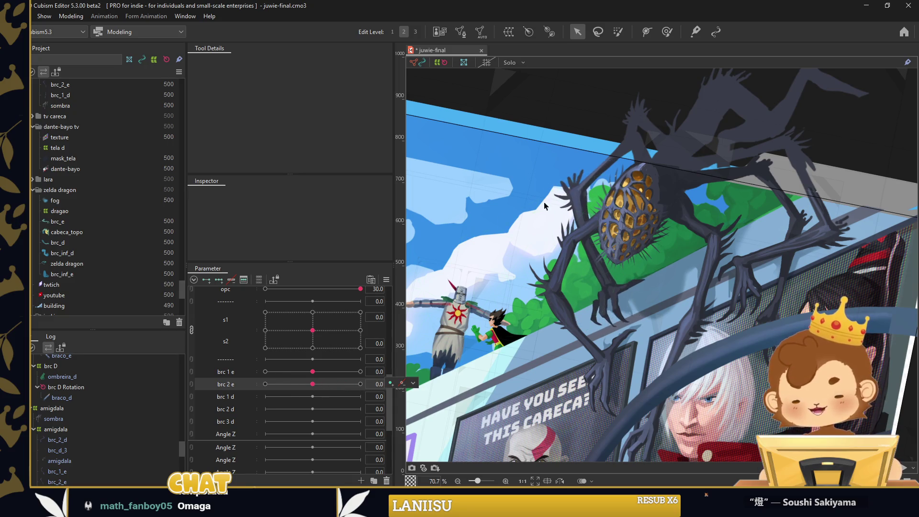
{"action": "left_click", "coordinate": [591, 225]}
{"action": "scroll", "coordinate": [667, 97], "scroll_direction": "up", "scroll_amount": 2}
Check the upper leg joint from brc 2 e 30 to -30, then repaint its glue weights
{"action": "left_click", "coordinate": [667, 32]}
{"action": "scroll", "coordinate": [550, 191], "scroll_direction": "up", "scroll_amount": 2}
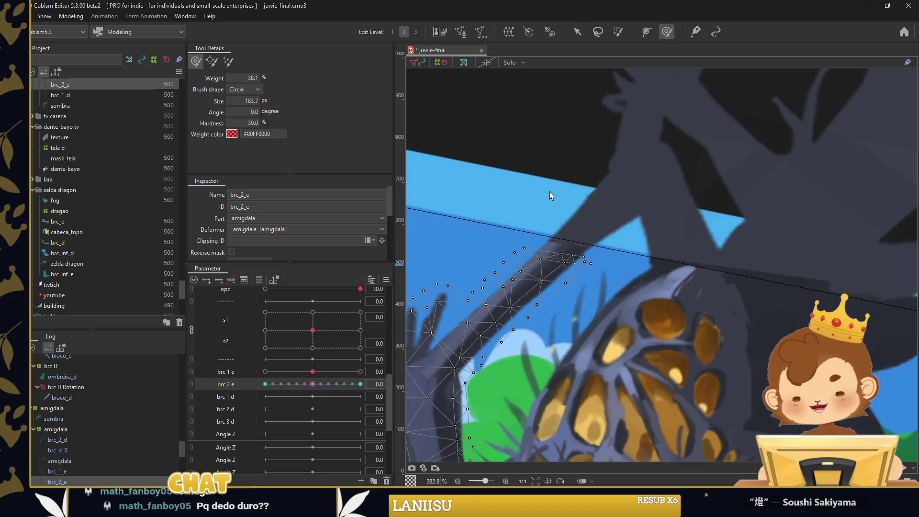
{"action": "left_click", "coordinate": [360, 384]}
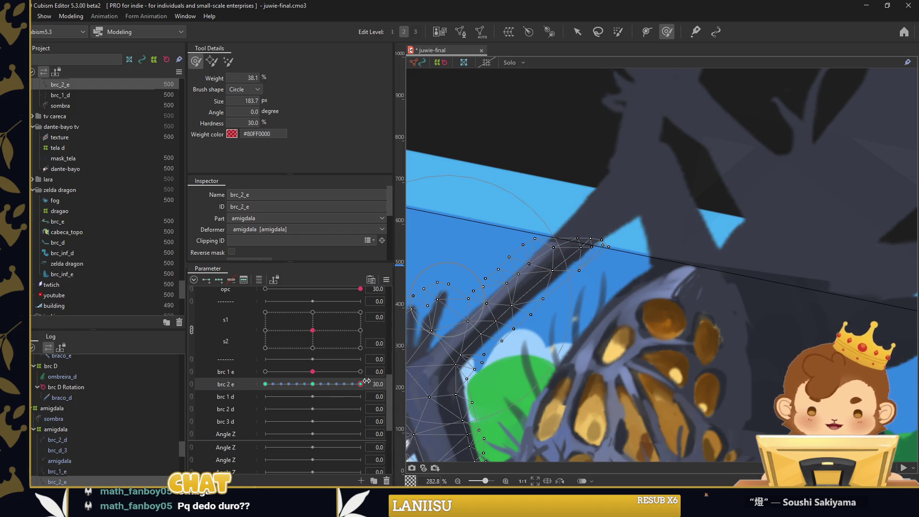
{"action": "left_click_drag", "start_coordinate": [357, 384], "coordinate": [265, 384]}
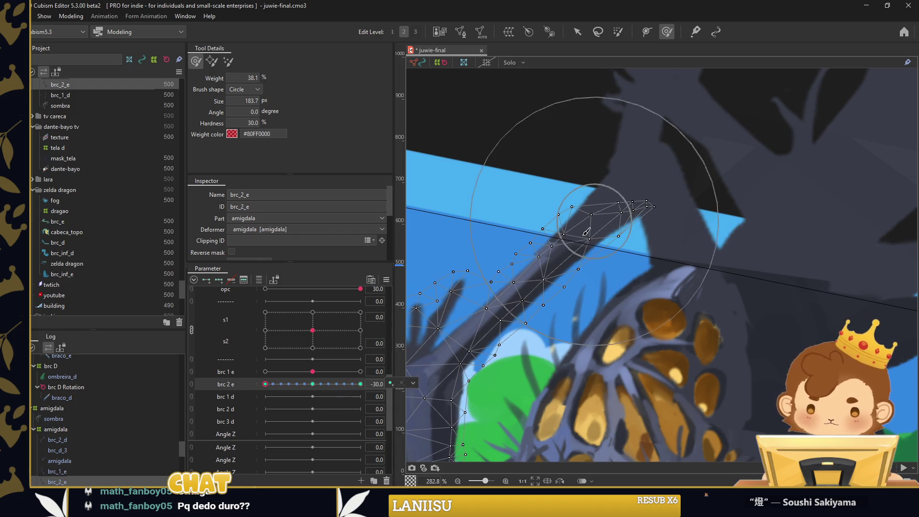
{"action": "left_click", "coordinate": [313, 384]}
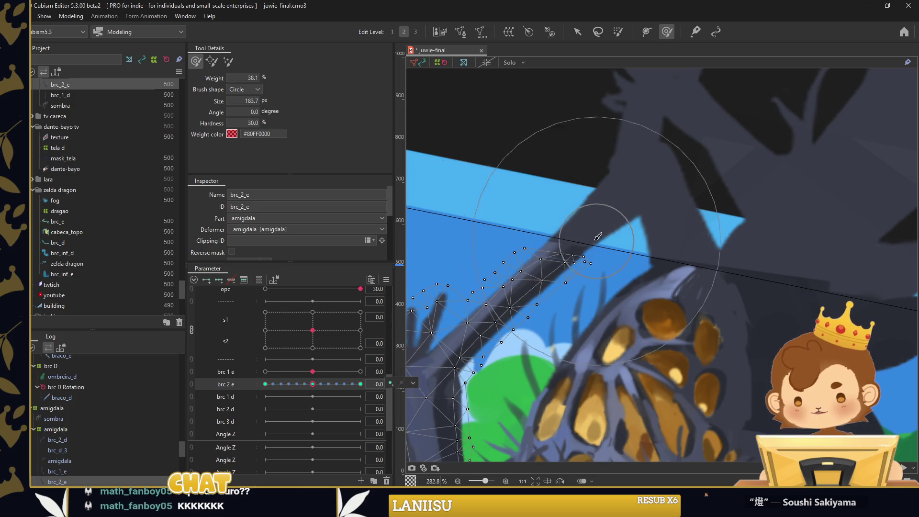
{"action": "left_click_drag", "start_coordinate": [578, 214], "coordinate": [593, 199]}
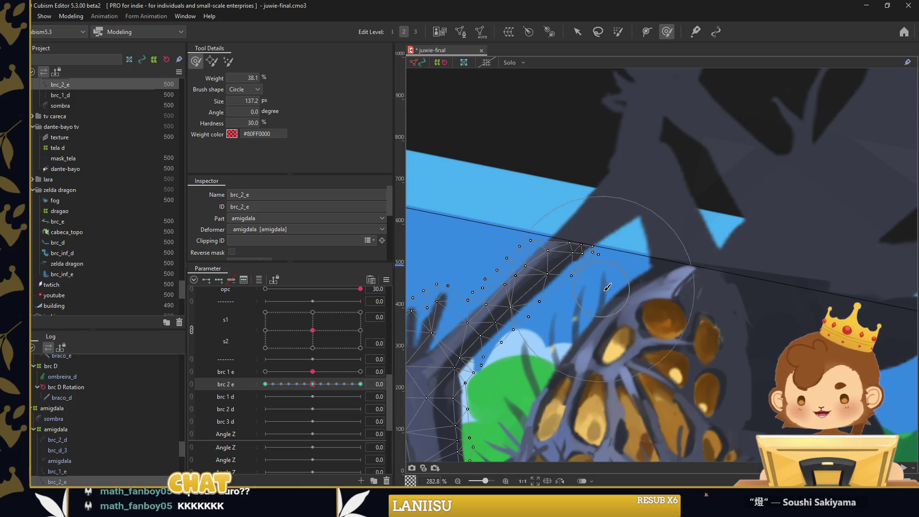
{"action": "left_click_drag", "start_coordinate": [616, 295], "coordinate": [619, 293]}
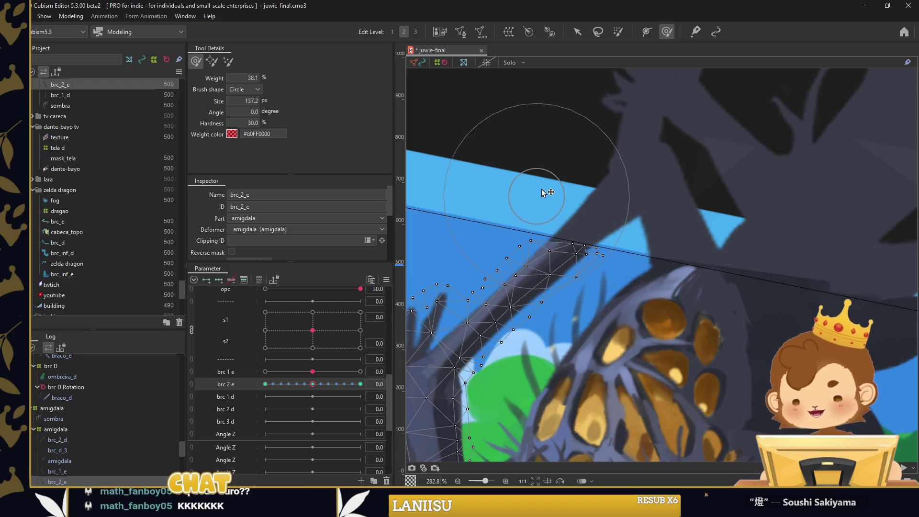
{"action": "left_click_drag", "start_coordinate": [568, 287], "coordinate": [569, 261]}
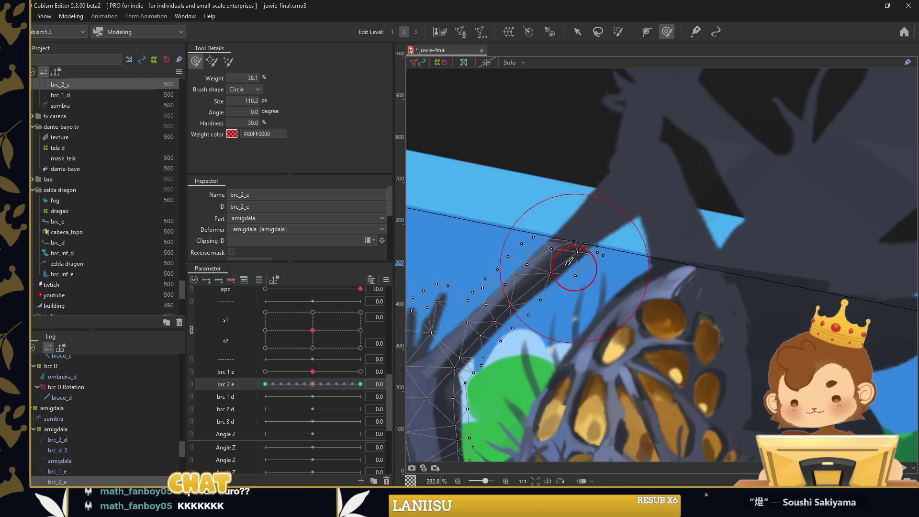
Verify the joint at brc 2 e 30 and -30 and preview the full leg bend
{"action": "left_click_drag", "start_coordinate": [320, 385], "coordinate": [360, 384]}
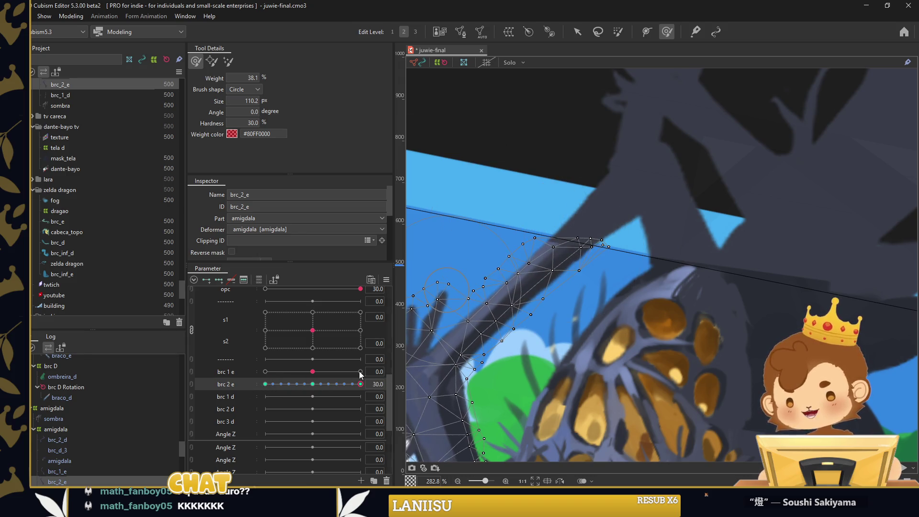
{"action": "left_click_drag", "start_coordinate": [344, 386], "coordinate": [265, 384]}
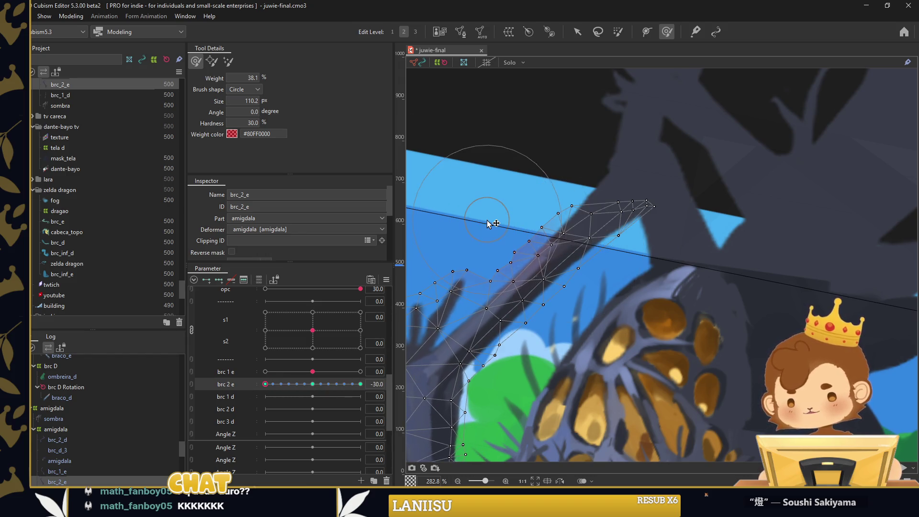
{"action": "scroll", "coordinate": [557, 247], "scroll_direction": "down", "scroll_amount": 3}
{"action": "left_click", "coordinate": [576, 32]}
{"action": "left_click_drag", "start_coordinate": [269, 386], "coordinate": [419, 390]}
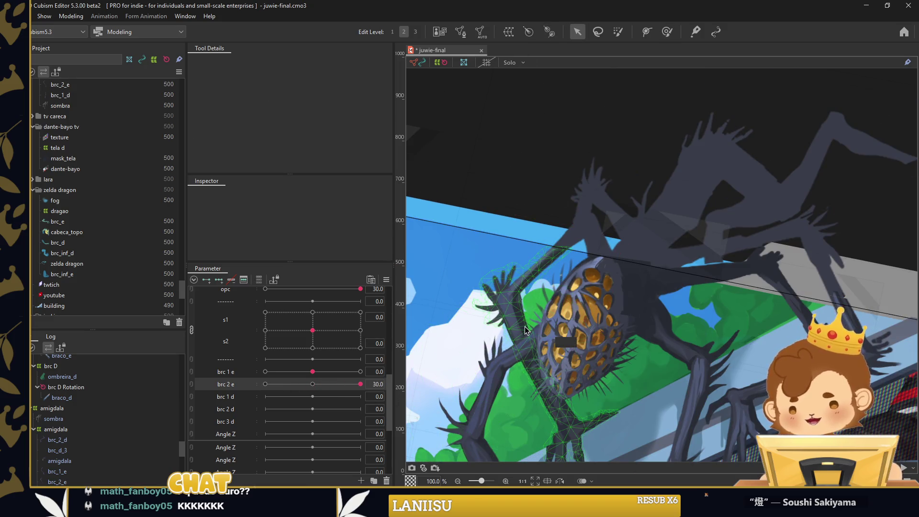
Select the brc_1_d leg mesh and add three keyforms to brc 1 d
{"action": "scroll", "coordinate": [525, 322], "scroll_direction": "down", "scroll_amount": 1}
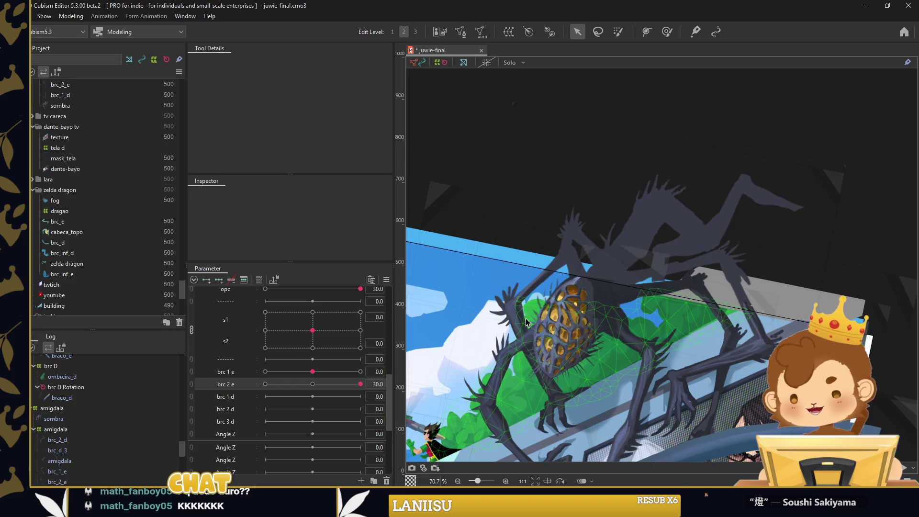
{"action": "left_click_drag", "start_coordinate": [619, 451], "coordinate": [691, 345]}
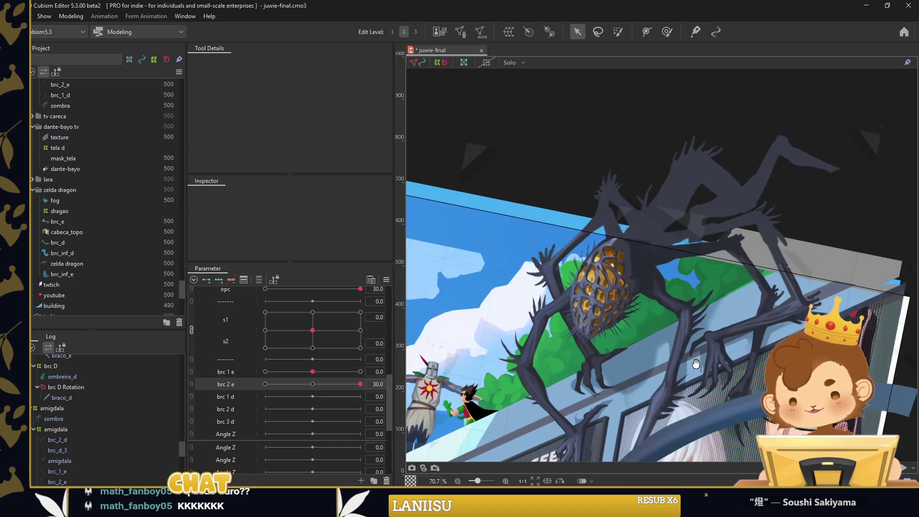
{"action": "left_click", "coordinate": [691, 346]}
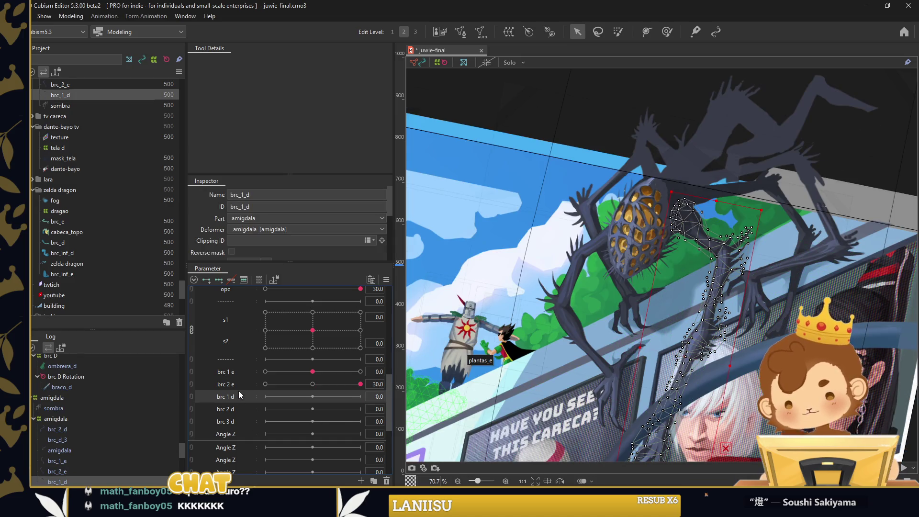
{"action": "left_click", "coordinate": [218, 279]}
Bend the brc_1_d leg at -30 by pulling its lower end left along a temporary path
{"action": "left_click", "coordinate": [264, 396]}
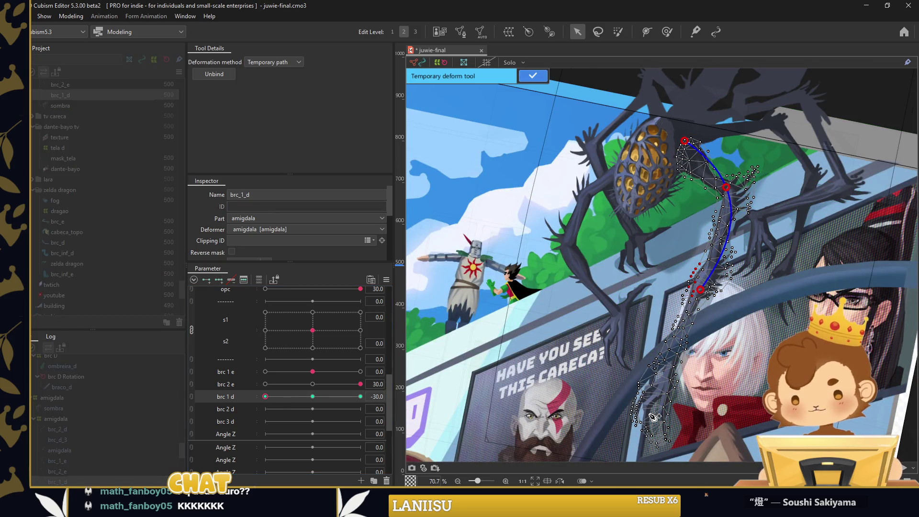
{"action": "left_click_drag", "start_coordinate": [649, 447], "coordinate": [641, 445]}
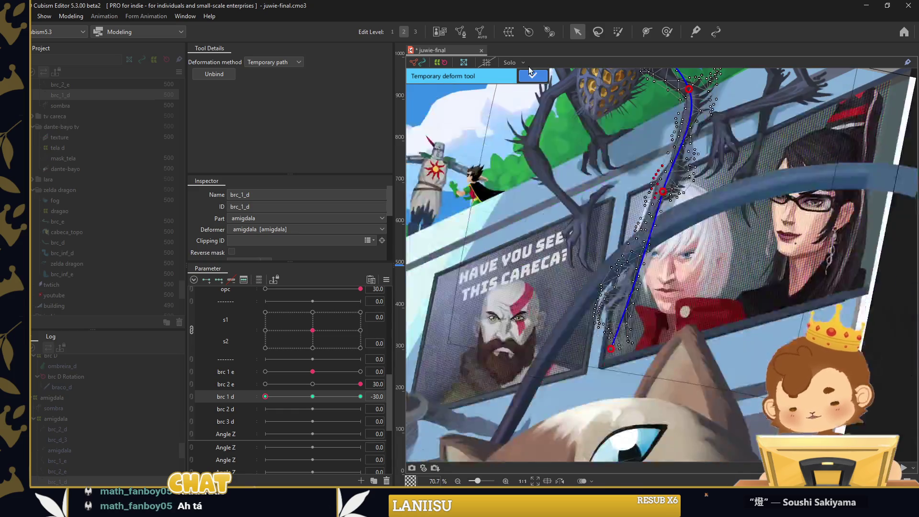
{"action": "left_click", "coordinate": [528, 76]}
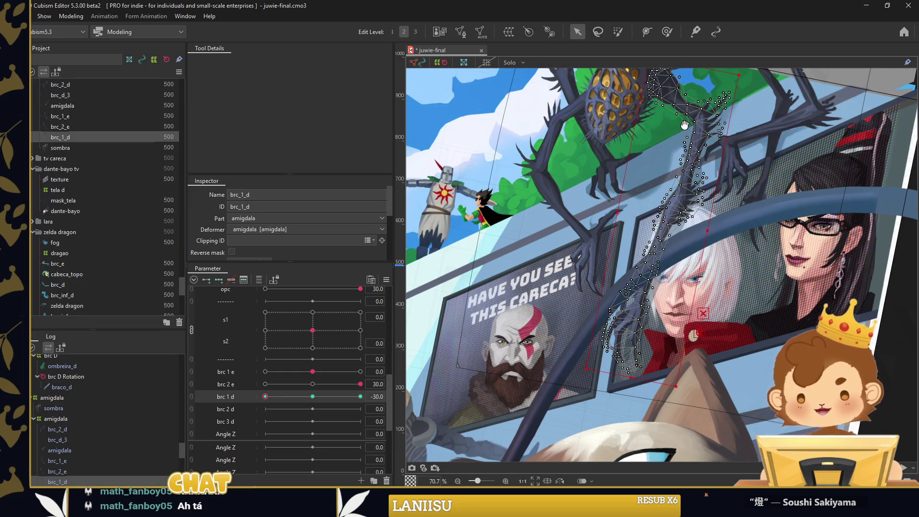
{"action": "left_click", "coordinate": [703, 129]}
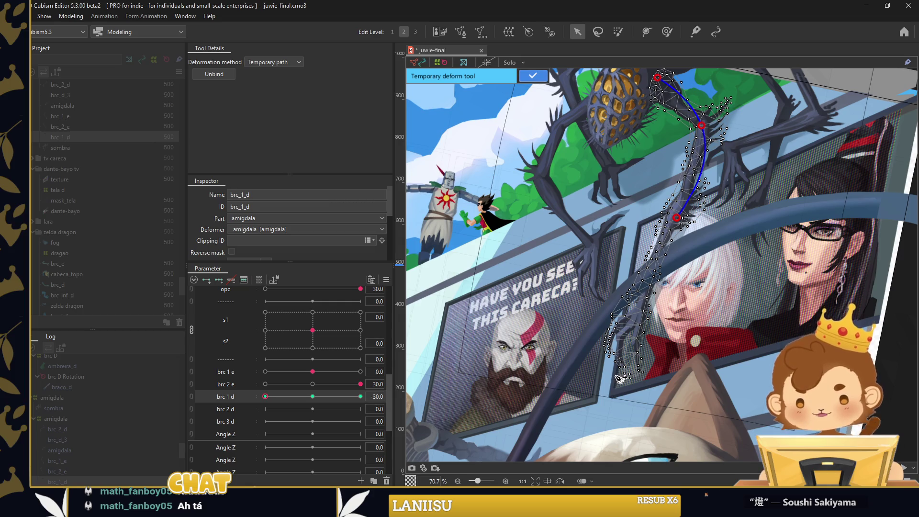
{"action": "left_click_drag", "start_coordinate": [676, 218], "coordinate": [667, 214]}
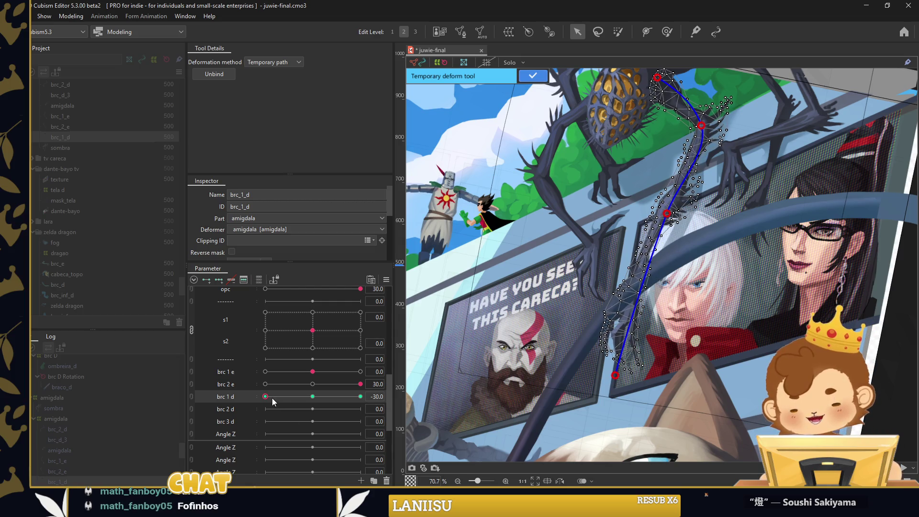
Bend the leg for brc 1 d = 30 with smooth interpolation, then preview back to -30
{"action": "left_click", "coordinate": [360, 396]}
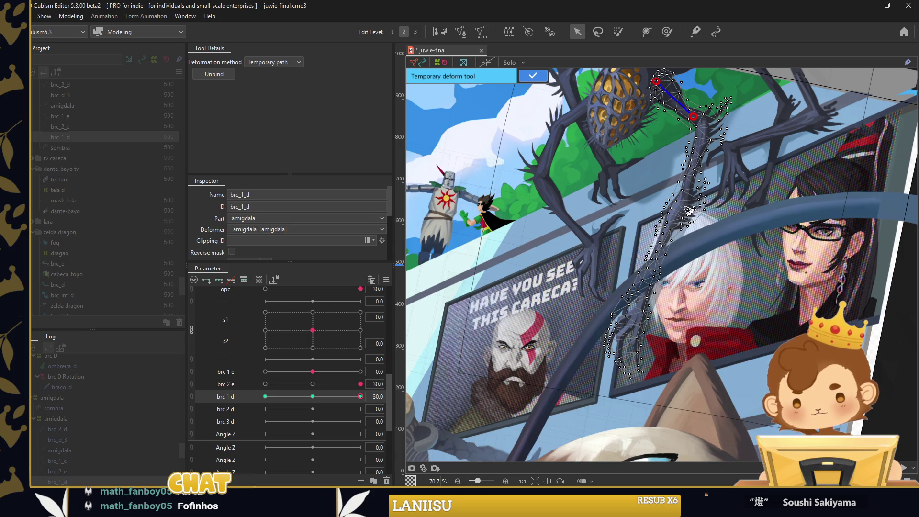
{"action": "left_click_drag", "start_coordinate": [677, 220], "coordinate": [687, 220]}
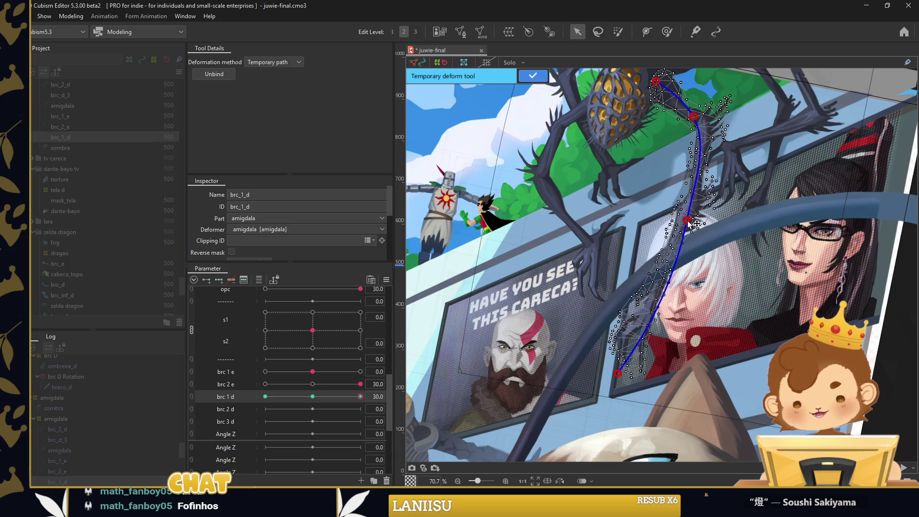
{"action": "left_click", "coordinate": [496, 213]}
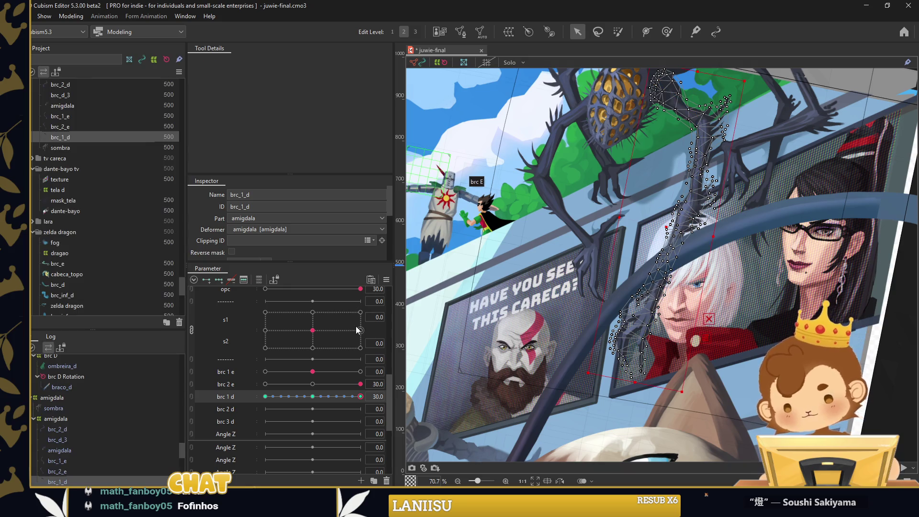
{"action": "left_click_drag", "start_coordinate": [361, 396], "coordinate": [223, 394]}
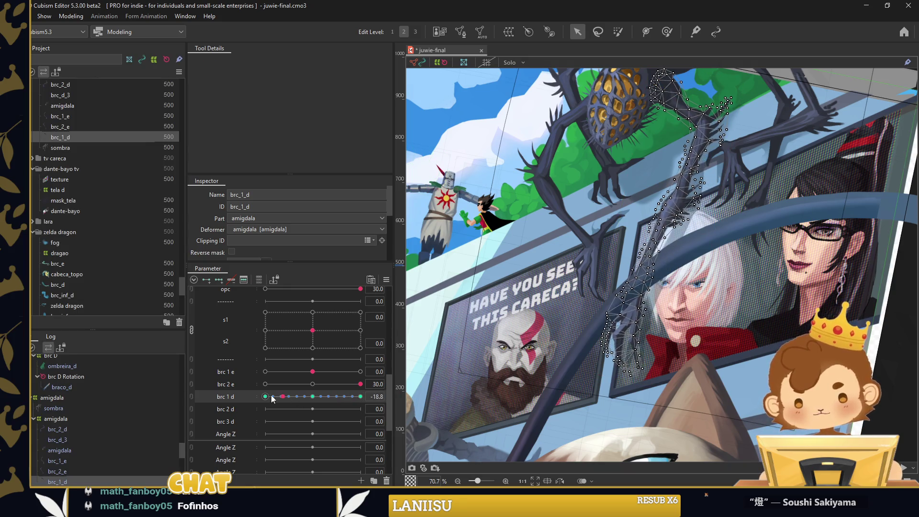
Shrink the deformation weight brush at brc 1 d 30, then select the brc_2_d leg mesh
{"action": "left_click", "coordinate": [667, 34]}
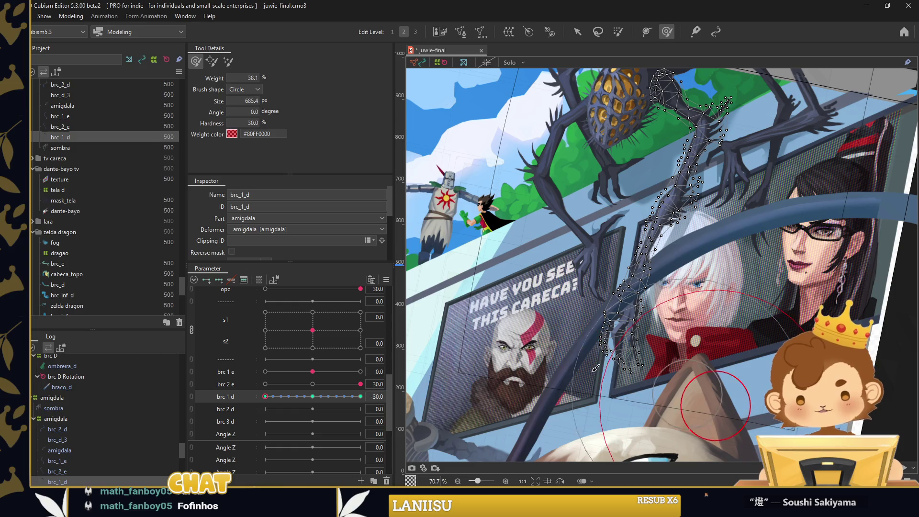
{"action": "left_click_drag", "start_coordinate": [620, 369], "coordinate": [697, 353]}
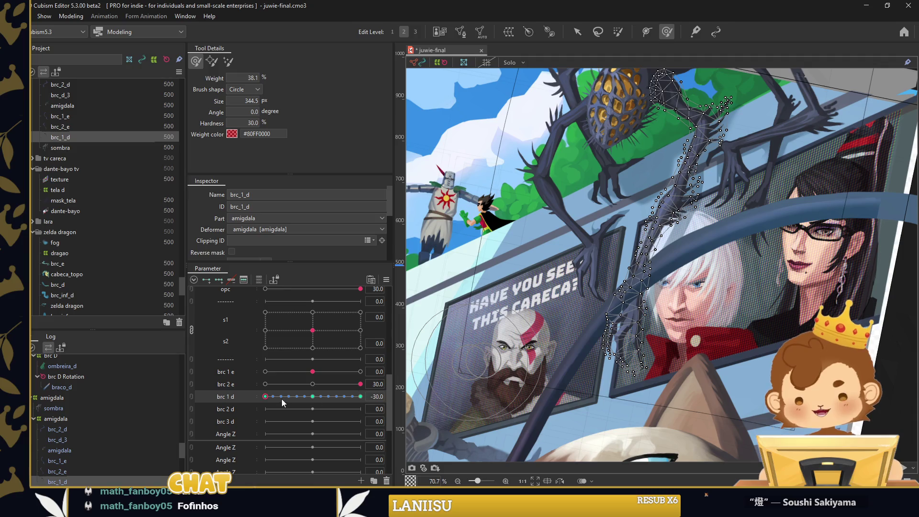
{"action": "left_click", "coordinate": [360, 396]}
{"action": "scroll", "coordinate": [664, 231], "scroll_direction": "down", "scroll_amount": 1}
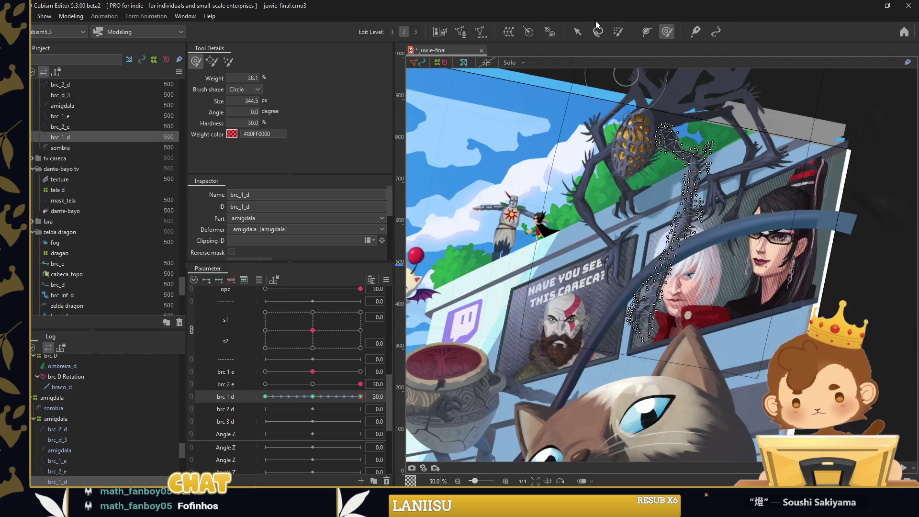
{"action": "key", "text": "v"}
{"action": "left_click", "coordinate": [745, 170]}
{"action": "scroll", "coordinate": [679, 247], "scroll_direction": "up", "scroll_amount": 1}
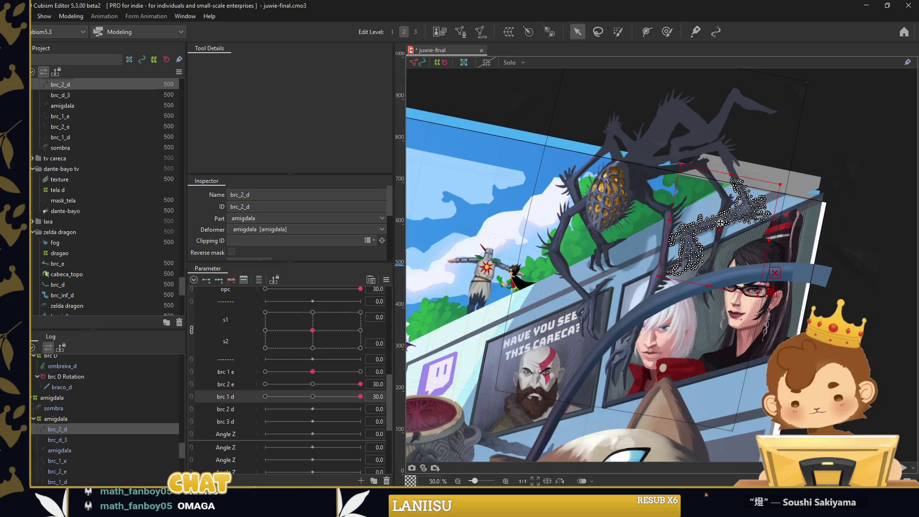
Add three keyforms to brc 2 d and path-bend the brc_2_d leg's middle joint for -30
{"action": "scroll", "coordinate": [714, 232], "scroll_direction": "up", "scroll_amount": 2}
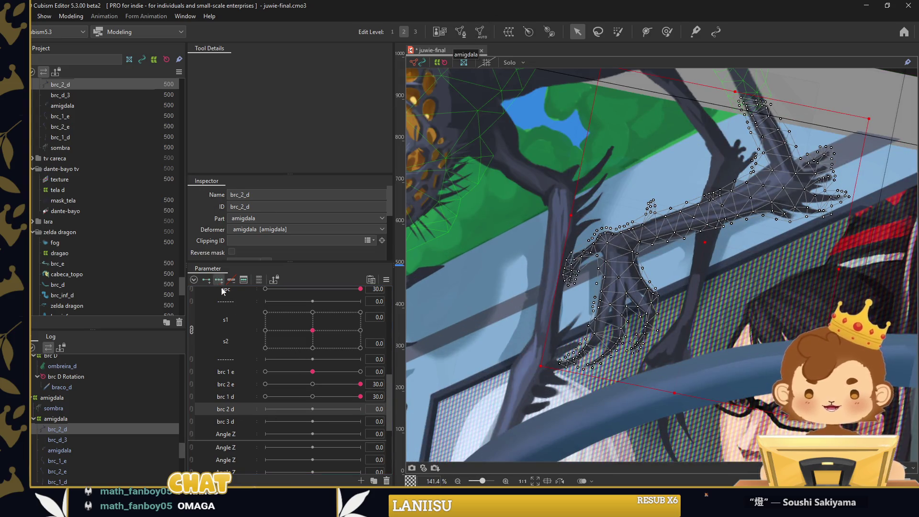
{"action": "left_click", "coordinate": [760, 99]}
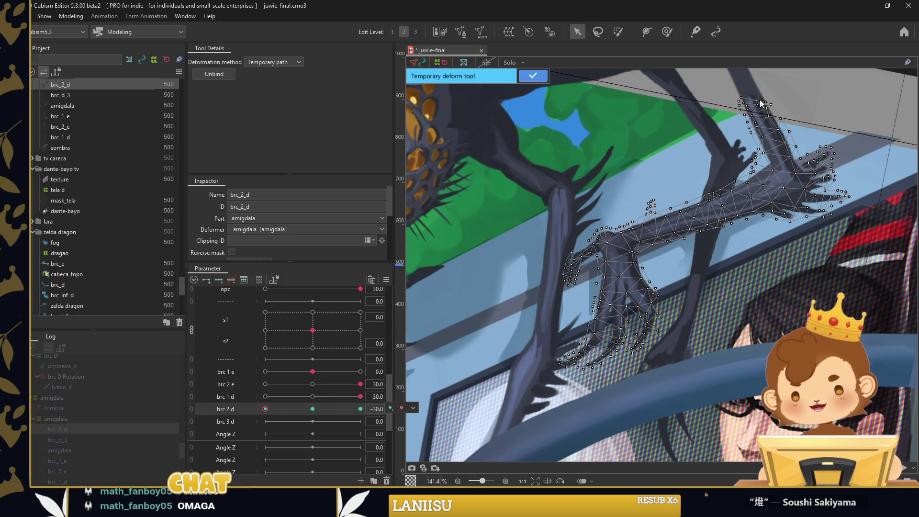
{"action": "left_click", "coordinate": [797, 177]}
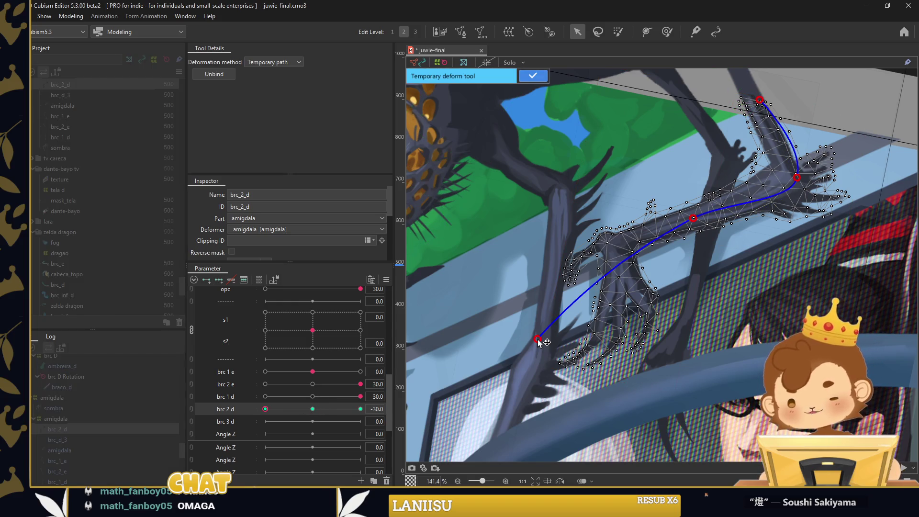
{"action": "left_click_drag", "start_coordinate": [538, 339], "coordinate": [550, 351]}
{"action": "left_click_drag", "start_coordinate": [694, 221], "coordinate": [703, 234]}
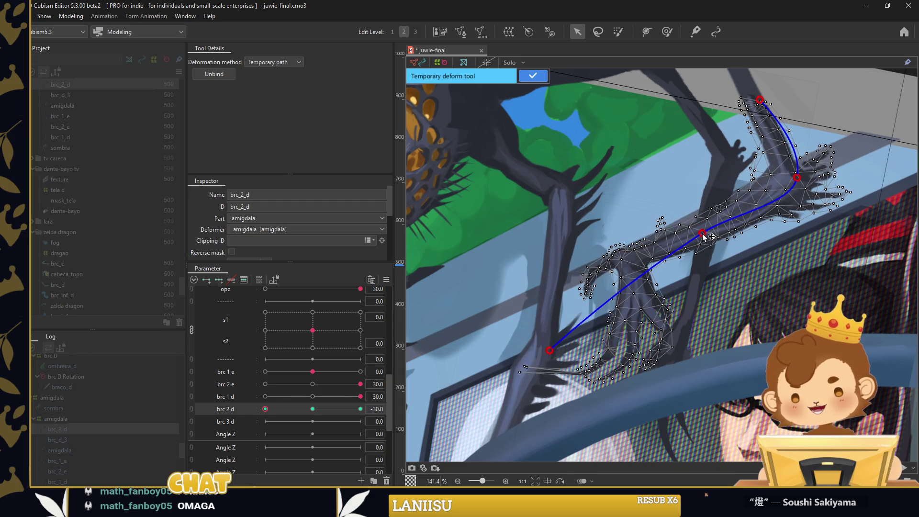
At brc 2 d = 30, stretch the path end down-left, commit the bend, and preview -30
{"action": "left_click_drag", "start_coordinate": [266, 409], "coordinate": [361, 408]}
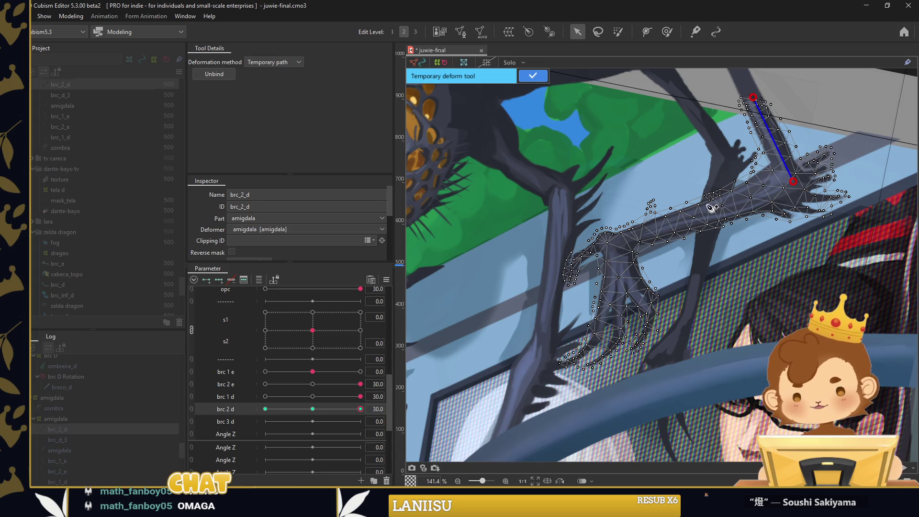
{"action": "mouse_move", "coordinate": [547, 312]}
{"action": "left_mouse_down"}
{"action": "mouse_move", "coordinate": [486, 352]}
{"action": "mouse_move", "coordinate": [475, 333]}
{"action": "left_mouse_up"}
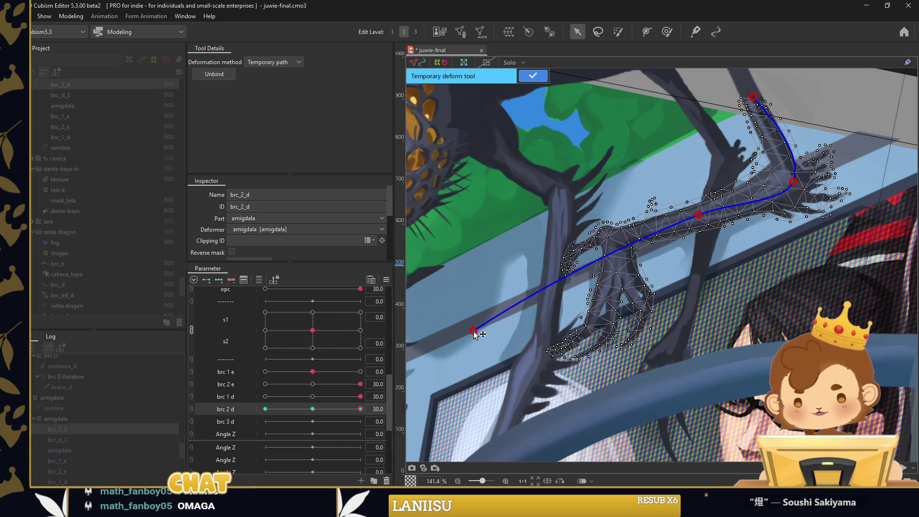
{"action": "right_click", "coordinate": [478, 211]}
{"action": "left_click", "coordinate": [496, 226]}
{"action": "left_click", "coordinate": [426, 286]}
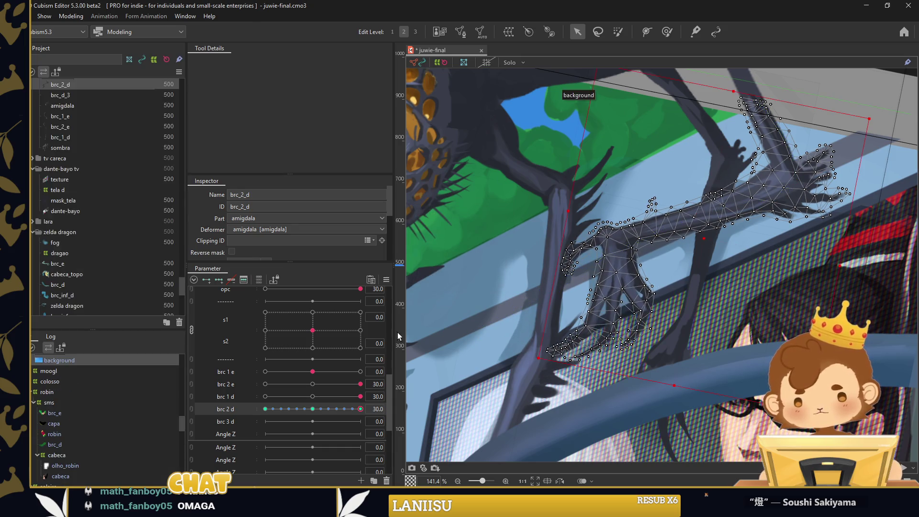
{"action": "left_click_drag", "start_coordinate": [360, 408], "coordinate": [200, 392]}
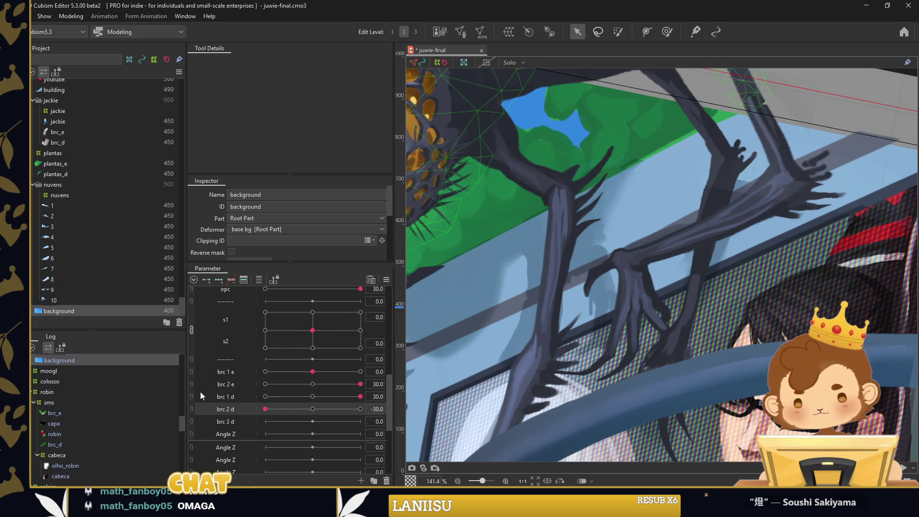
Enlarge the deformation weight brush on the brc_2_d mesh and reset brc 2 d to 0
{"action": "left_click", "coordinate": [625, 291]}
{"action": "left_click", "coordinate": [667, 32]}
{"action": "scroll", "coordinate": [849, 239], "scroll_direction": "down", "scroll_amount": 1}
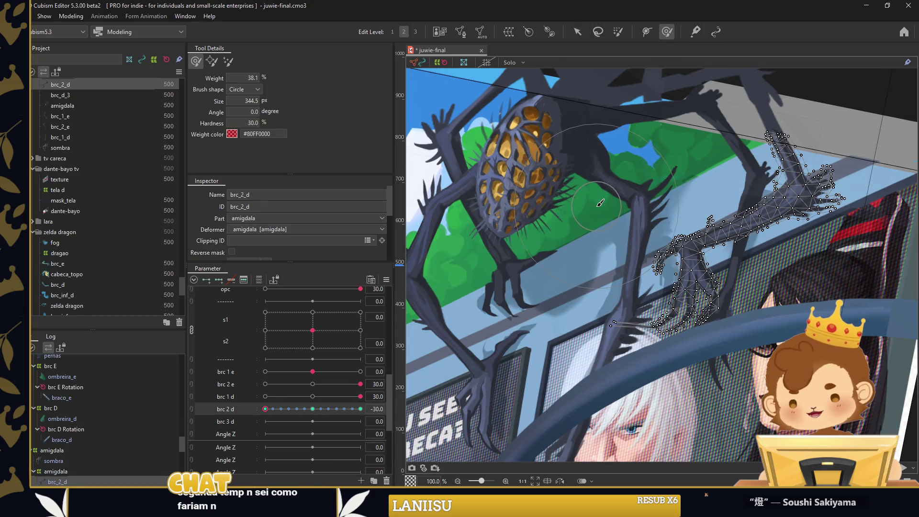
{"action": "left_click_drag", "start_coordinate": [600, 203], "coordinate": [635, 93]}
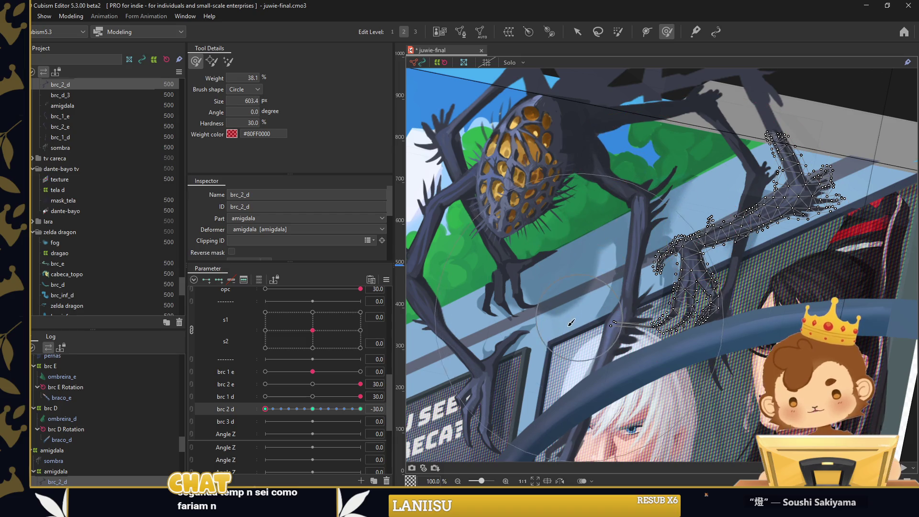
{"action": "left_click", "coordinate": [578, 32]}
{"action": "left_click", "coordinate": [313, 409]}
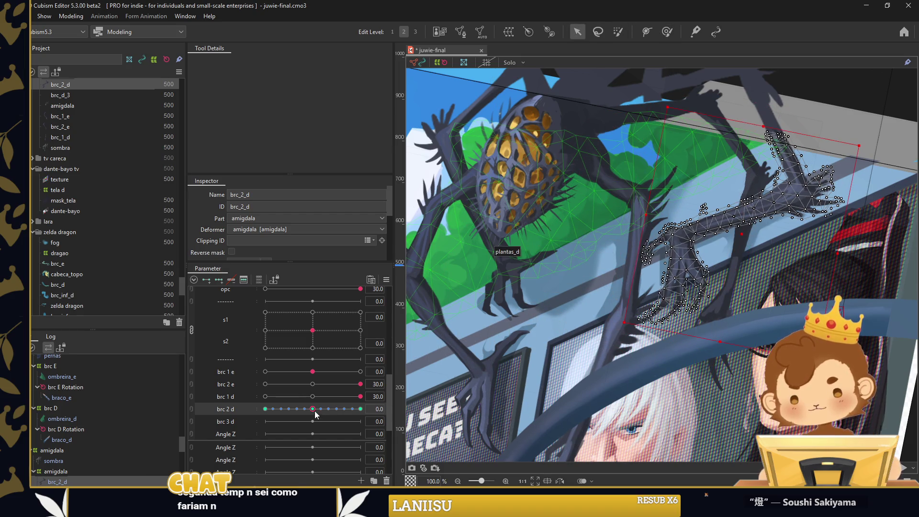
{"action": "scroll", "coordinate": [622, 295], "scroll_direction": "up", "scroll_amount": 3}
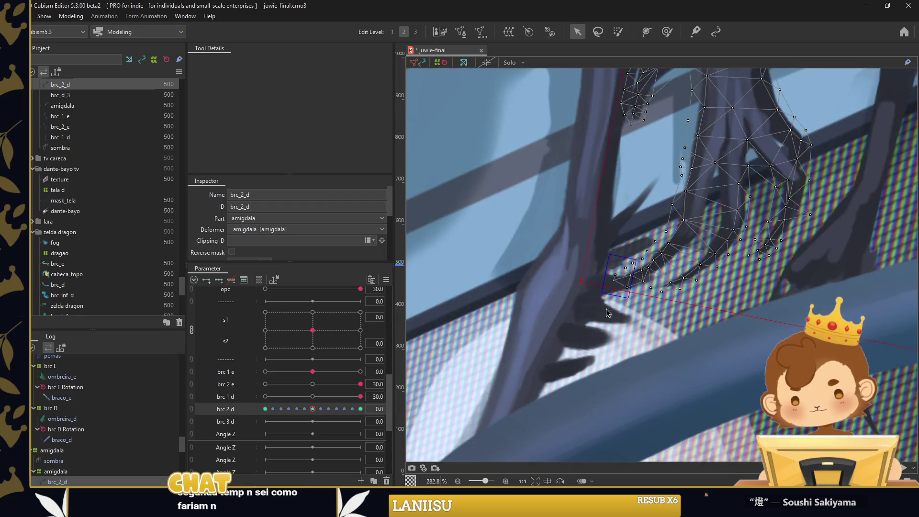
Select the brc_2_d leg's tip vertices and preview the leg at brc 2 d 30 and rest
{"action": "key", "text": "ctrl+z"}
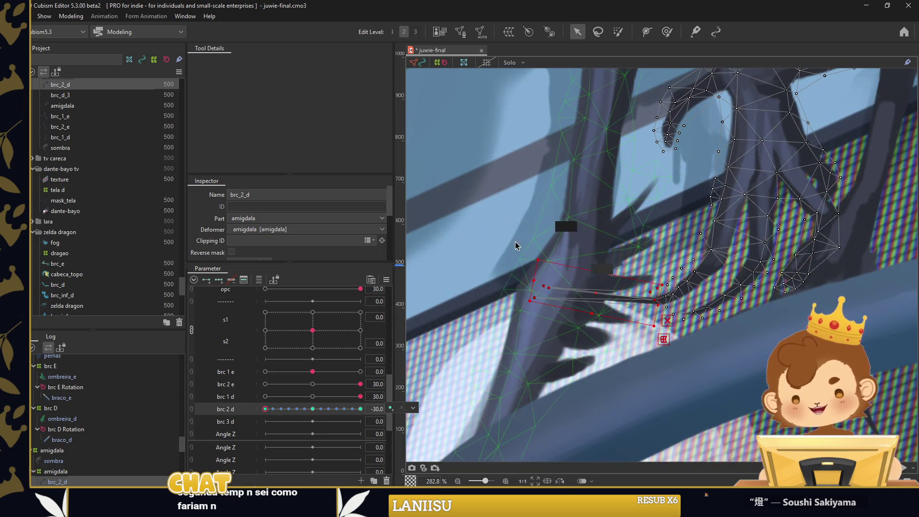
{"action": "left_click_drag", "start_coordinate": [526, 276], "coordinate": [556, 309]}
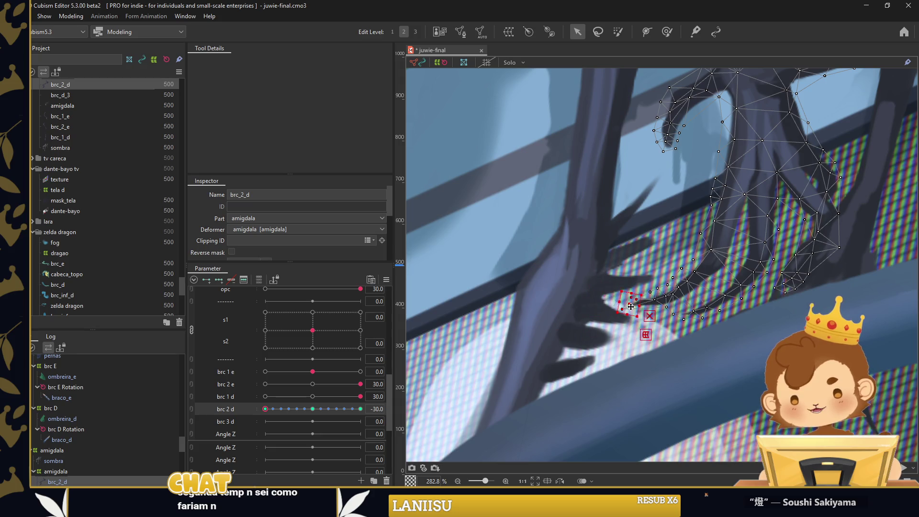
{"action": "scroll", "coordinate": [643, 309], "scroll_direction": "down", "scroll_amount": 2}
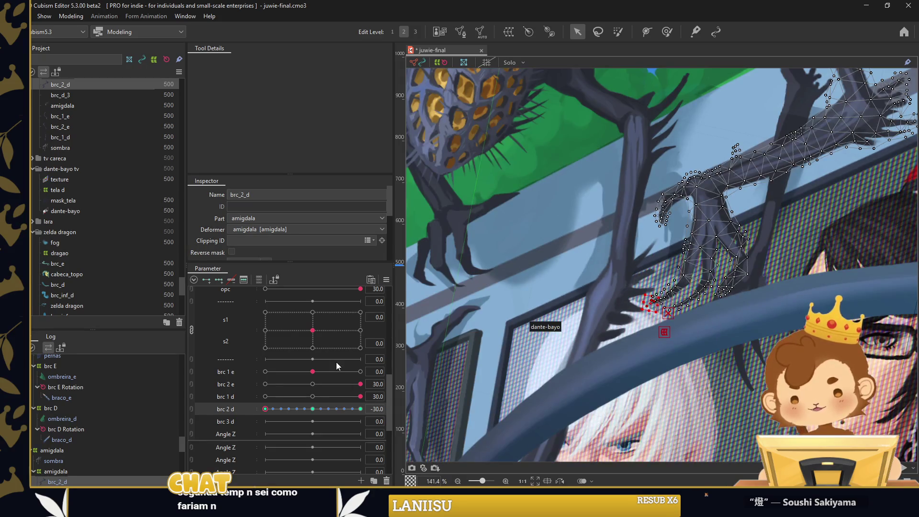
{"action": "left_click_drag", "start_coordinate": [266, 410], "coordinate": [360, 408]}
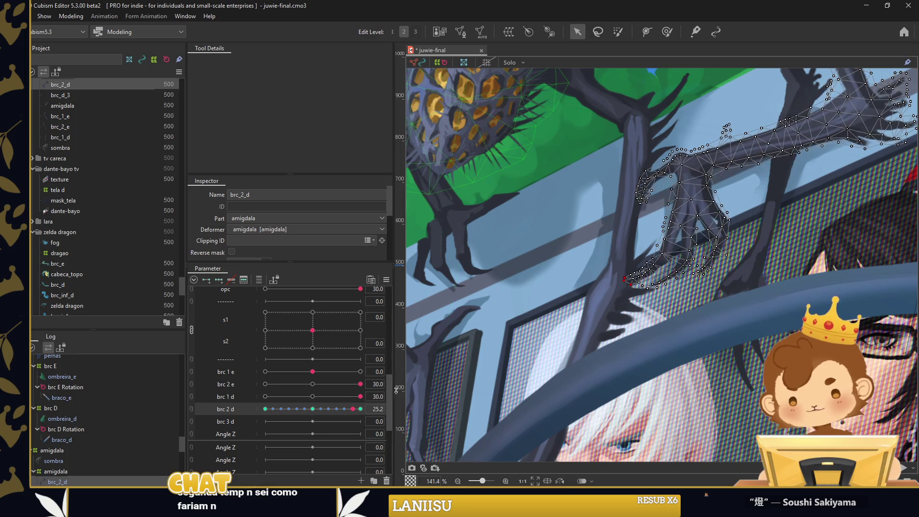
{"action": "scroll", "coordinate": [636, 273], "scroll_direction": "up", "scroll_amount": 4}
{"action": "scroll", "coordinate": [604, 308], "scroll_direction": "up", "scroll_amount": 3}
{"action": "left_click_drag", "start_coordinate": [361, 408], "coordinate": [262, 408]}
{"action": "scroll", "coordinate": [431, 383], "scroll_direction": "down", "scroll_amount": 2}
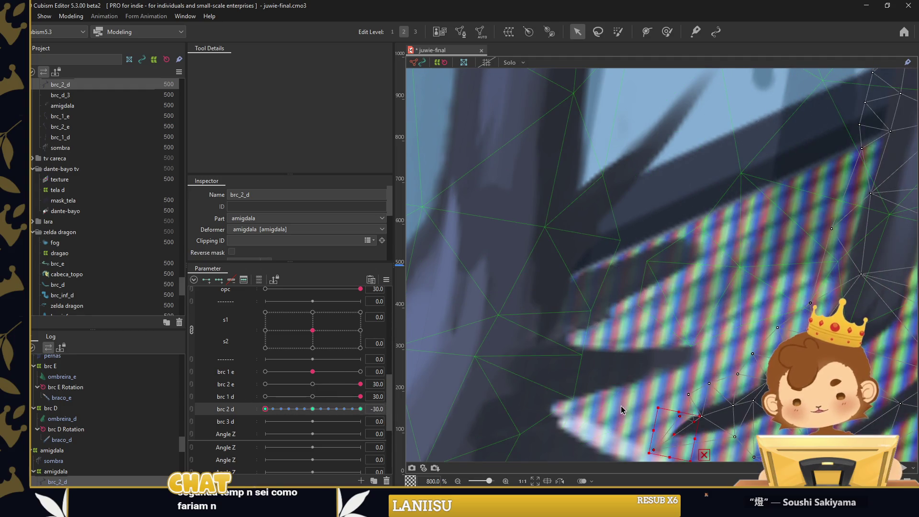
Nudge a stray brc_2_d mesh vertex up and to the right
{"action": "left_click_drag", "start_coordinate": [696, 405], "coordinate": [656, 282]}
{"action": "scroll", "coordinate": [655, 290], "scroll_direction": "up", "scroll_amount": 2}
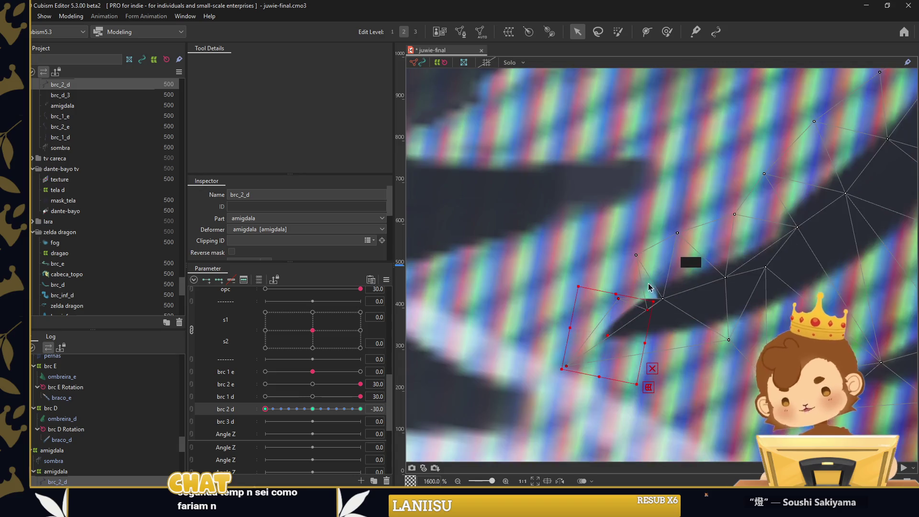
{"action": "left_click", "coordinate": [624, 303]}
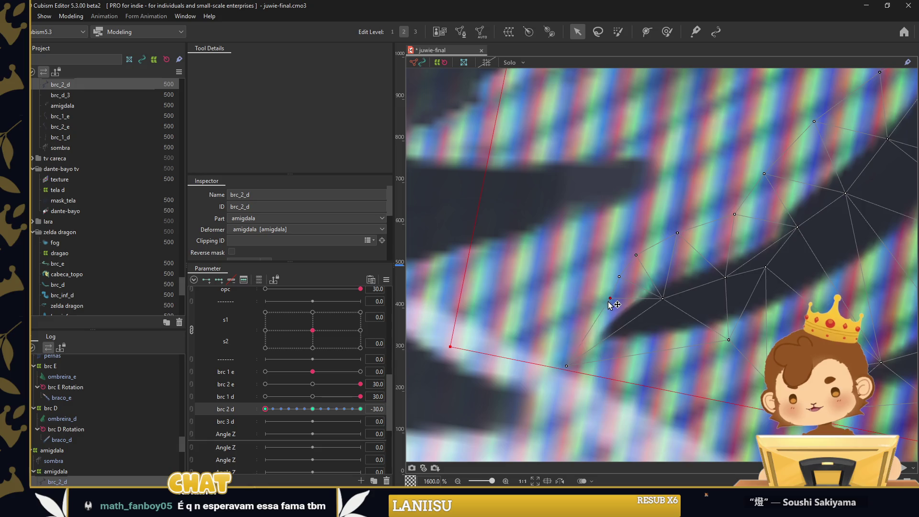
{"action": "left_click_drag", "start_coordinate": [566, 367], "coordinate": [605, 356]}
{"action": "scroll", "coordinate": [669, 304], "scroll_direction": "down", "scroll_amount": 2}
{"action": "scroll", "coordinate": [661, 302], "scroll_direction": "down", "scroll_amount": 1}
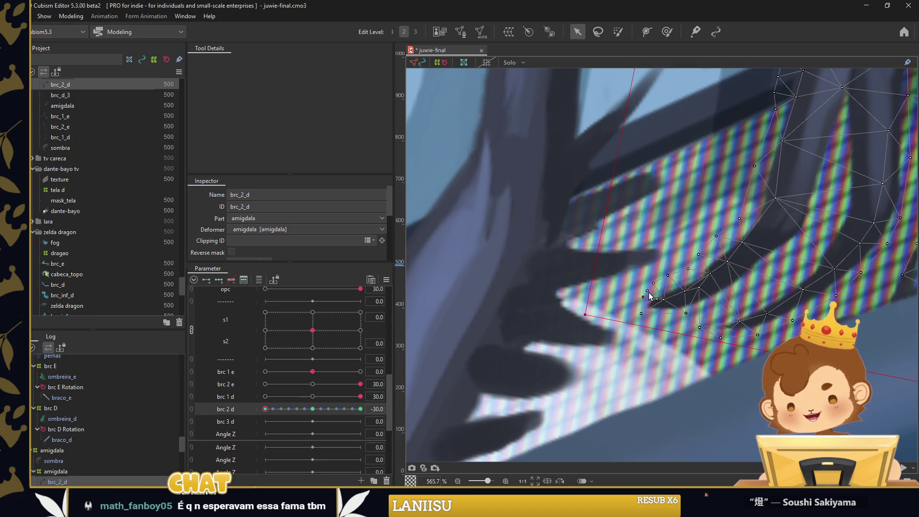
Select the texture and drag brc 2 d fully to 30 to show the bent leg
{"action": "left_click", "coordinate": [614, 317]}
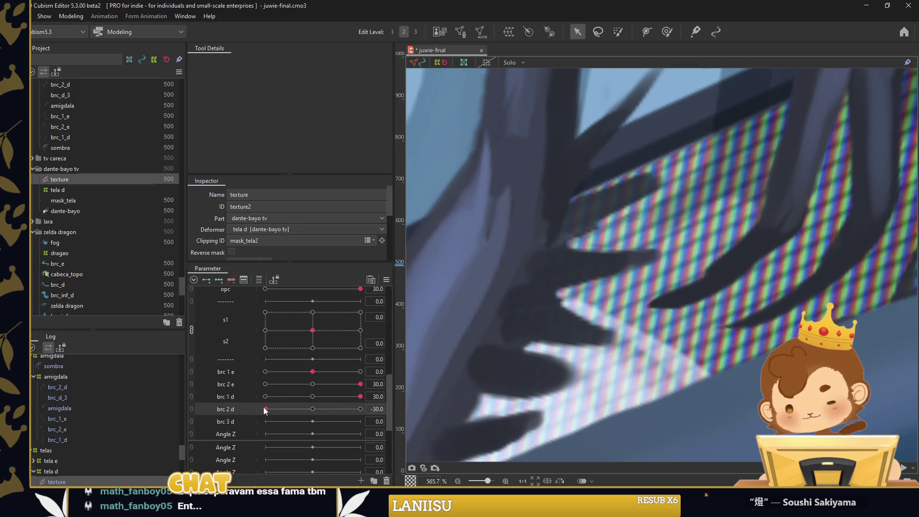
{"action": "left_click_drag", "start_coordinate": [264, 410], "coordinate": [360, 411]}
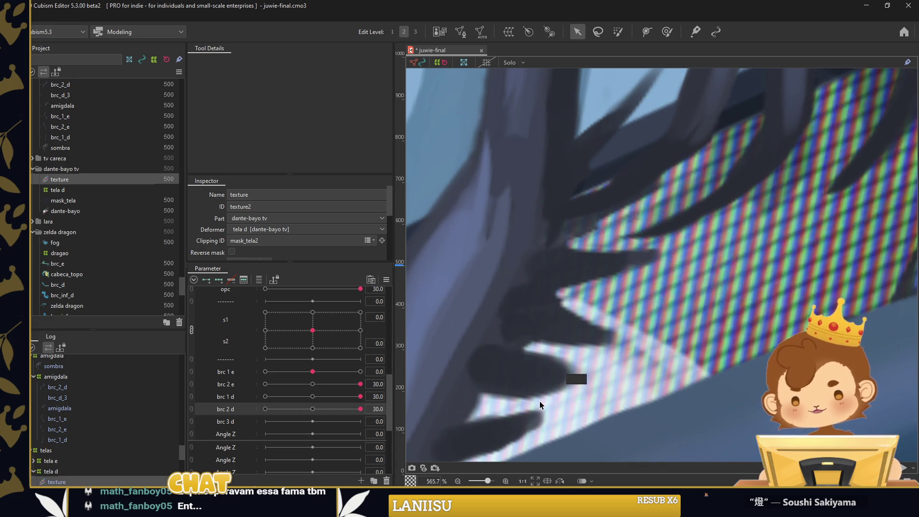
{"action": "scroll", "coordinate": [539, 401], "scroll_direction": "down", "scroll_amount": 2}
{"action": "scroll", "coordinate": [540, 401], "scroll_direction": "down", "scroll_amount": 3}
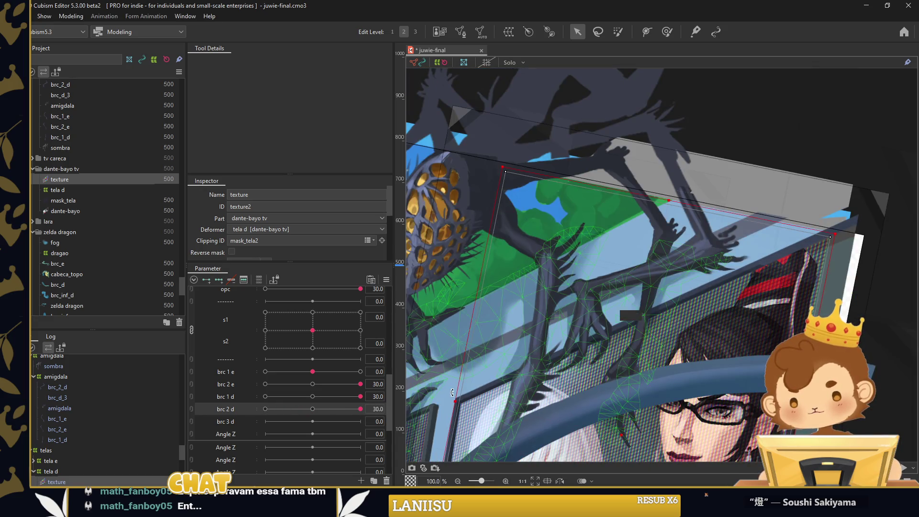
Reset brc 2 d to its centre key, reselect brc_2_d and brush near the leg tip
{"action": "left_click", "coordinate": [312, 409]}
{"action": "scroll", "coordinate": [617, 254], "scroll_direction": "up", "scroll_amount": 4}
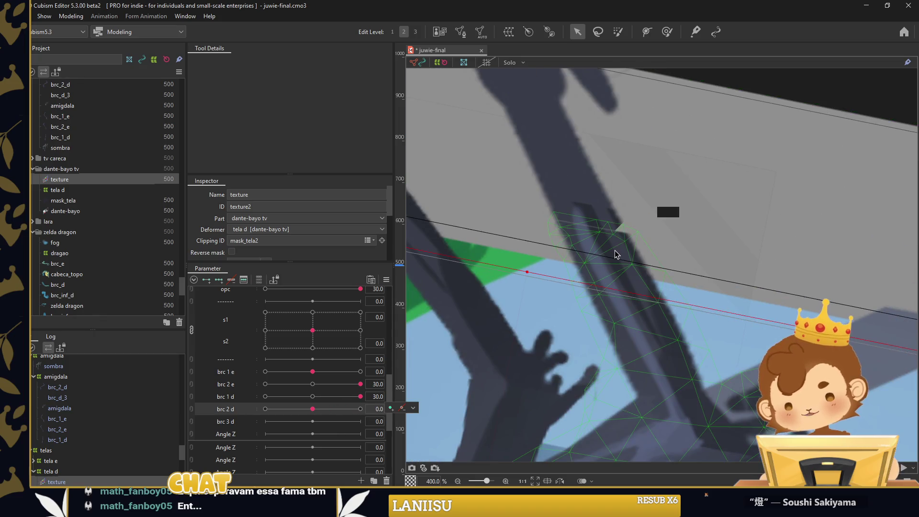
{"action": "left_click", "coordinate": [617, 254]}
{"action": "scroll", "coordinate": [631, 242], "scroll_direction": "up", "scroll_amount": 3}
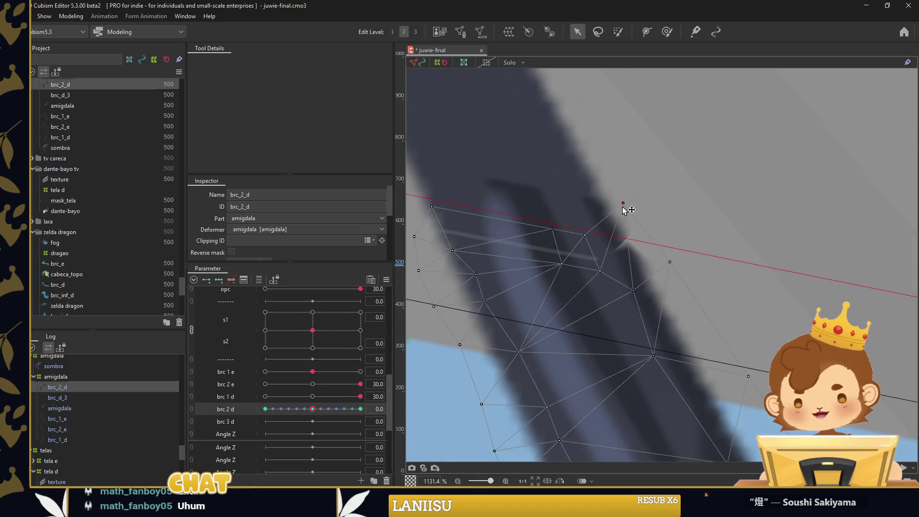
{"action": "scroll", "coordinate": [645, 236], "scroll_direction": "down", "scroll_amount": 3}
{"action": "left_click", "coordinate": [667, 32]}
{"action": "scroll", "coordinate": [627, 156], "scroll_direction": "down", "scroll_amount": 2}
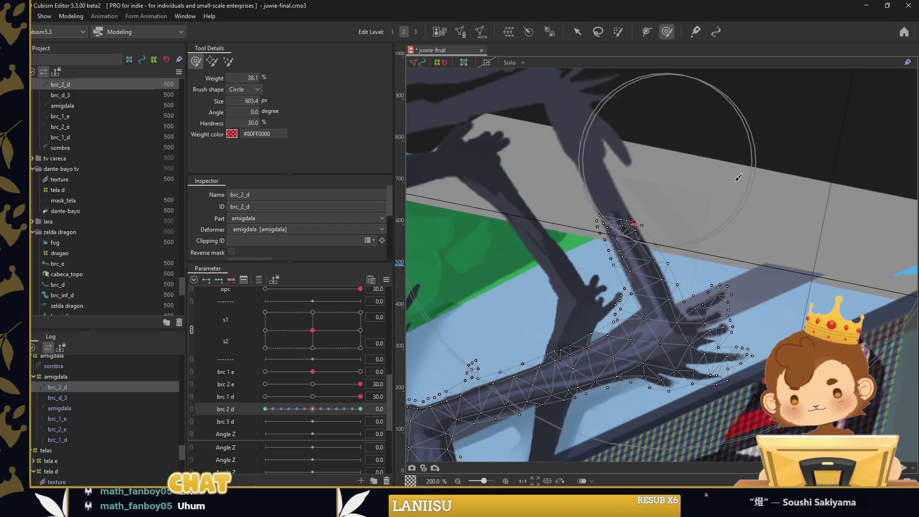
{"action": "scroll", "coordinate": [627, 170], "scroll_direction": "up", "scroll_amount": 3}
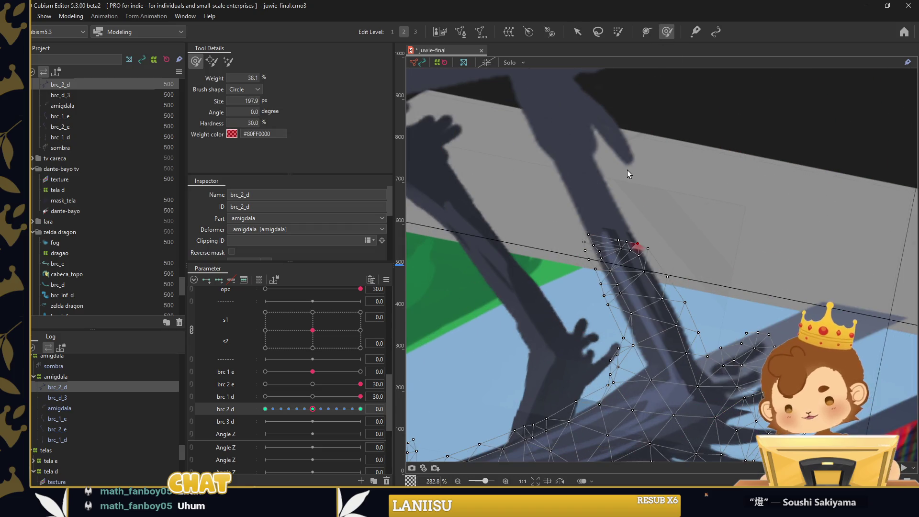
{"action": "left_click_drag", "start_coordinate": [608, 200], "coordinate": [595, 188]}
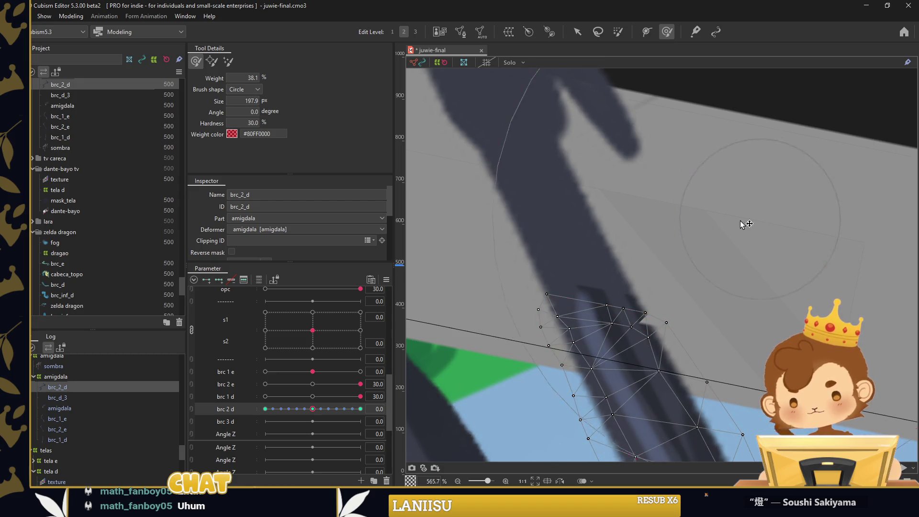
Push the joint vertices up-left with the Deform Brush, checking brc 2 d at −15.5 and the opposite extreme
{"action": "left_click_drag", "start_coordinate": [313, 409], "coordinate": [265, 410]}
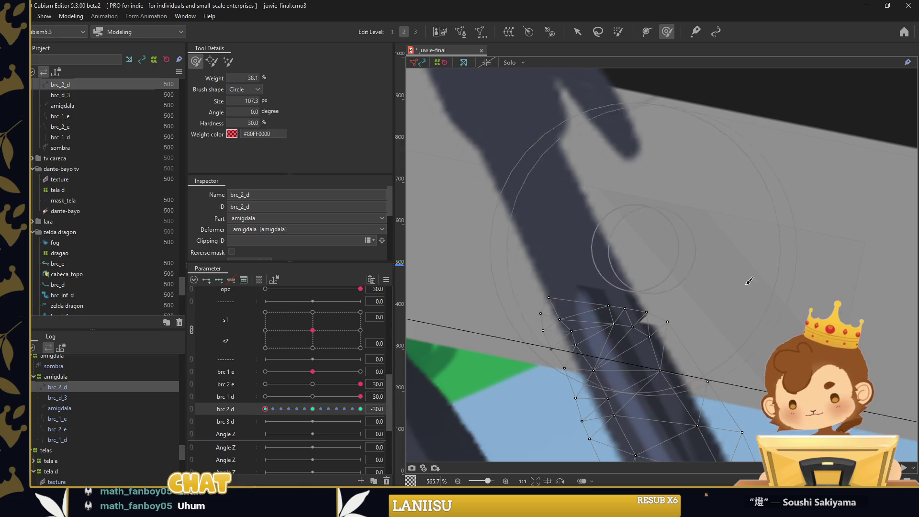
{"action": "left_click_drag", "start_coordinate": [724, 303], "coordinate": [673, 238]}
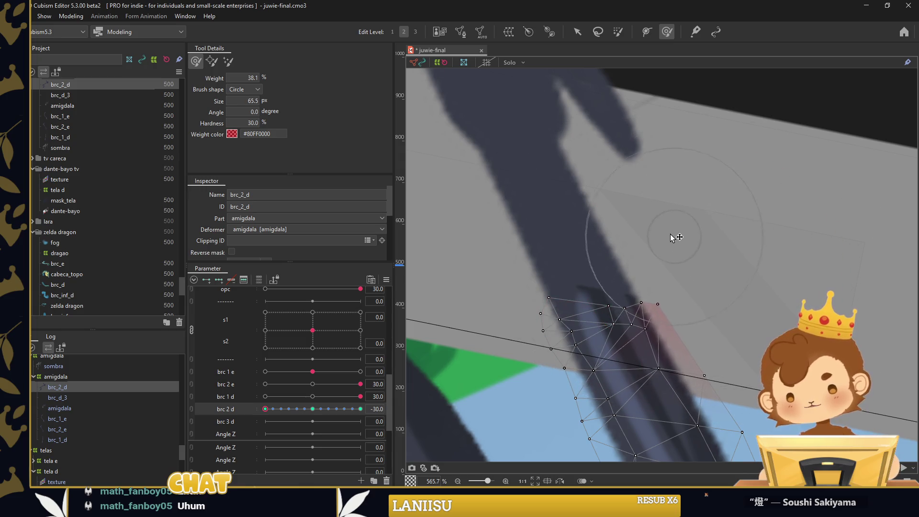
{"action": "left_click_drag", "start_coordinate": [266, 412], "coordinate": [377, 406]}
{"action": "mouse_move", "coordinate": [669, 280]}
{"action": "left_mouse_down"}
{"action": "mouse_move", "coordinate": [582, 208]}
{"action": "mouse_move", "coordinate": [625, 245]}
{"action": "mouse_move", "coordinate": [675, 328]}
{"action": "left_mouse_up"}
Stop brushing, deselect the leg mesh, and bend the spider leg with brc 2 d at −30
{"action": "scroll", "coordinate": [675, 328], "scroll_direction": "down", "scroll_amount": 10}
{"action": "left_click", "coordinate": [577, 32]}
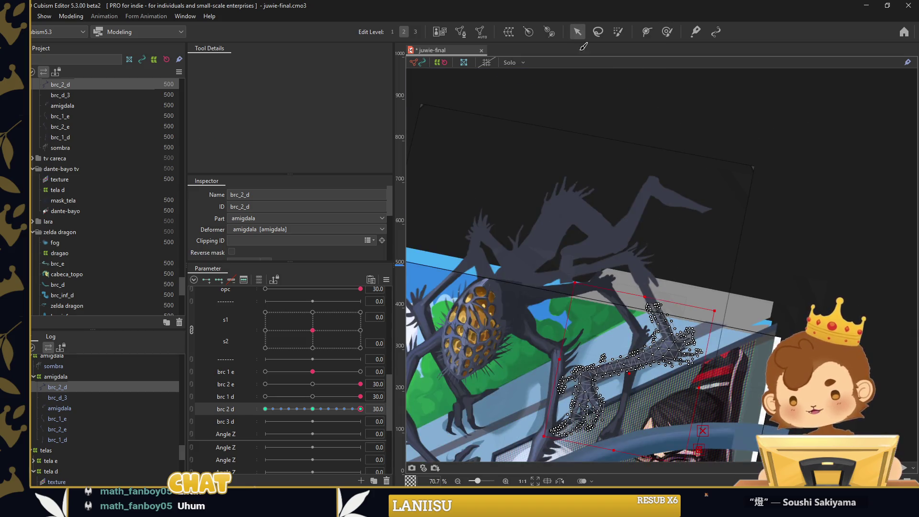
{"action": "left_click", "coordinate": [765, 328]}
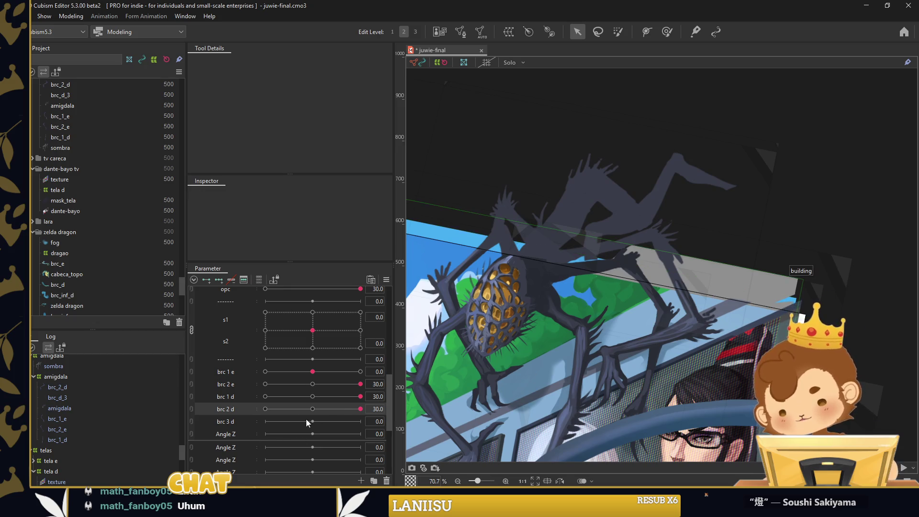
{"action": "left_click_drag", "start_coordinate": [352, 407], "coordinate": [259, 400]}
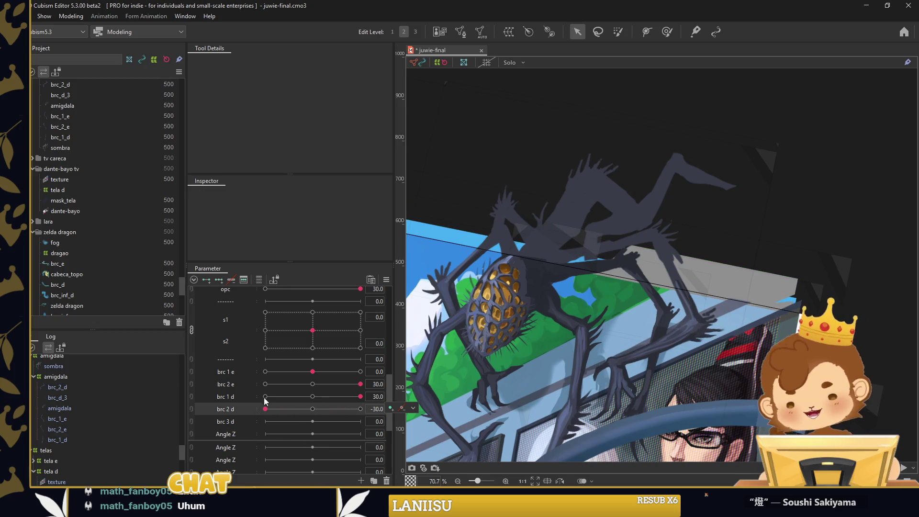
Select the brc_d_3 leg mesh and bring it into view for editing
{"action": "left_click", "coordinate": [627, 374]}
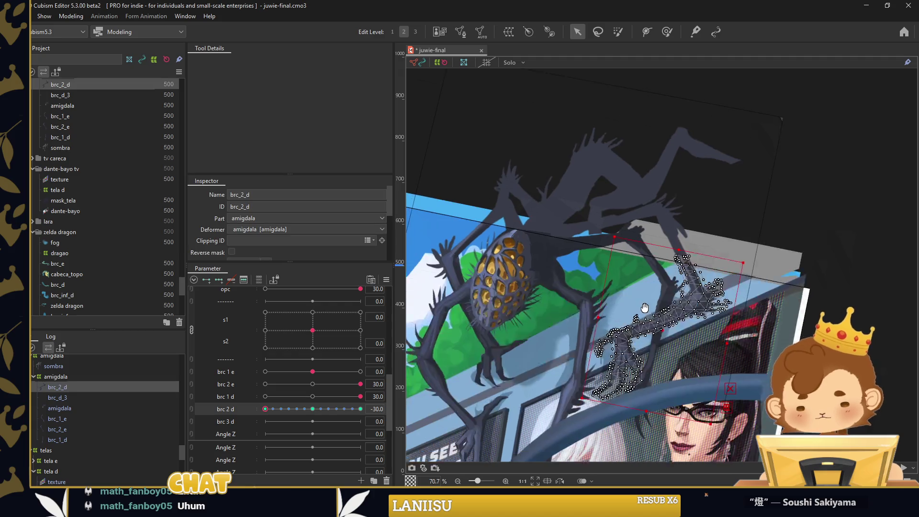
{"action": "left_click_drag", "start_coordinate": [628, 373], "coordinate": [650, 323]}
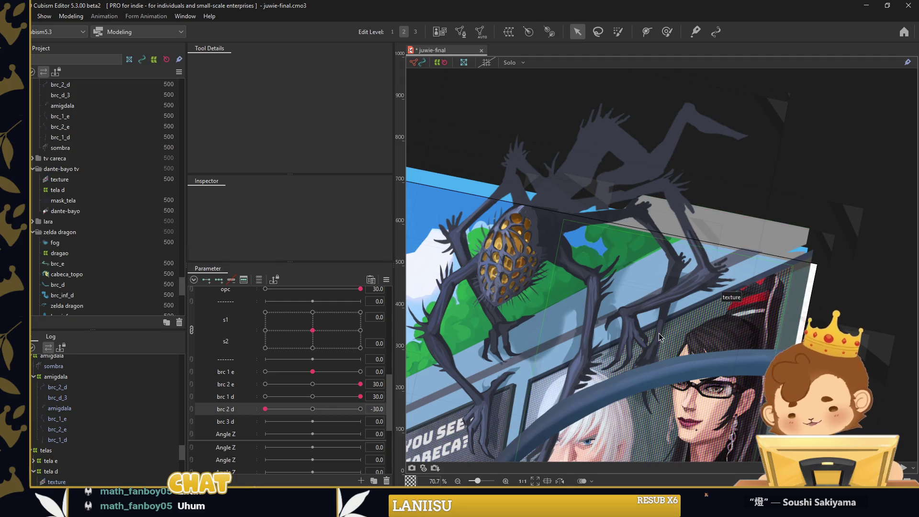
{"action": "left_click", "coordinate": [651, 349]}
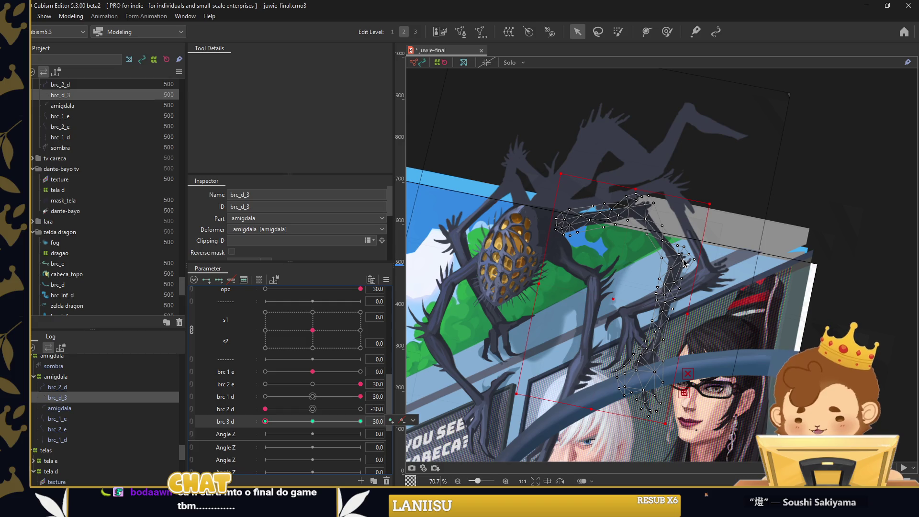
{"action": "left_click_drag", "start_coordinate": [685, 262], "coordinate": [692, 239]}
Bend brc_d_3 along a temporary path, repositioning its end and mid points at brc 3 d 30
{"action": "key", "text": "t"}
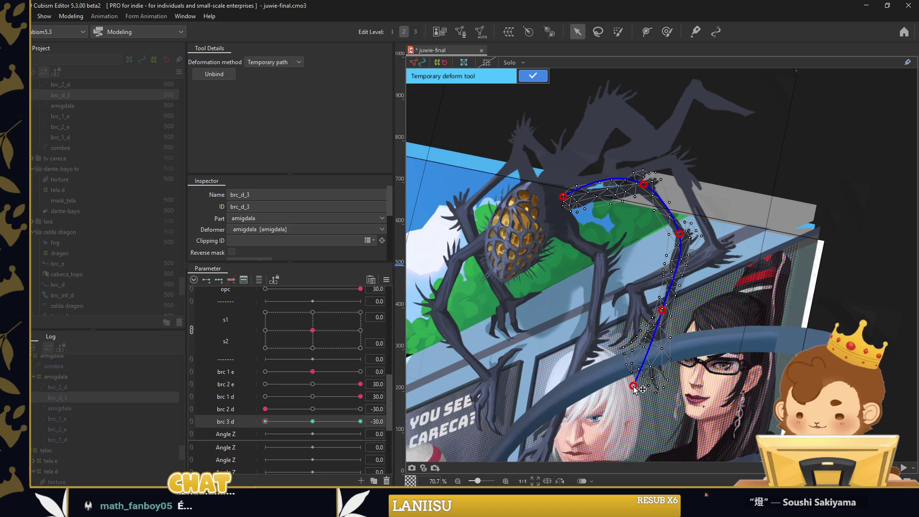
{"action": "left_click_drag", "start_coordinate": [634, 387], "coordinate": [629, 381]}
{"action": "left_click_drag", "start_coordinate": [662, 312], "coordinate": [659, 311]}
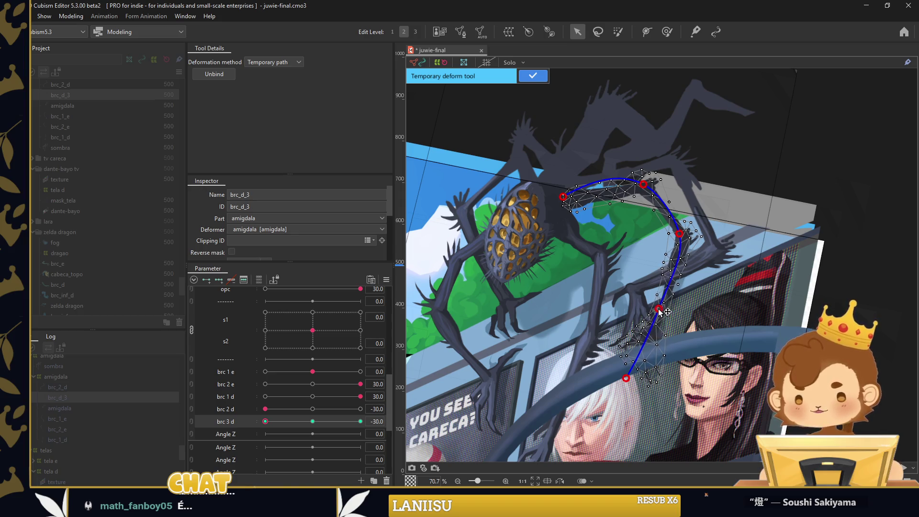
{"action": "left_click_drag", "start_coordinate": [269, 422], "coordinate": [343, 420]}
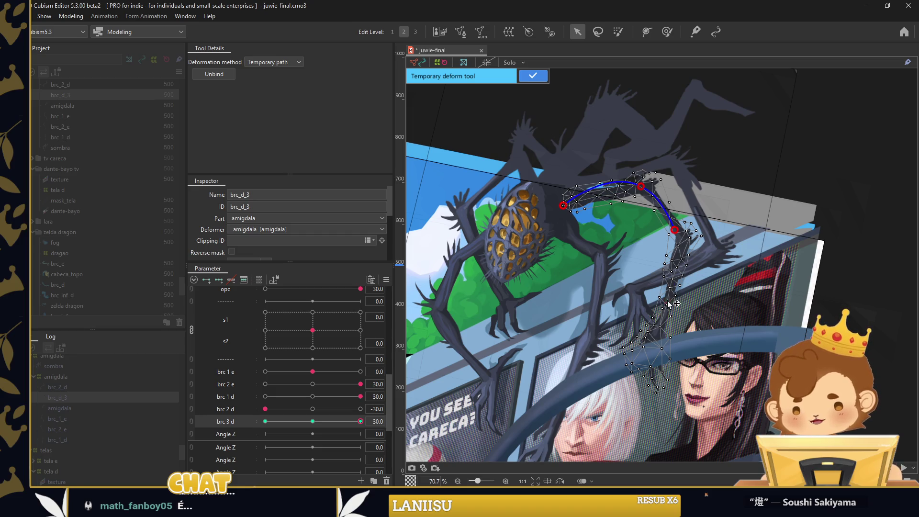
{"action": "left_click_drag", "start_coordinate": [640, 387], "coordinate": [649, 394]}
{"action": "left_click_drag", "start_coordinate": [668, 301], "coordinate": [673, 305]}
Dismiss the interpolation prompt, apply the path deformation, and preview the leg across brc 3 d
{"action": "left_click", "coordinate": [496, 213]}
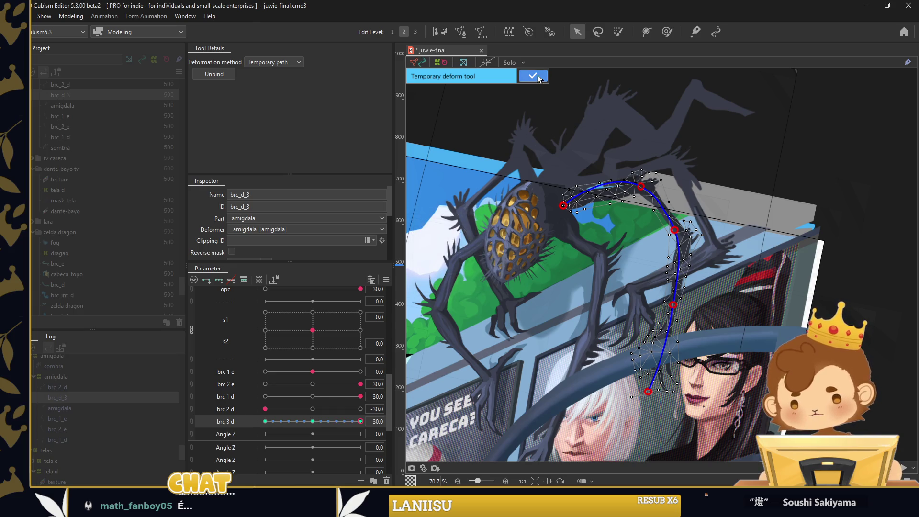
{"action": "left_click", "coordinate": [533, 75]}
{"action": "mouse_move", "coordinate": [351, 422]}
{"action": "left_mouse_down"}
{"action": "mouse_move", "coordinate": [276, 412]}
{"action": "mouse_move", "coordinate": [643, 358]}
{"action": "left_mouse_up"}
{"action": "left_click", "coordinate": [665, 389]}
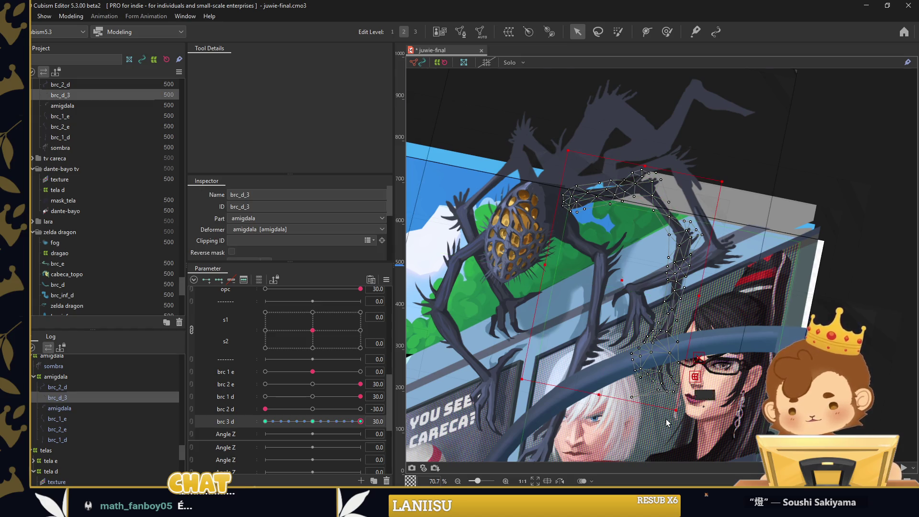
Reset brc 3 d to its centre key and enter Mesh Edit, leaving without changes
{"action": "scroll", "coordinate": [665, 419], "scroll_direction": "up", "scroll_amount": 5}
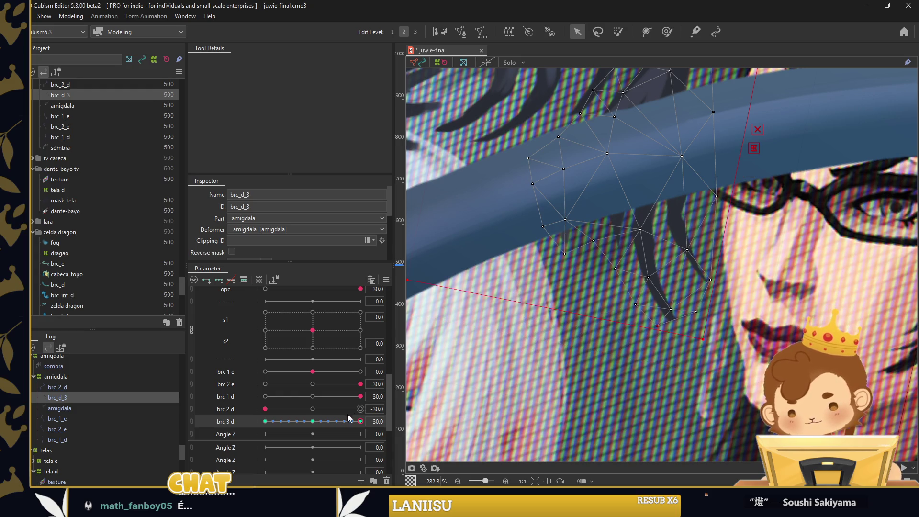
{"action": "left_click", "coordinate": [313, 421]}
{"action": "double_click", "coordinate": [638, 299]}
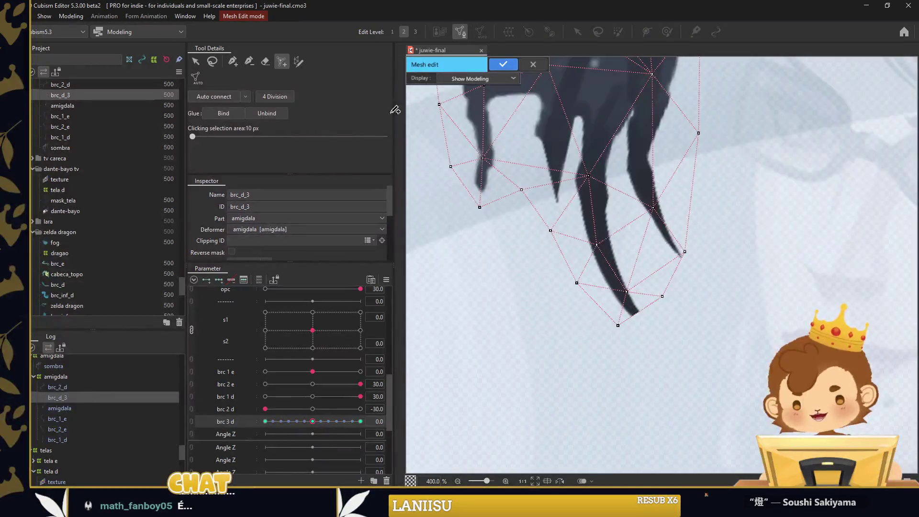
{"action": "left_click", "coordinate": [240, 62]}
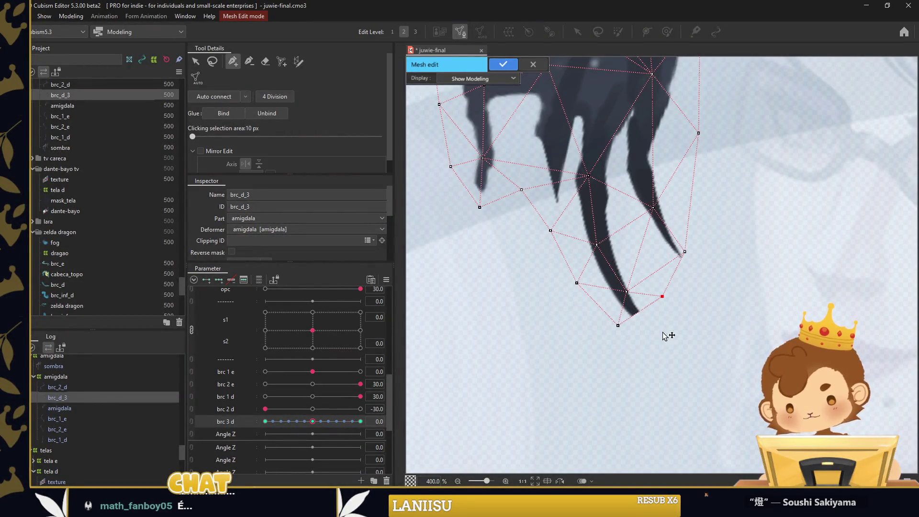
{"action": "left_click", "coordinate": [503, 65]}
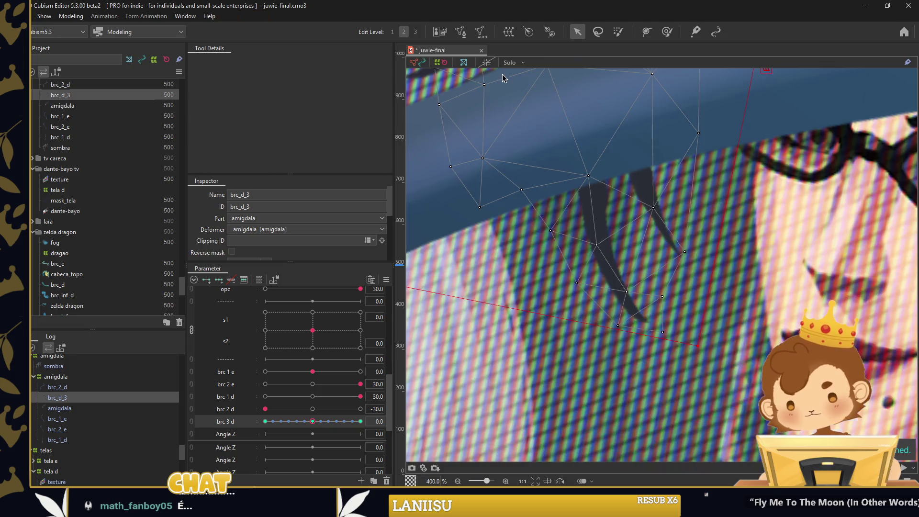
Deform-brush the claw tip at brc 3 d 30, check −30 to 30, then zoom out at −3.8
{"action": "mouse_move", "coordinate": [312, 421]}
{"action": "left_mouse_down"}
{"action": "mouse_move", "coordinate": [368, 424]}
{"action": "mouse_move", "coordinate": [247, 421]}
{"action": "left_mouse_up"}
{"action": "scroll", "coordinate": [797, 379], "scroll_direction": "down", "scroll_amount": 1}
{"action": "left_click", "coordinate": [667, 32]}
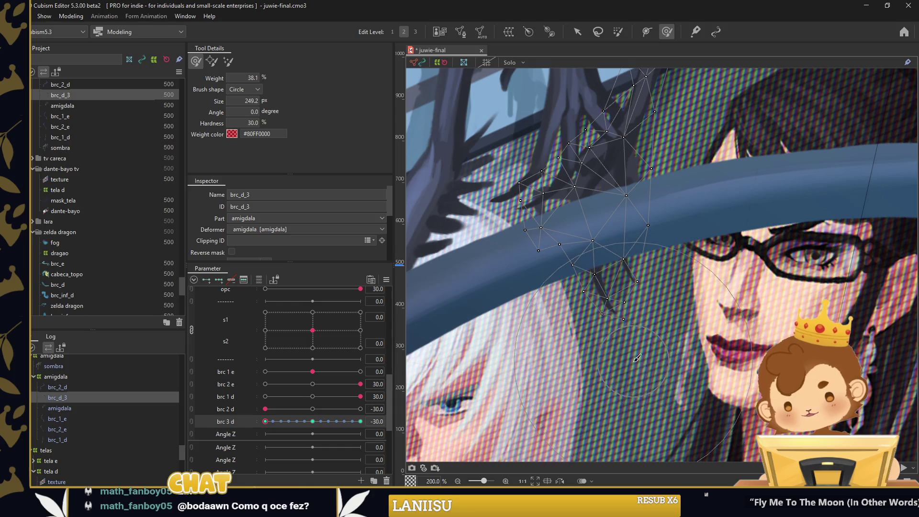
{"action": "left_click_drag", "start_coordinate": [266, 421], "coordinate": [361, 421]}
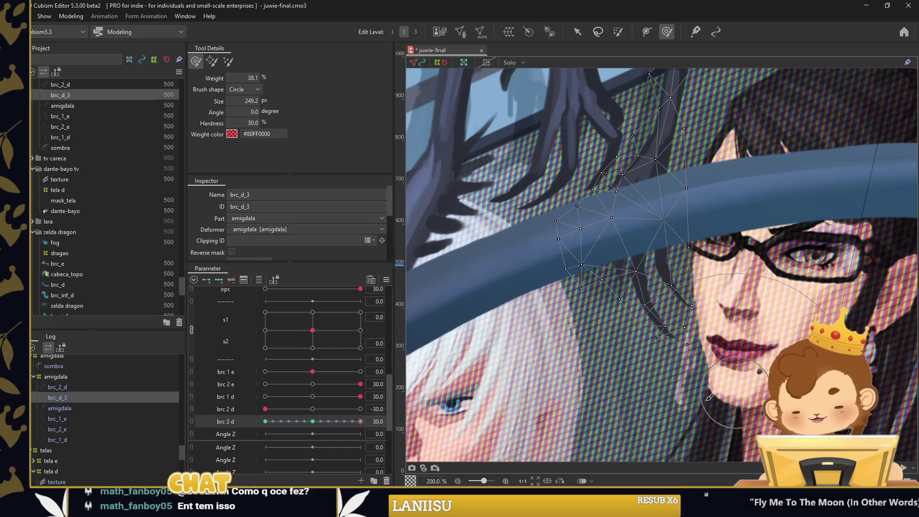
{"action": "left_click_drag", "start_coordinate": [360, 421], "coordinate": [306, 421]}
{"action": "key", "text": "ctrl+minus"}
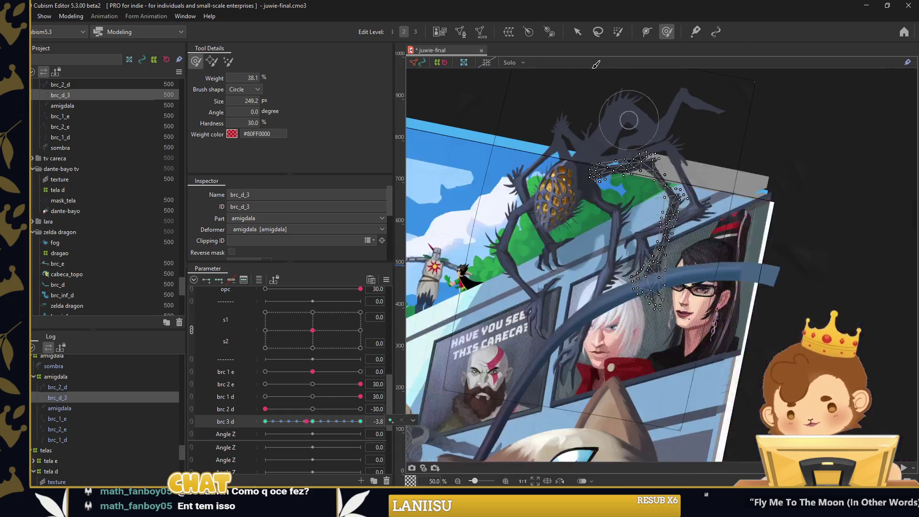
Deselect the leg and test brc 3 d at its maximum 30 and at a negative bend
{"action": "key", "text": "v"}
{"action": "key", "text": "Escape"}
{"action": "left_click", "coordinate": [305, 421]}
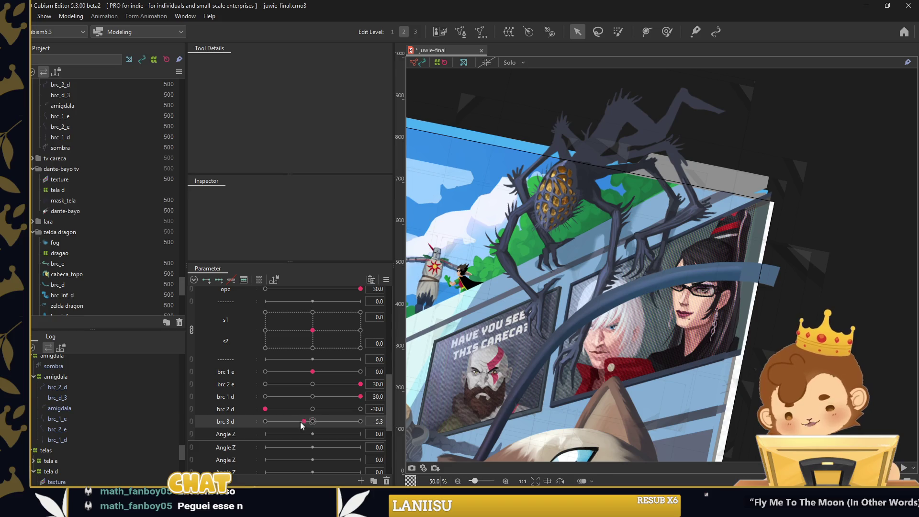
{"action": "left_click_drag", "start_coordinate": [326, 424], "coordinate": [358, 426]}
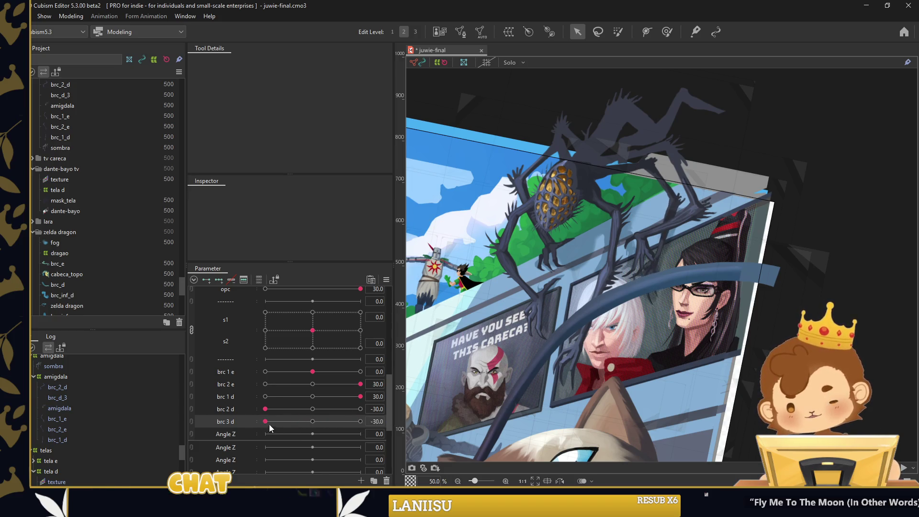
{"action": "left_click", "coordinate": [238, 428]}
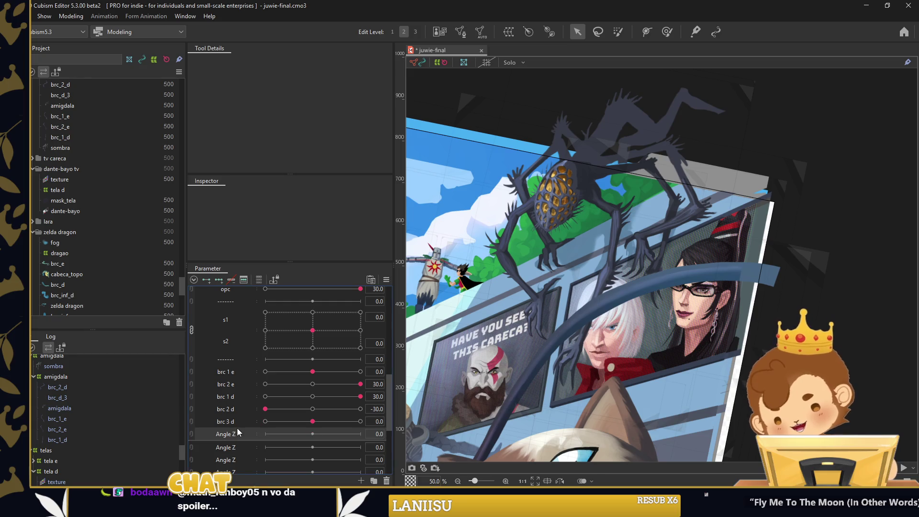
{"action": "left_click", "coordinate": [695, 214]}
{"action": "mouse_move", "coordinate": [312, 421]}
{"action": "left_mouse_down"}
{"action": "mouse_move", "coordinate": [279, 421]}
{"action": "mouse_move", "coordinate": [306, 409]}
{"action": "left_mouse_up"}
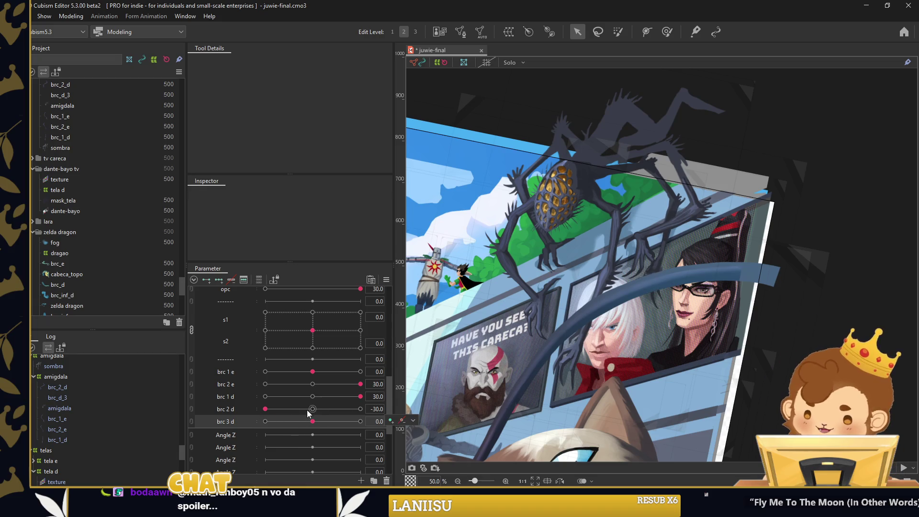
Reset all parameters to default, try the s1/s2 2D pad, then select the brc_2_e claw mesh
{"action": "left_click", "coordinate": [320, 409]}
{"action": "right_click", "coordinate": [320, 410]}
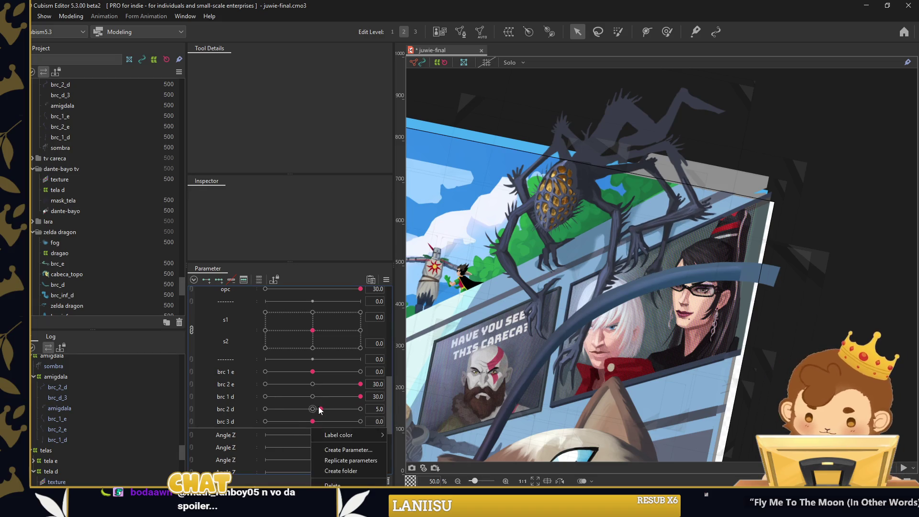
{"action": "key", "text": "Escape"}
{"action": "scroll", "coordinate": [286, 388], "scroll_direction": "up", "scroll_amount": 1}
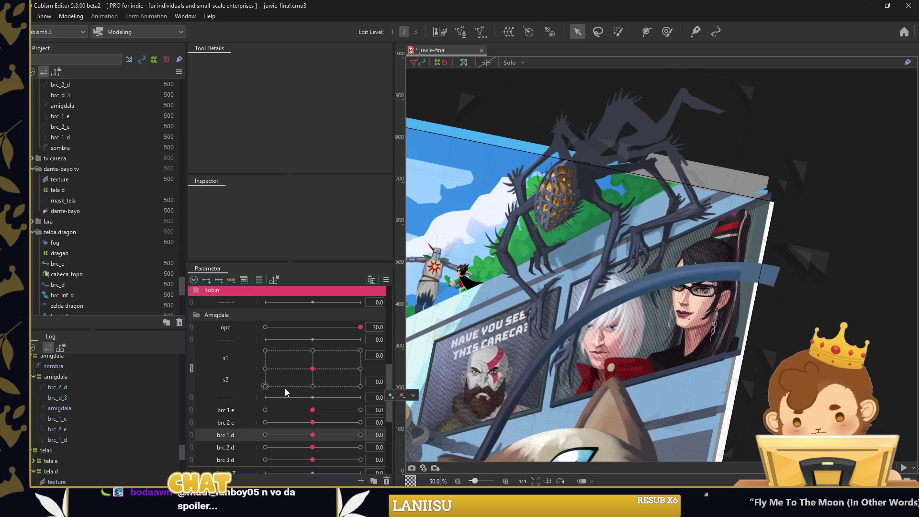
{"action": "left_click_drag", "start_coordinate": [298, 354], "coordinate": [317, 369]}
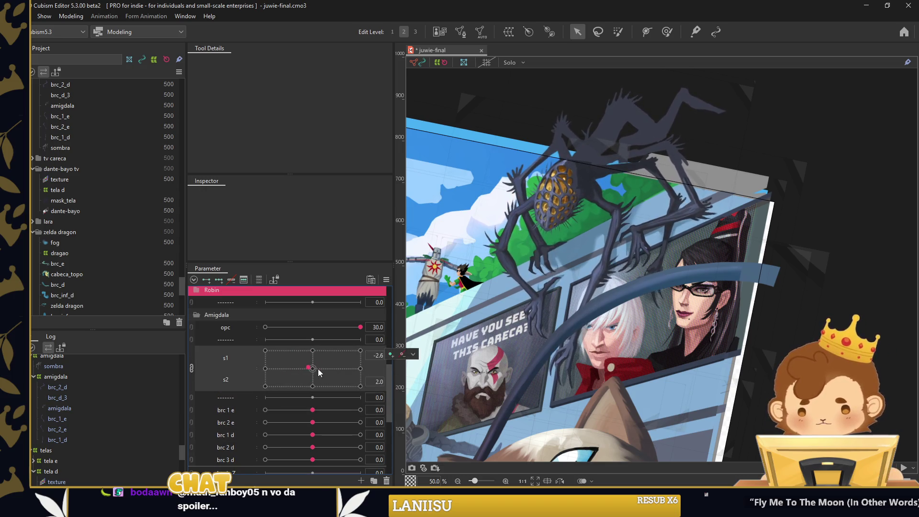
{"action": "left_click_drag", "start_coordinate": [318, 368], "coordinate": [278, 374]}
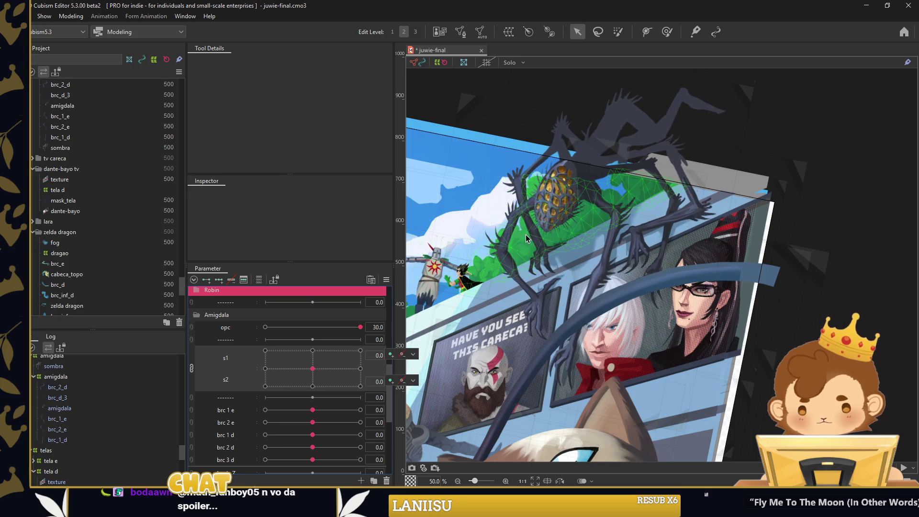
{"action": "left_click", "coordinate": [540, 251]}
{"action": "scroll", "coordinate": [540, 251], "scroll_direction": "up", "scroll_amount": 2}
Create a warp deformer named 'brc 2' for the brc_2_e claws
{"action": "left_click", "coordinate": [508, 31]}
{"action": "key", "text": "ctrl+a"}
{"action": "type", "text": "brc 2"}
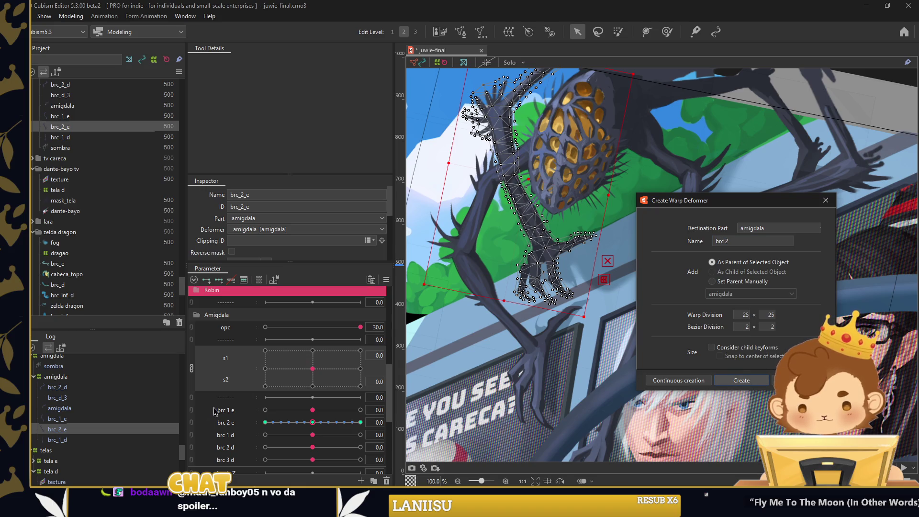
{"action": "key", "text": "Return"}
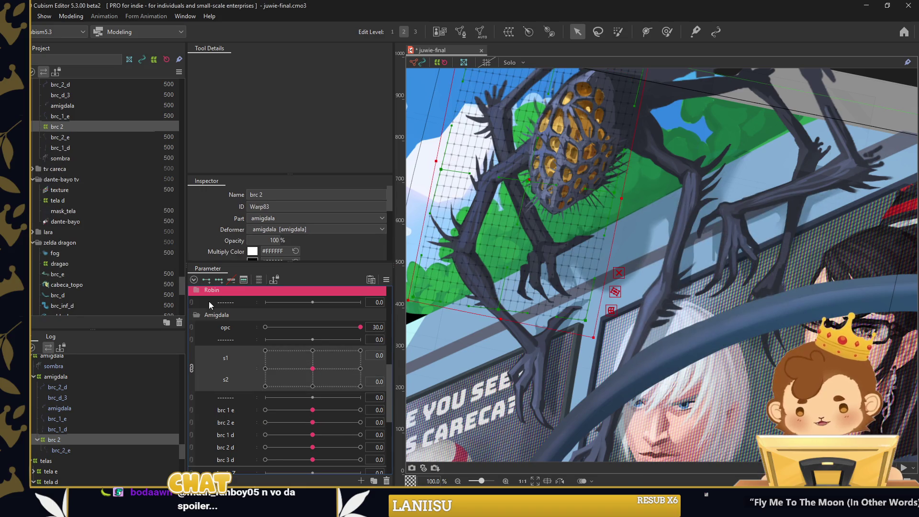
Key s1/s2, split them into separate parameters, and brush the claws at s1 −30 and 30
{"action": "left_click_drag", "start_coordinate": [317, 356], "coordinate": [302, 357]}
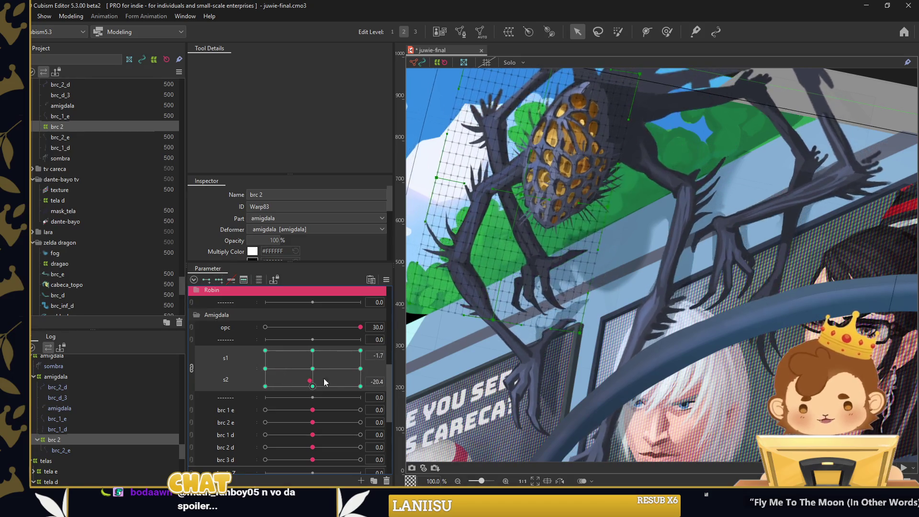
{"action": "left_click", "coordinate": [191, 368]}
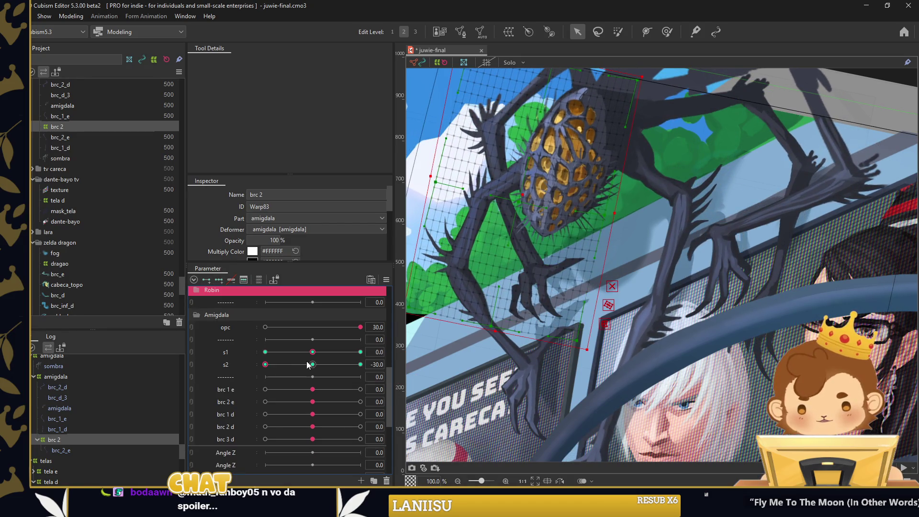
{"action": "left_click_drag", "start_coordinate": [313, 352], "coordinate": [219, 339]}
{"action": "left_click", "coordinate": [659, 33]}
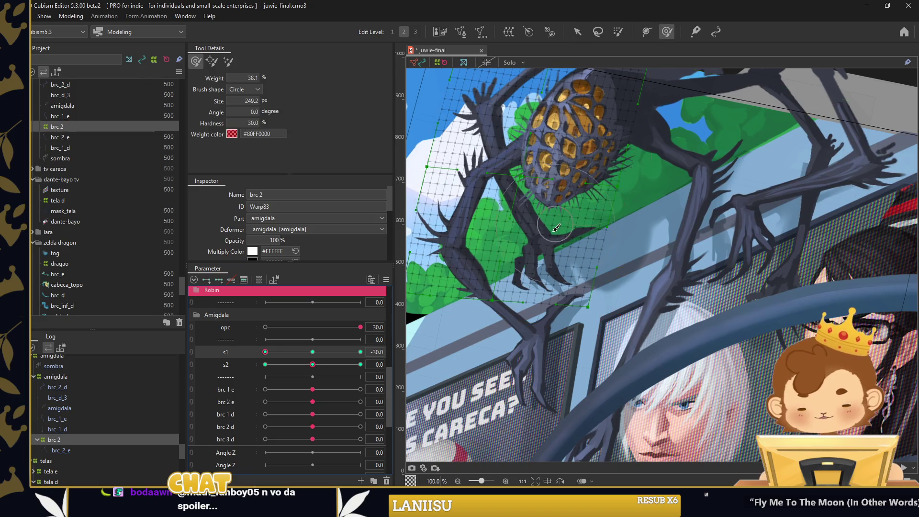
{"action": "scroll", "coordinate": [615, 267], "scroll_direction": "up", "scroll_amount": 2}
{"action": "left_click_drag", "start_coordinate": [574, 263], "coordinate": [589, 293]}
{"action": "left_click_drag", "start_coordinate": [265, 352], "coordinate": [360, 352]}
{"action": "left_click_drag", "start_coordinate": [615, 303], "coordinate": [512, 327]}
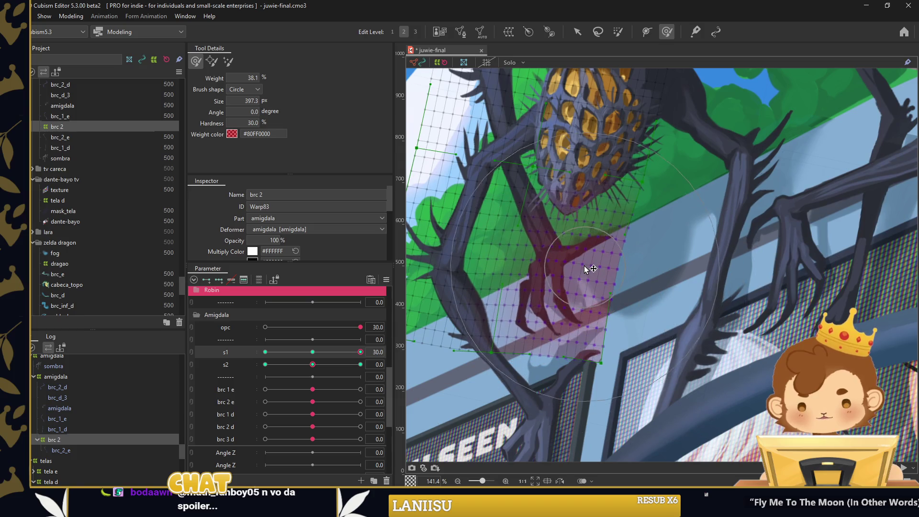
{"action": "left_click_drag", "start_coordinate": [360, 352], "coordinate": [245, 363]}
Brush-bend the claws for the s2 −30 and s2 30 poses with s1 at 0
{"action": "left_click_drag", "start_coordinate": [459, 300], "coordinate": [462, 308]}
{"action": "mouse_move", "coordinate": [265, 352]}
{"action": "left_mouse_down"}
{"action": "mouse_move", "coordinate": [313, 352]}
{"action": "mouse_move", "coordinate": [219, 367]}
{"action": "left_mouse_up"}
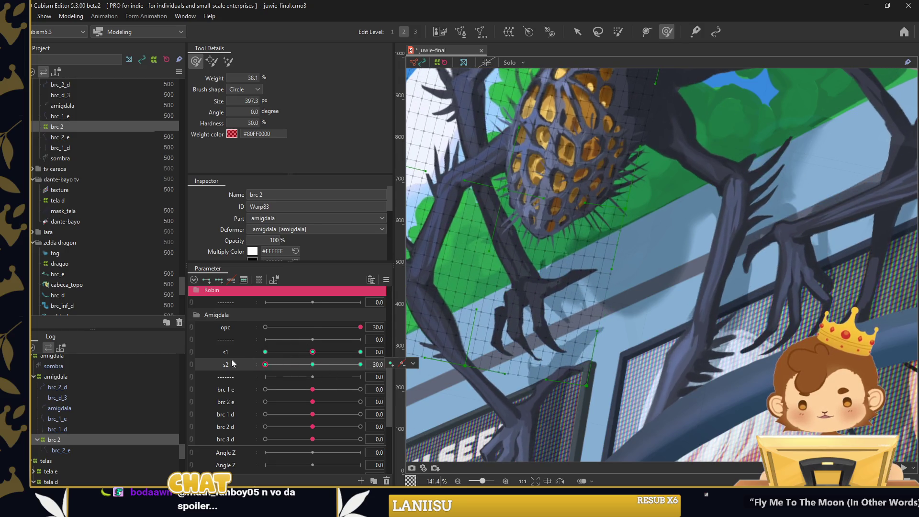
{"action": "left_click_drag", "start_coordinate": [498, 307], "coordinate": [565, 268]}
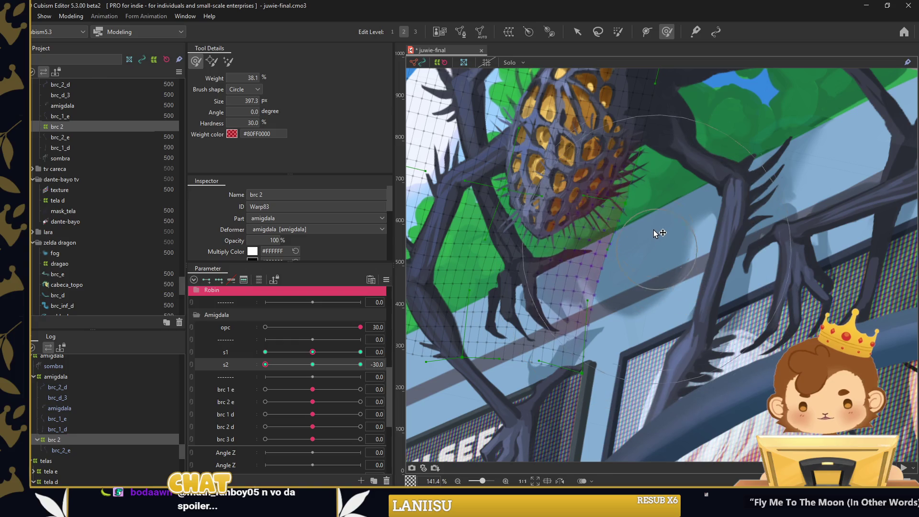
{"action": "left_click_drag", "start_coordinate": [526, 297], "coordinate": [433, 331]}
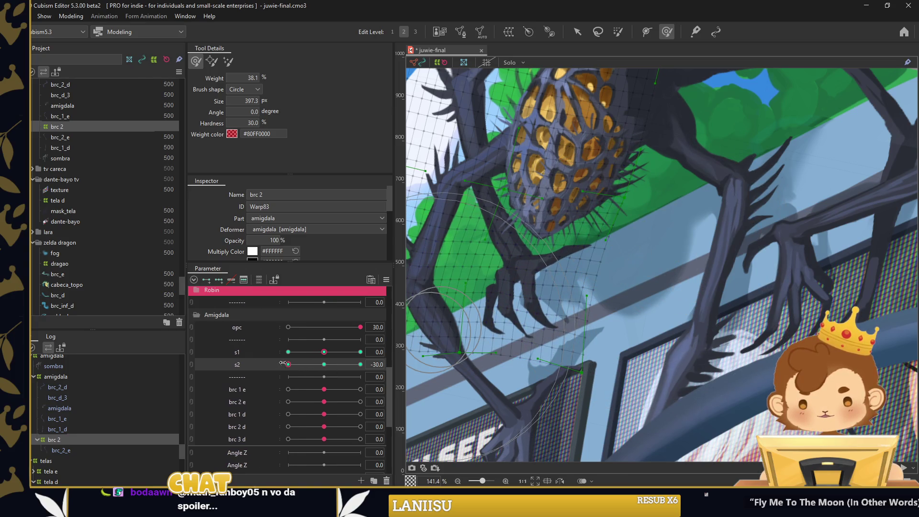
{"action": "left_click_drag", "start_coordinate": [281, 365], "coordinate": [361, 365]}
{"action": "left_click_drag", "start_coordinate": [536, 283], "coordinate": [618, 248]}
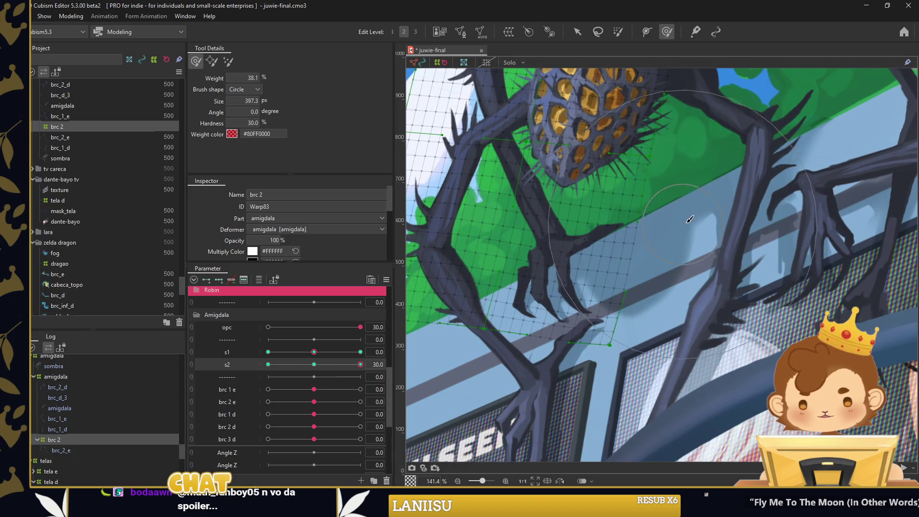
Apply Extended Interpolation to s1 and s2, then reset the parameter values
{"action": "left_click", "coordinate": [246, 352], "text": "ctrl"}
{"action": "left_click", "coordinate": [493, 240]}
{"action": "left_click", "coordinate": [454, 258]}
{"action": "key", "text": "v"}
{"action": "left_click", "coordinate": [386, 280]}
{"action": "left_click", "coordinate": [441, 308]}
{"action": "left_click", "coordinate": [444, 342]}
{"action": "scroll", "coordinate": [538, 292], "scroll_direction": "down", "scroll_amount": 5}
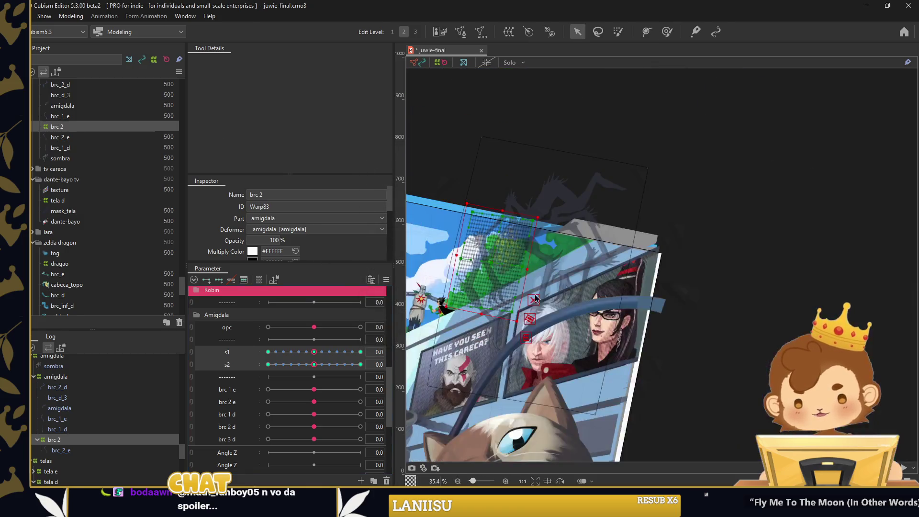
Deselect the brc 2 deformer and link s1 and s2 back into one 2D parameter
{"action": "left_click", "coordinate": [291, 329]}
{"action": "left_click", "coordinate": [593, 302]}
{"action": "left_click_drag", "start_coordinate": [314, 327], "coordinate": [360, 327]}
{"action": "left_click", "coordinate": [195, 352]}
{"action": "mouse_move", "coordinate": [305, 358]}
{"action": "left_mouse_down"}
{"action": "mouse_move", "coordinate": [288, 359]}
{"action": "mouse_move", "coordinate": [288, 387]}
{"action": "left_mouse_up"}
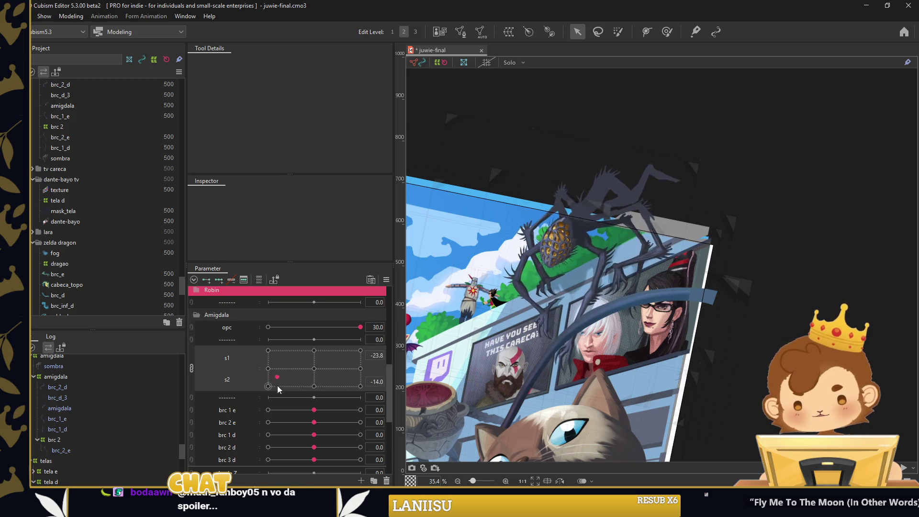
Test brc 2 e at about −25 and s1/s2, set opc to −30, then straighten and pan the view
{"action": "left_click_drag", "start_coordinate": [314, 422], "coordinate": [274, 423]}
{"action": "mouse_move", "coordinate": [316, 372]}
{"action": "left_mouse_down"}
{"action": "mouse_move", "coordinate": [303, 374]}
{"action": "mouse_move", "coordinate": [331, 355]}
{"action": "left_mouse_up"}
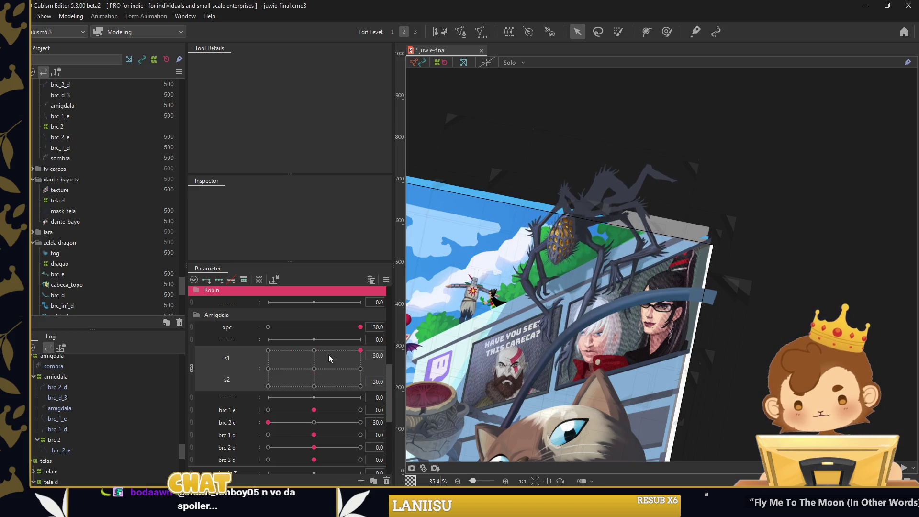
{"action": "left_click_drag", "start_coordinate": [361, 327], "coordinate": [258, 331]}
{"action": "scroll", "coordinate": [668, 263], "scroll_direction": "down", "scroll_amount": 3}
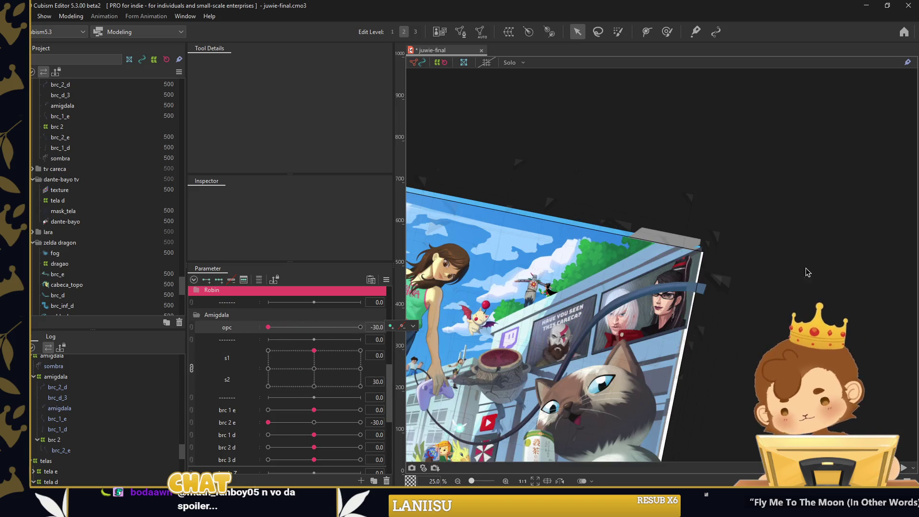
{"action": "left_click_drag", "start_coordinate": [668, 262], "coordinate": [788, 236]}
{"action": "left_click_drag", "start_coordinate": [756, 274], "coordinate": [733, 195]}
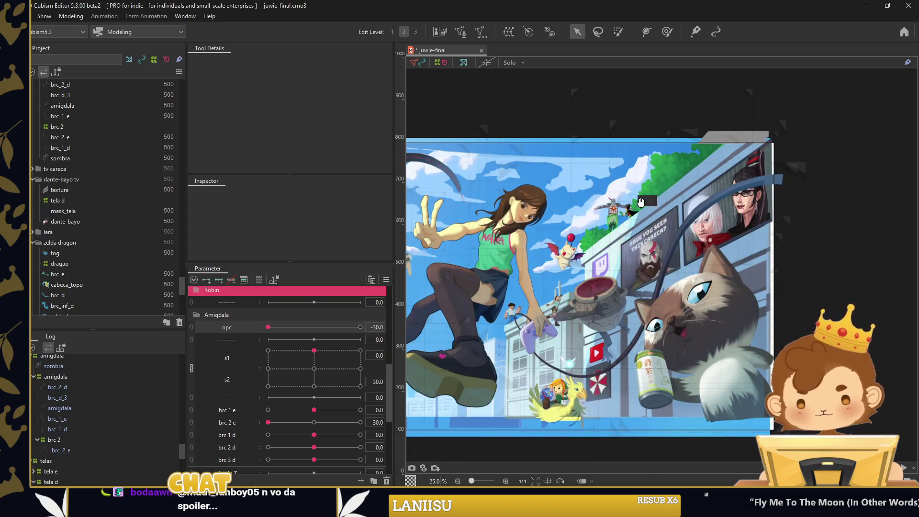
{"action": "left_click_drag", "start_coordinate": [636, 204], "coordinate": [746, 194]}
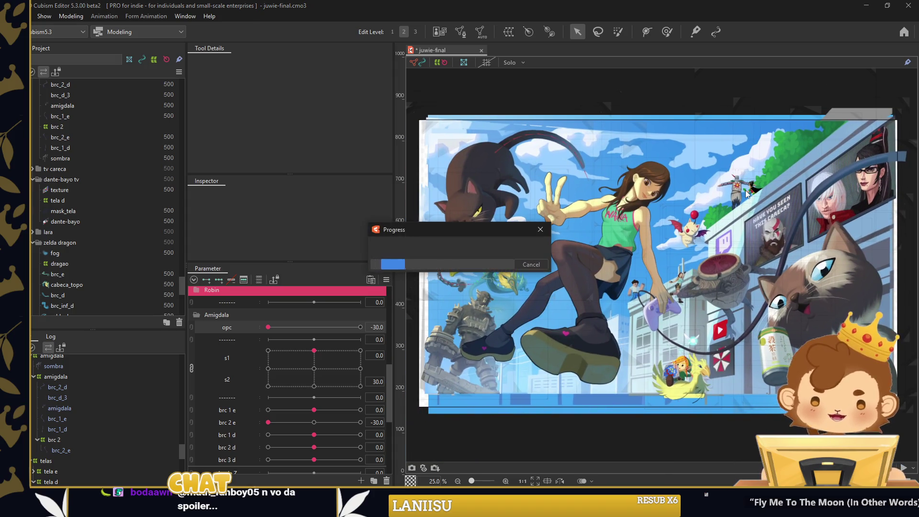
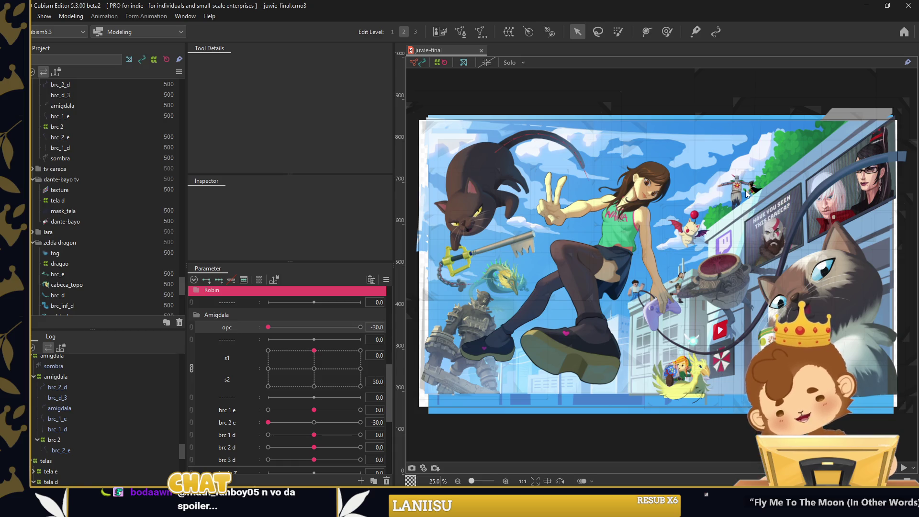
Set the Amigdala parameter group's label colour to green 50CA98
{"action": "right_click", "coordinate": [230, 317]}
{"action": "mouse_move", "coordinate": [256, 322]}
{"action": "left_click", "coordinate": [355, 408]}
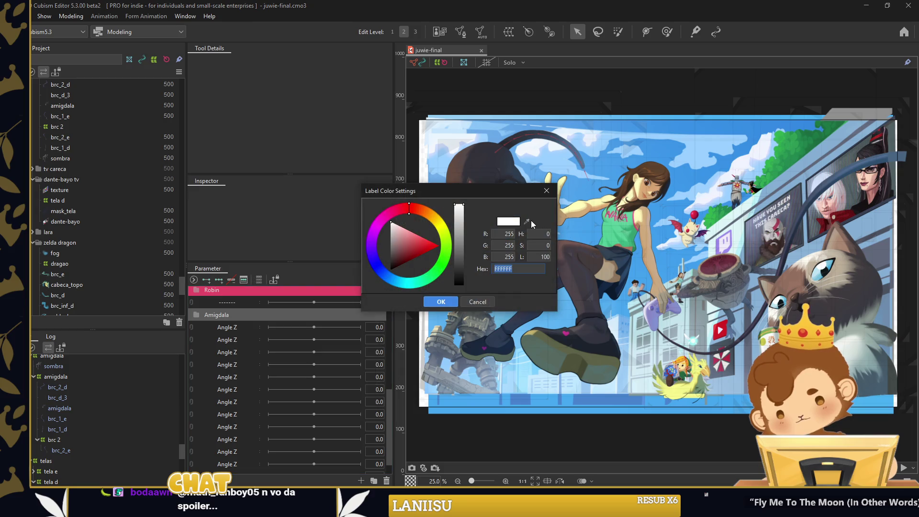
{"action": "type", "text": "4EC998"}
{"action": "left_click", "coordinate": [441, 302]}
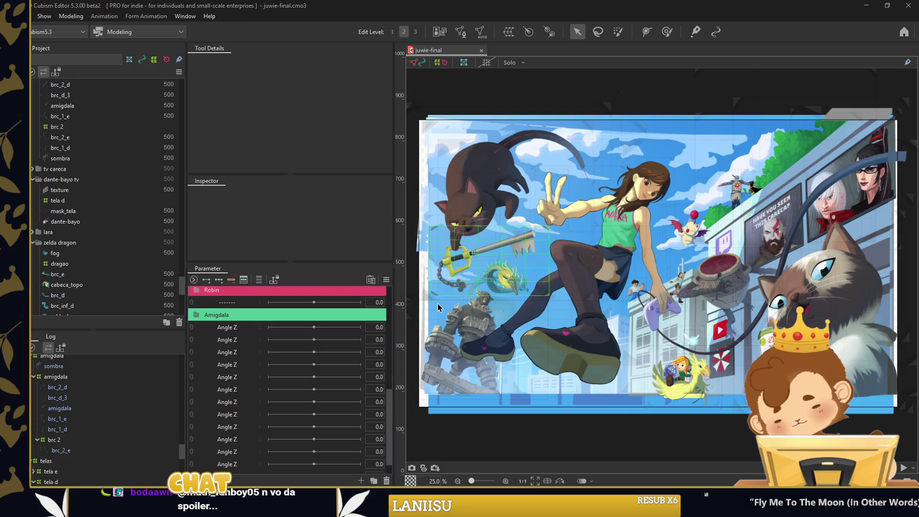
{"action": "right_click", "coordinate": [681, 99]}
{"action": "left_click", "coordinate": [681, 99]}
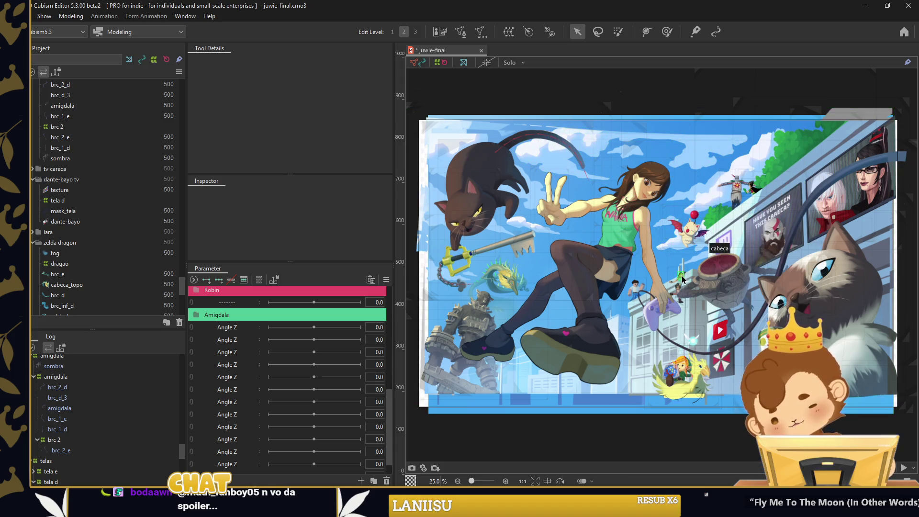
Add a blank parameter under Robin and move it into the Amigdala group
{"action": "scroll", "coordinate": [683, 263], "scroll_direction": "up", "scroll_amount": 3}
{"action": "scroll", "coordinate": [682, 265], "scroll_direction": "up", "scroll_amount": 2}
{"action": "scroll", "coordinate": [682, 267], "scroll_direction": "up", "scroll_amount": 1}
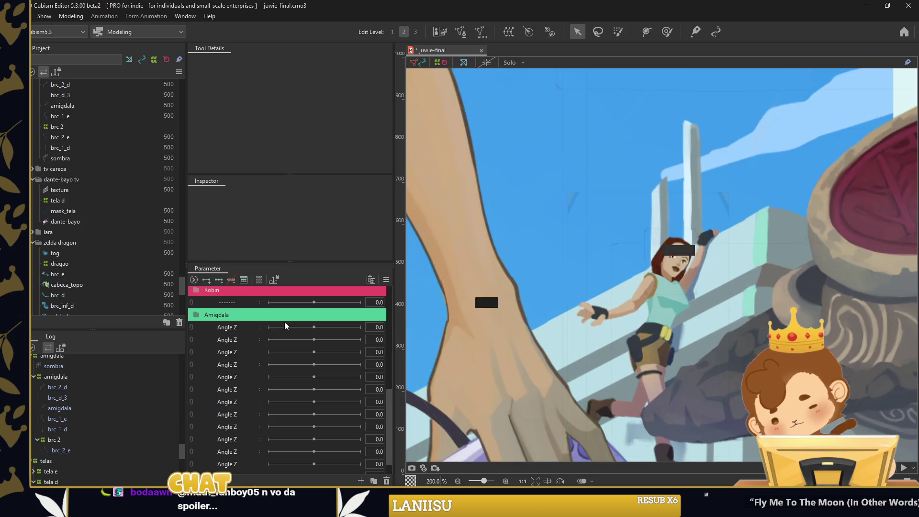
{"action": "right_click", "coordinate": [234, 306]}
{"action": "left_click", "coordinate": [260, 333]}
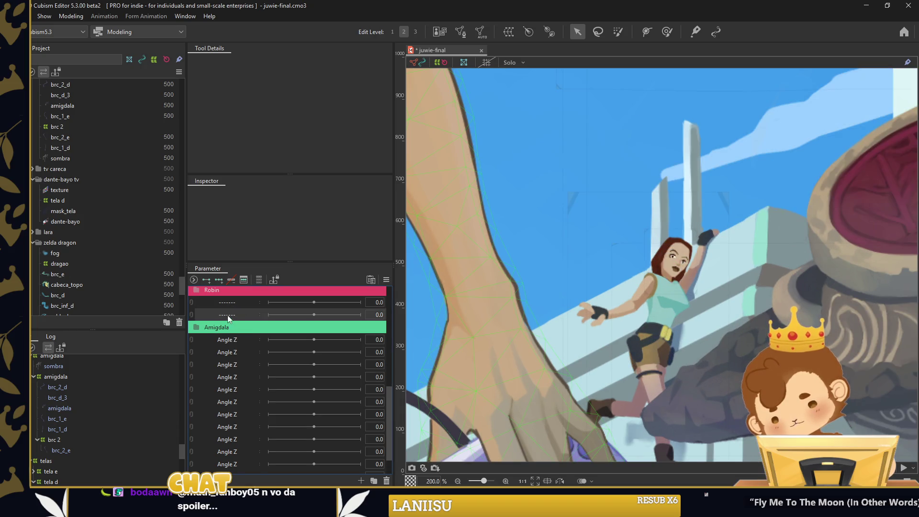
{"action": "left_click_drag", "start_coordinate": [228, 316], "coordinate": [242, 335]}
Create a Lara parameter folder with a teal label colour sampled from Lara's shirt
{"action": "right_click", "coordinate": [225, 409]}
{"action": "left_click", "coordinate": [258, 350]}
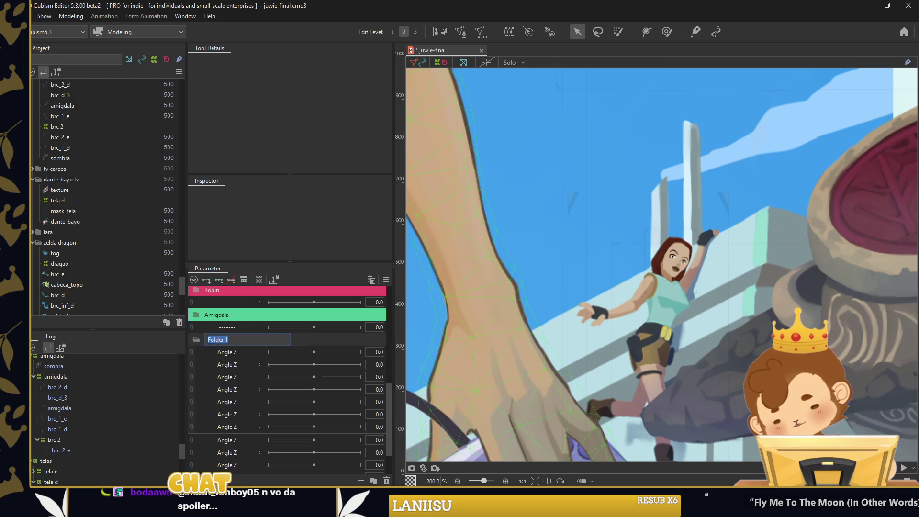
{"action": "right_click", "coordinate": [217, 339]}
{"action": "mouse_move", "coordinate": [238, 347]}
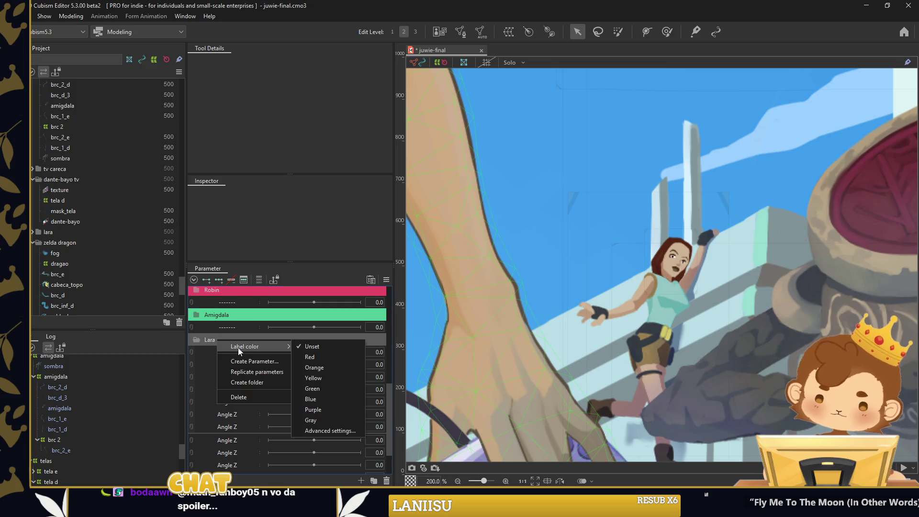
{"action": "left_click", "coordinate": [330, 431]}
{"action": "left_click", "coordinate": [526, 221]}
{"action": "left_click", "coordinate": [686, 282]}
{"action": "left_click", "coordinate": [441, 302]}
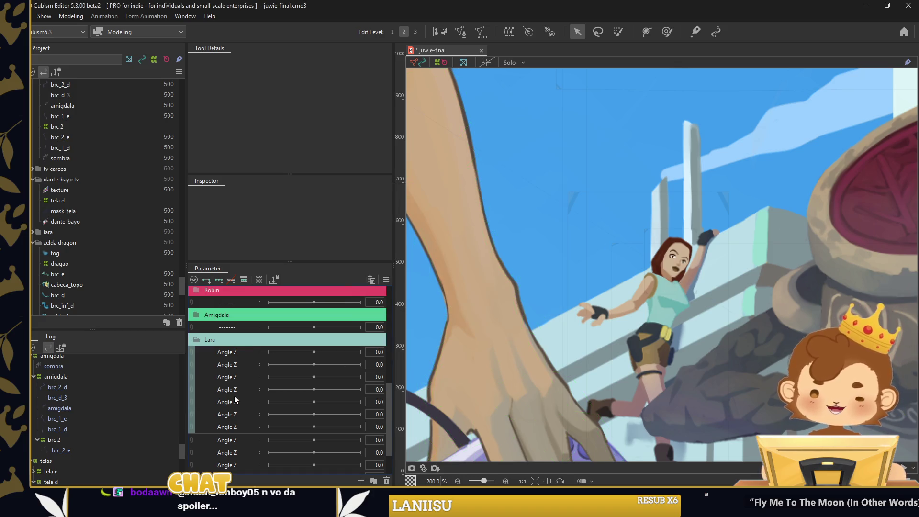
Rename the folder's three parameters to Lara, s1 and s2
{"action": "double_click", "coordinate": [234, 352]}
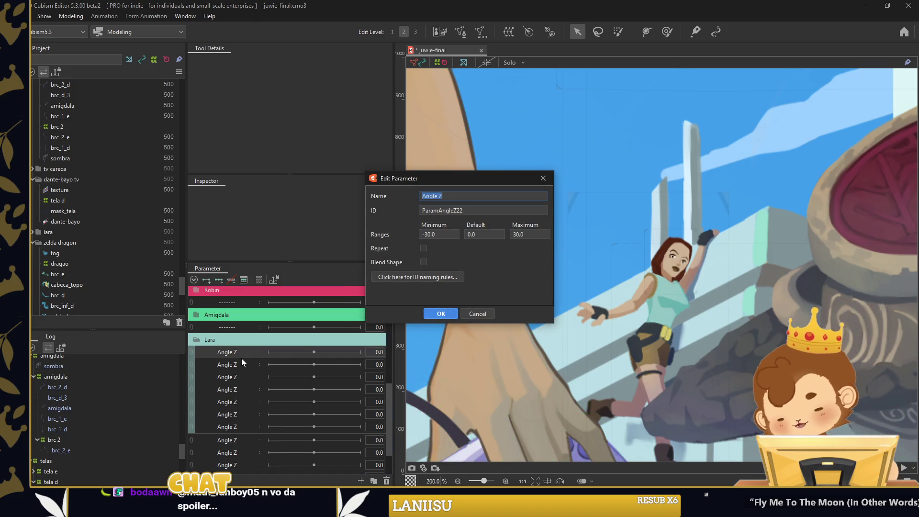
{"action": "type", "text": "ara"}
{"action": "key", "text": "Return"}
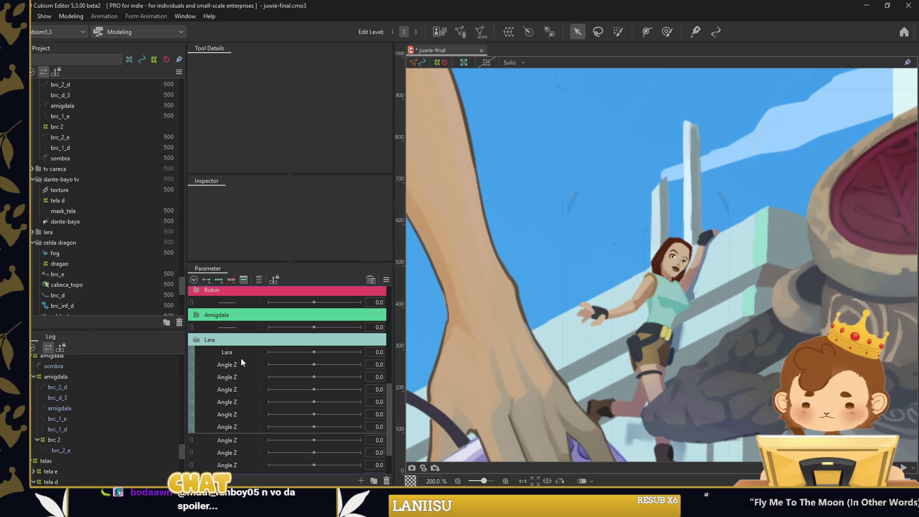
{"action": "right_click", "coordinate": [241, 359]}
{"action": "left_click", "coordinate": [250, 366]}
{"action": "type", "text": "s1"}
{"action": "key", "text": "Return"}
{"action": "right_click", "coordinate": [243, 374]}
{"action": "left_click", "coordinate": [253, 379]}
{"action": "type", "text": "s2"}
Add a blank separator under s2 and move the remaining Angle Z parameters into Lara
{"action": "right_click", "coordinate": [232, 330]}
{"action": "left_click", "coordinate": [257, 353]}
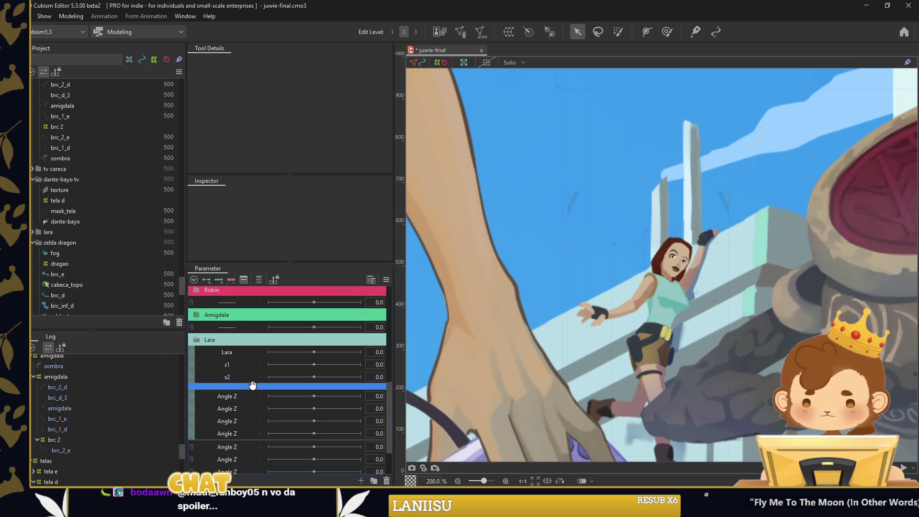
{"action": "right_click", "coordinate": [236, 420]}
{"action": "left_click", "coordinate": [263, 447]}
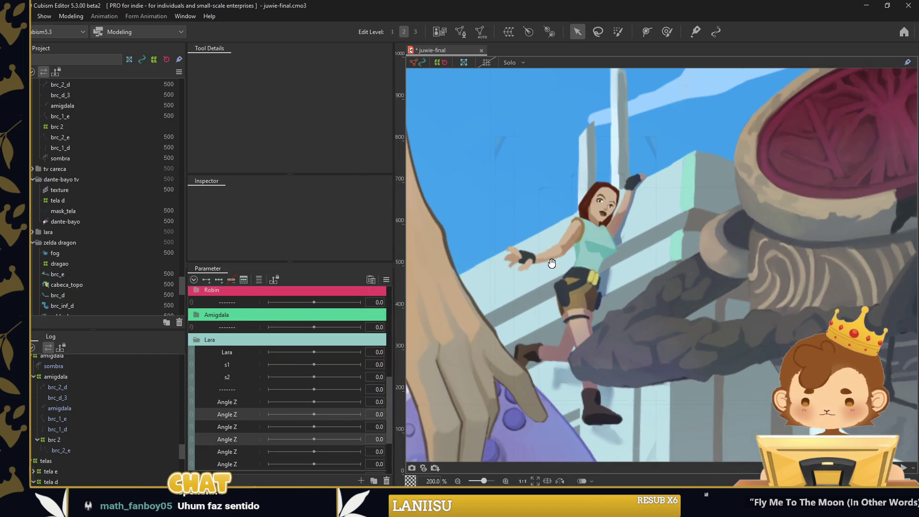
{"action": "left_click", "coordinate": [102, 374]}
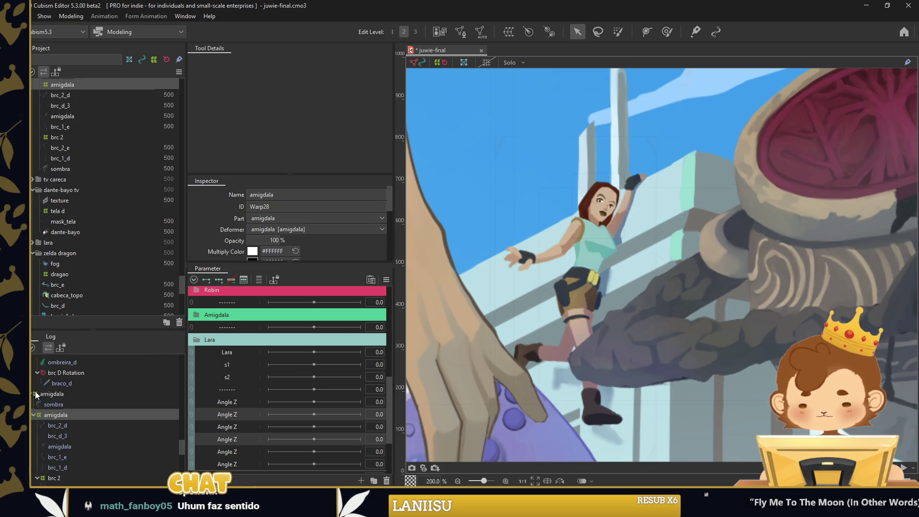
Adjust the vertices of Lara's iris and cilio eyelash meshes in Mesh Edit mode
{"action": "left_click", "coordinate": [594, 214]}
{"action": "scroll", "coordinate": [594, 214], "scroll_direction": "up", "scroll_amount": 3}
{"action": "scroll", "coordinate": [591, 214], "scroll_direction": "up", "scroll_amount": 2}
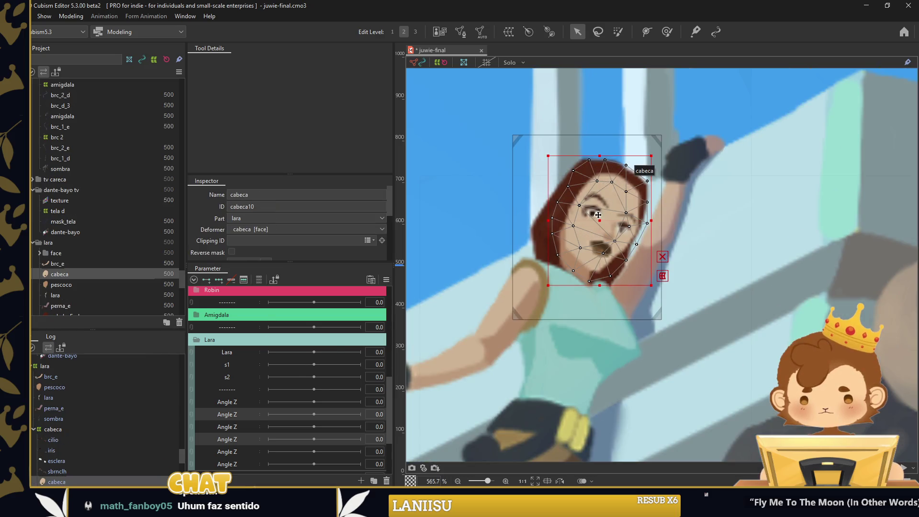
{"action": "scroll", "coordinate": [588, 214], "scroll_direction": "up", "scroll_amount": 3}
{"action": "left_click", "coordinate": [588, 215]}
{"action": "scroll", "coordinate": [596, 206], "scroll_direction": "up", "scroll_amount": 3}
{"action": "double_click", "coordinate": [602, 195]}
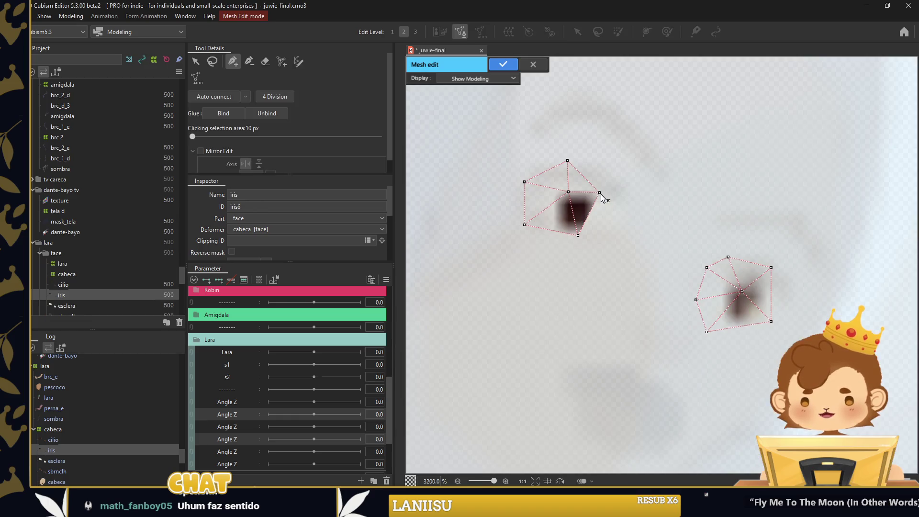
{"action": "left_click", "coordinate": [502, 64]}
{"action": "left_click", "coordinate": [618, 215]}
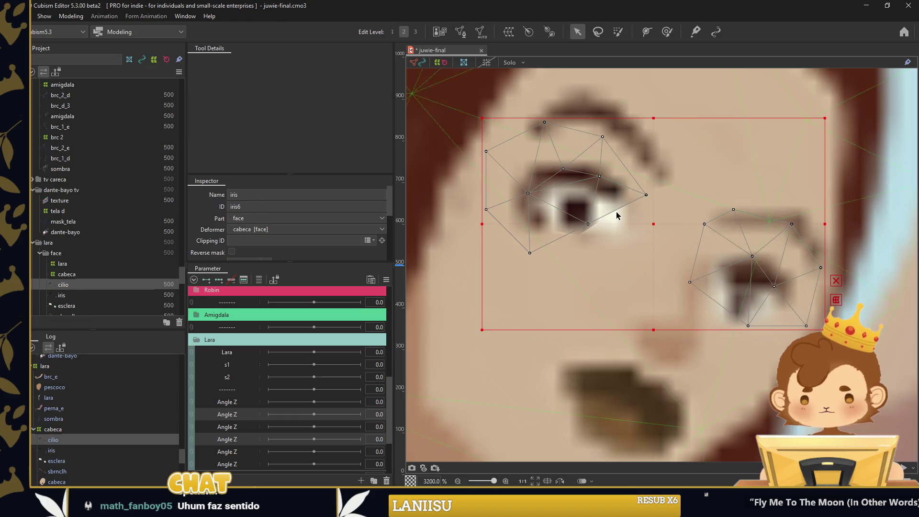
{"action": "double_click", "coordinate": [647, 195]}
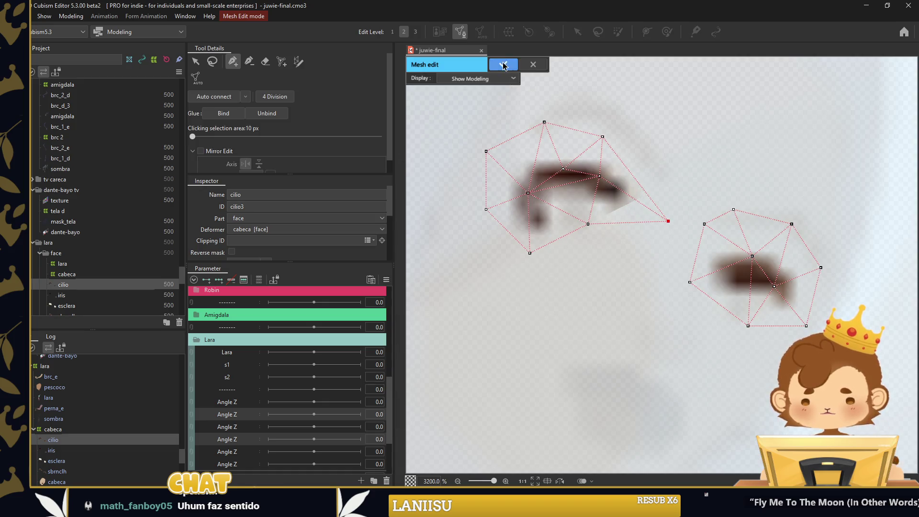
{"action": "left_click", "coordinate": [503, 65]}
Refine the iris mesh vertices once more and confirm the edit
{"action": "left_click", "coordinate": [583, 225]}
{"action": "double_click", "coordinate": [553, 230]}
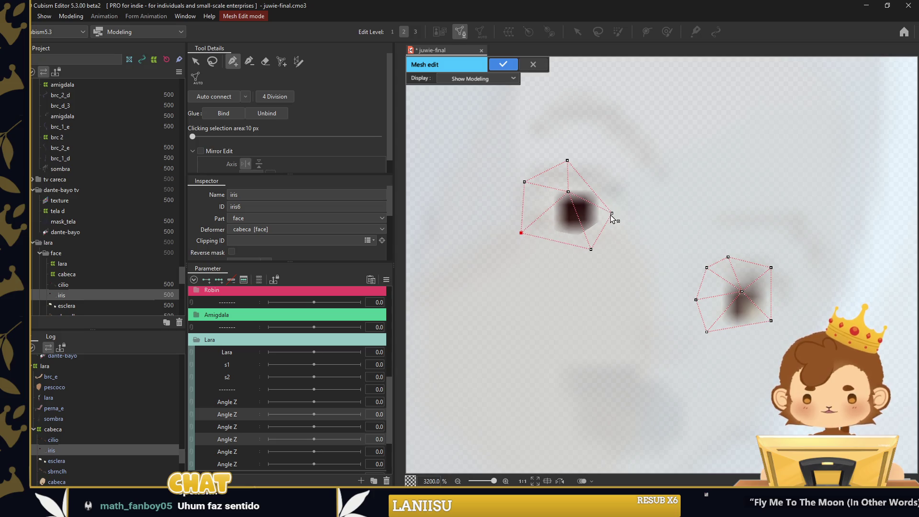
{"action": "left_click", "coordinate": [532, 64]}
{"action": "scroll", "coordinate": [663, 251], "scroll_direction": "down", "scroll_amount": 5}
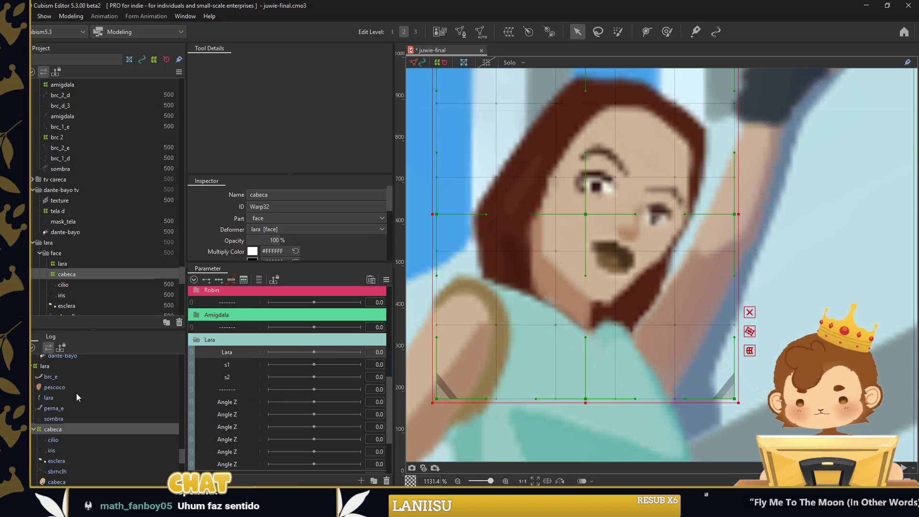
{"action": "left_click", "coordinate": [81, 366]}
{"action": "scroll", "coordinate": [709, 285], "scroll_direction": "down", "scroll_amount": 3}
Set the lara warp deformer's division to 25 x 25
{"action": "scroll", "coordinate": [637, 266], "scroll_direction": "down", "scroll_amount": 3}
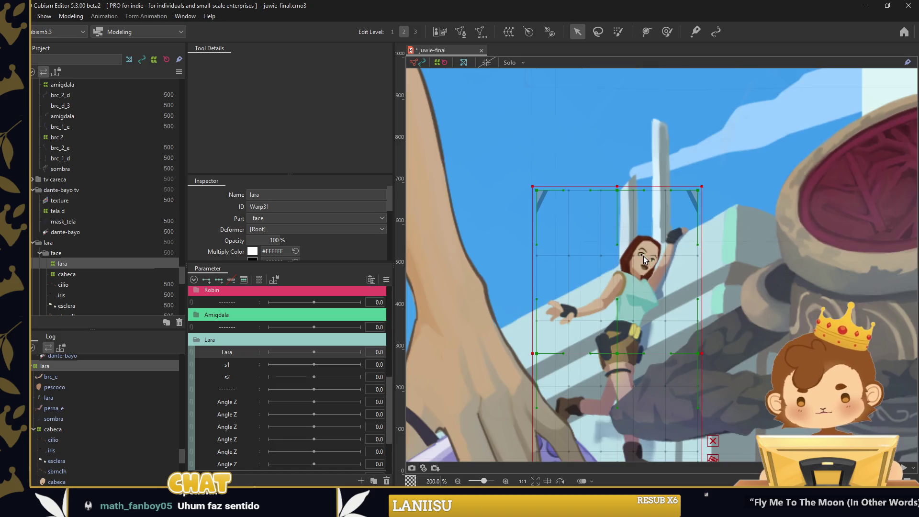
{"action": "scroll", "coordinate": [270, 239], "scroll_direction": "down", "scroll_amount": 1}
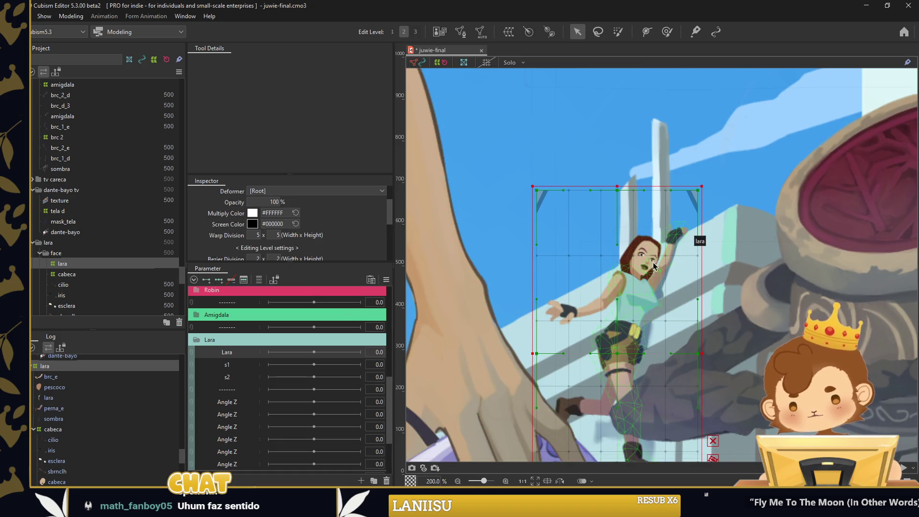
{"action": "scroll", "coordinate": [261, 215], "scroll_direction": "down", "scroll_amount": 1}
{"action": "double_click", "coordinate": [258, 196]}
{"action": "type", "text": "25"}
{"action": "key", "text": "Tab"}
{"action": "type", "text": "25"}
{"action": "key", "text": "Return"}
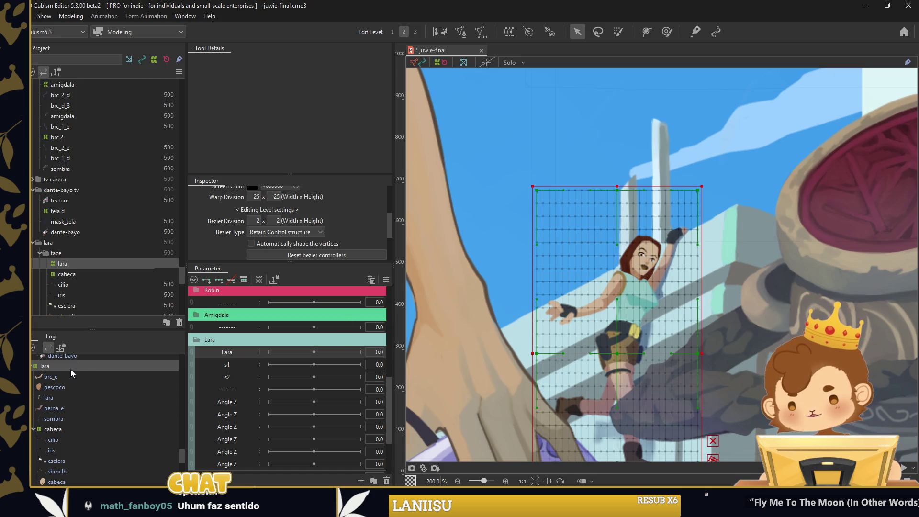
Wrap Lara's parts brc_e through cabeca in warp deformer s2, with s1 as its parent
{"action": "left_click", "coordinate": [72, 376]}
{"action": "left_click", "coordinate": [53, 429], "text": "shift"}
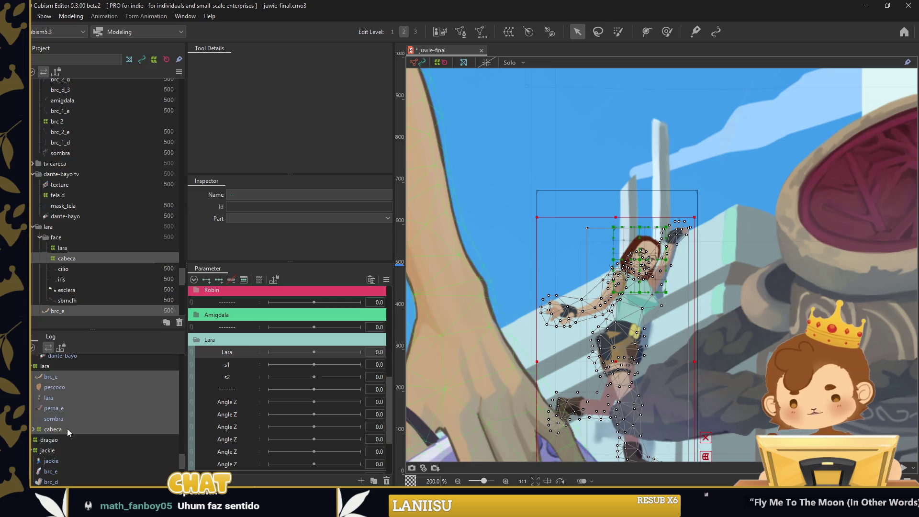
{"action": "left_click", "coordinate": [129, 59]}
{"action": "type", "text": "s2"}
{"action": "left_click", "coordinate": [678, 380]}
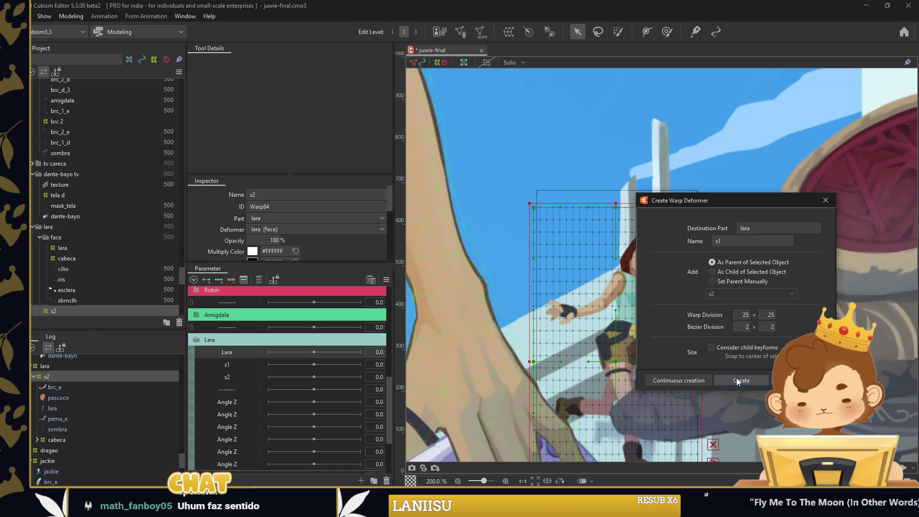
{"action": "type", "text": "s1"}
{"action": "key", "text": "Return"}
Expand s2 to check its brc_e mesh, then reselect the lara warp deformer
{"action": "left_click", "coordinate": [36, 387]}
{"action": "left_click", "coordinate": [63, 398]}
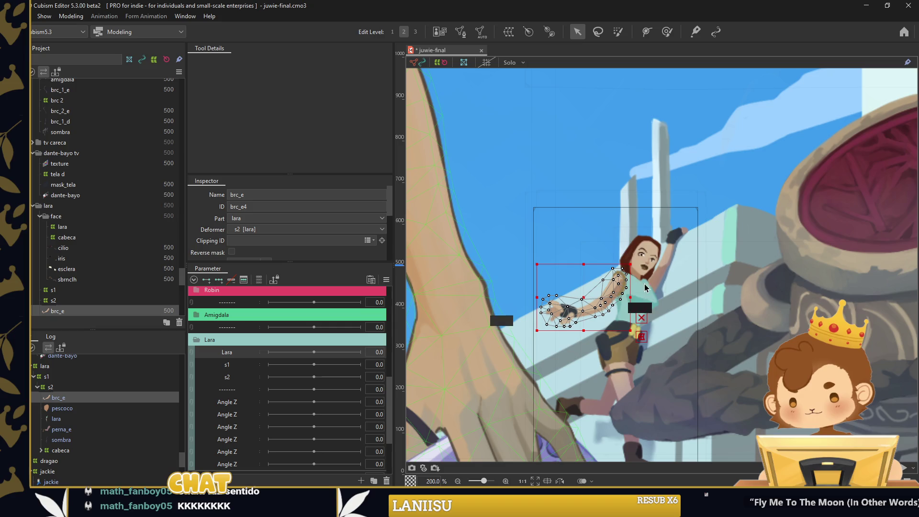
{"action": "left_click", "coordinate": [667, 253]}
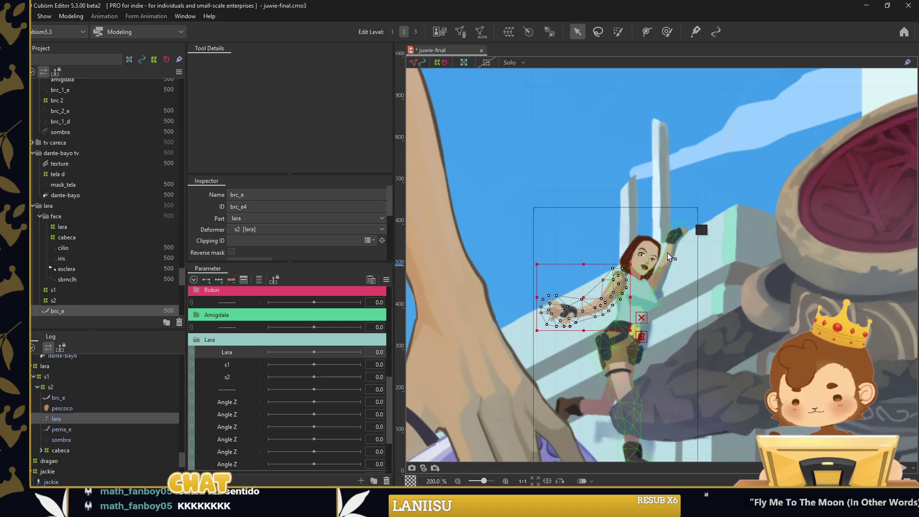
{"action": "left_click", "coordinate": [70, 366]}
{"action": "mouse_move", "coordinate": [274, 353]}
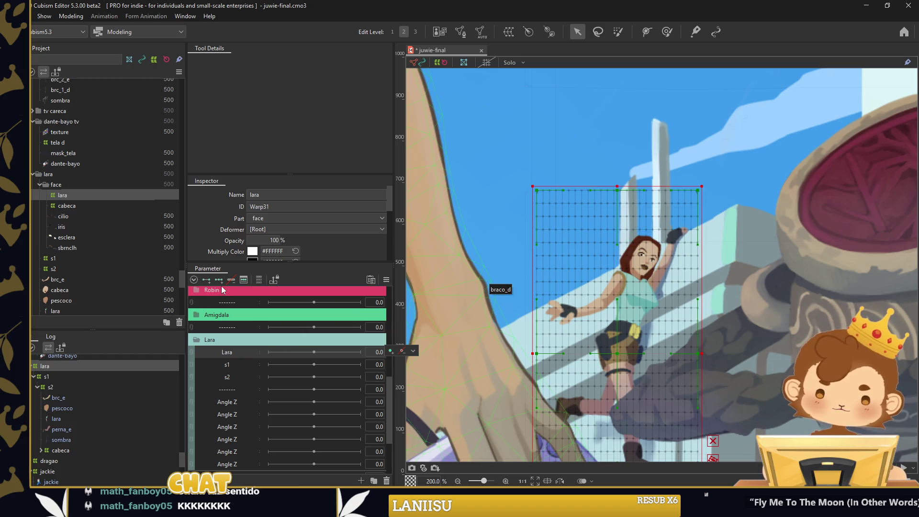
{"action": "scroll", "coordinate": [554, 306], "scroll_direction": "down", "scroll_amount": 1}
Bend Lara's warp oppositely at the Lara parameter's -30 and 30 keys, adding interpolated keys
{"action": "left_click_drag", "start_coordinate": [680, 249], "coordinate": [694, 200]}
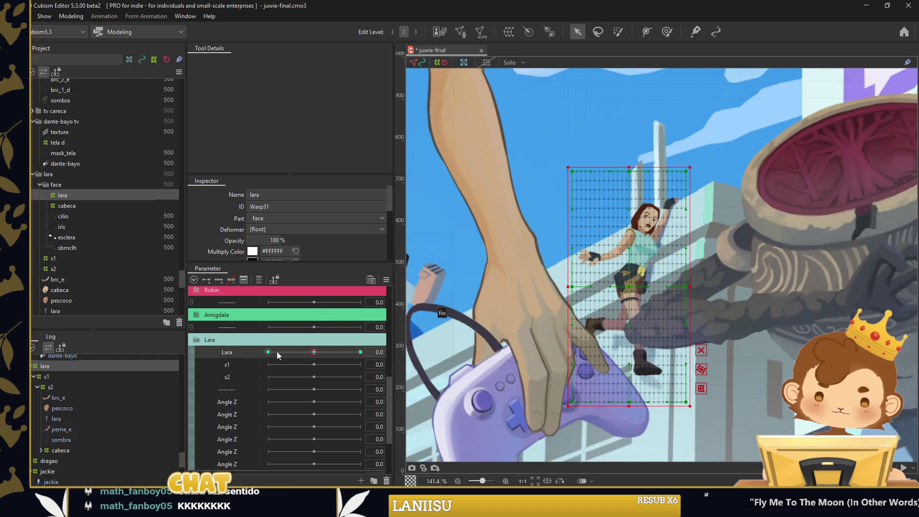
{"action": "key", "text": "ctrl+shift+t"}
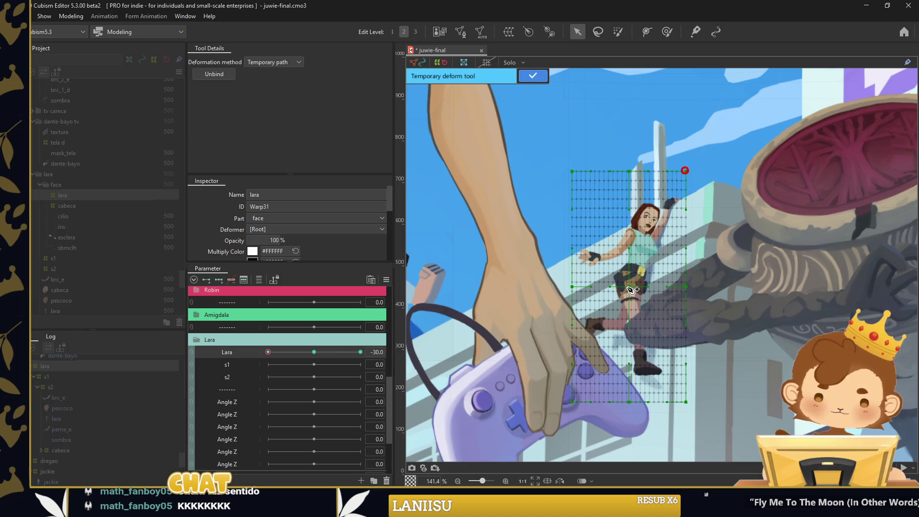
{"action": "left_click_drag", "start_coordinate": [579, 411], "coordinate": [549, 399]}
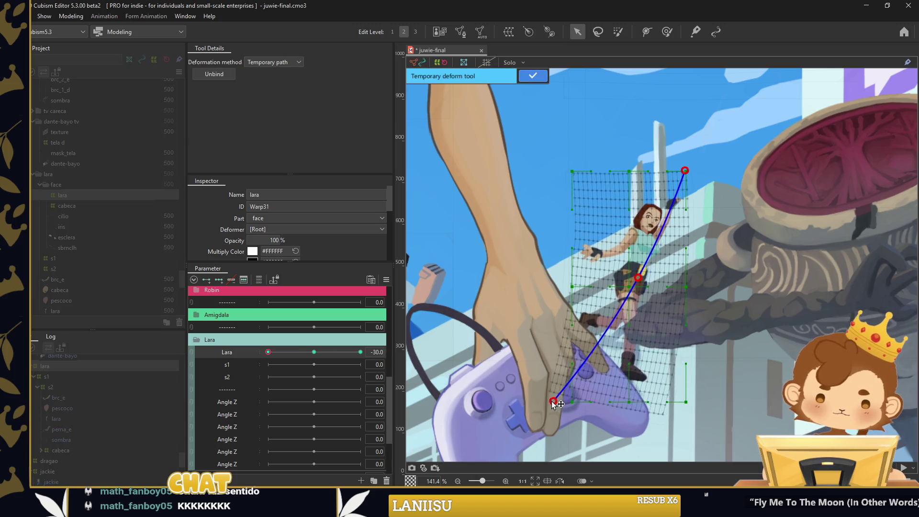
{"action": "left_click_drag", "start_coordinate": [638, 278], "coordinate": [635, 278]}
{"action": "left_click", "coordinate": [361, 352]}
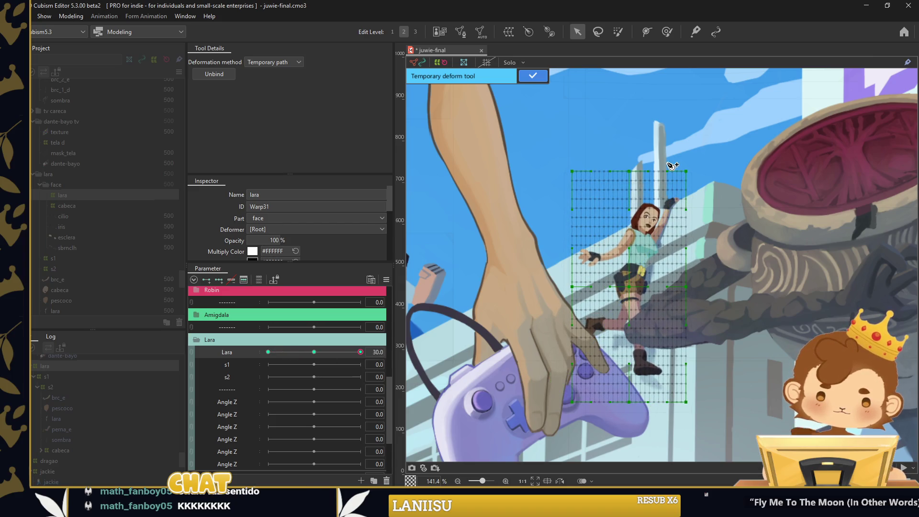
{"action": "left_click_drag", "start_coordinate": [598, 419], "coordinate": [626, 421]}
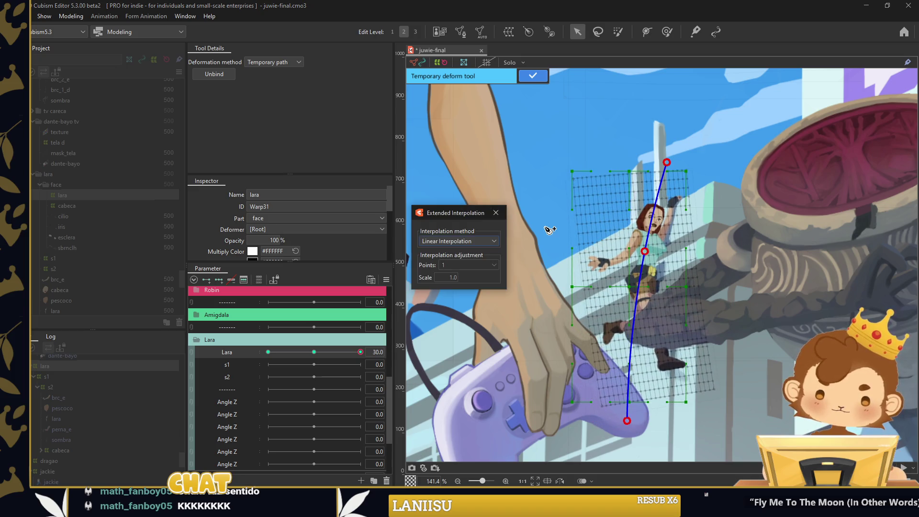
{"action": "left_click", "coordinate": [314, 352]}
{"action": "left_click", "coordinate": [535, 76]}
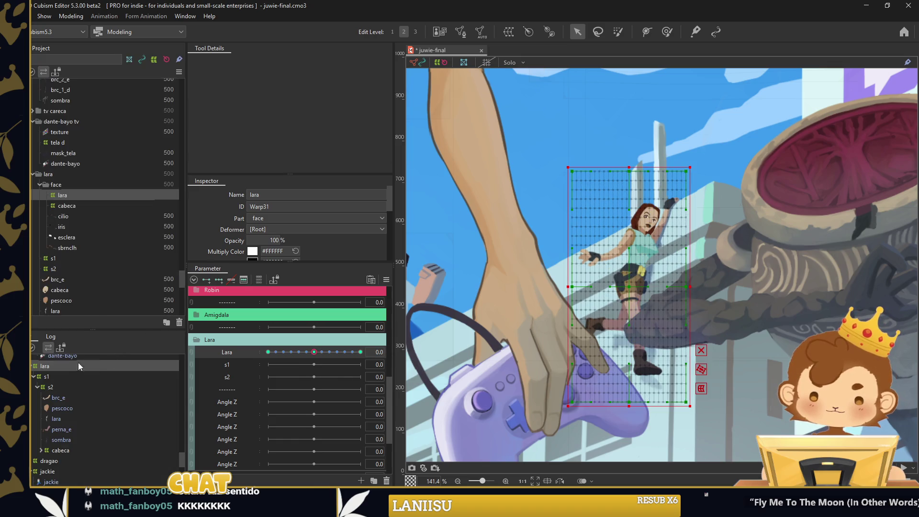
Clear the selection and scrub the Lara parameter to preview the sway
{"action": "left_click", "coordinate": [67, 439]}
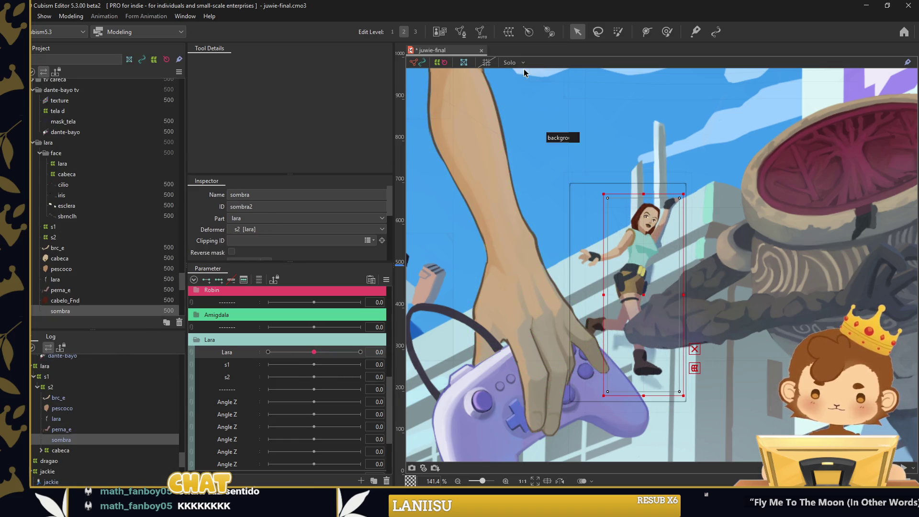
{"action": "left_click", "coordinate": [481, 31]}
{"action": "left_click", "coordinate": [533, 156]}
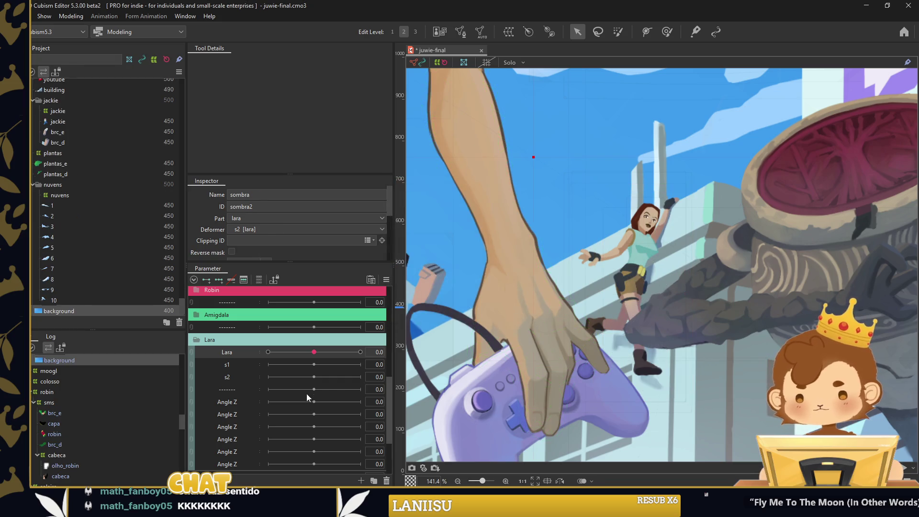
{"action": "left_click_drag", "start_coordinate": [309, 358], "coordinate": [371, 357]}
Rotate Lara's warp slightly counter-clockwise at 30 and clockwise at -30
{"action": "scroll", "coordinate": [57, 381], "scroll_direction": "up", "scroll_amount": 1}
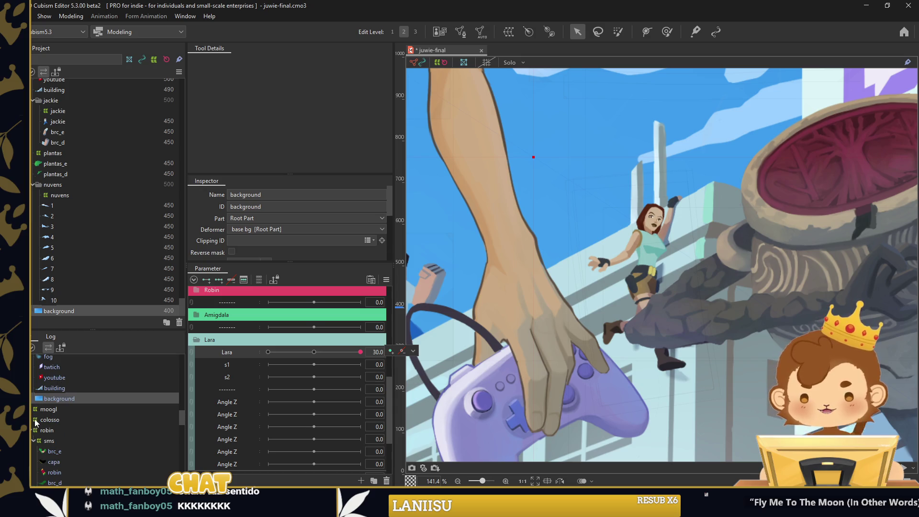
{"action": "left_click", "coordinate": [32, 436]}
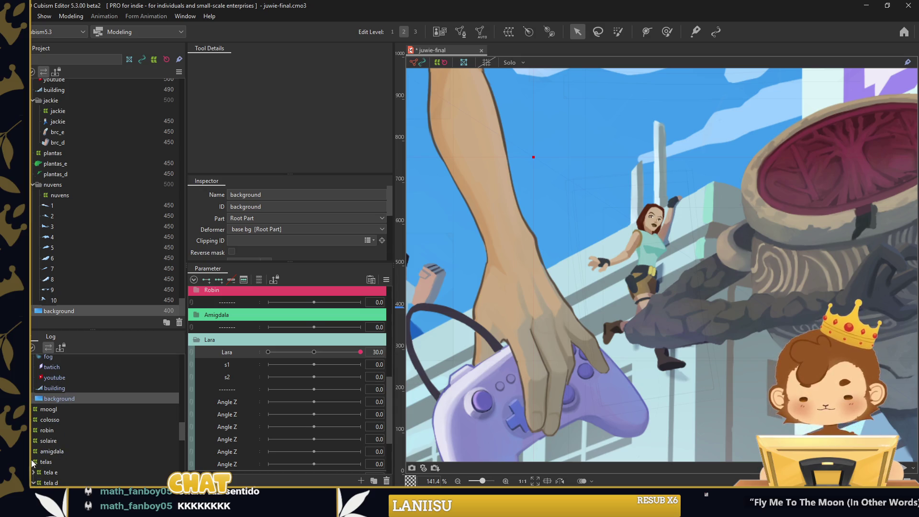
{"action": "scroll", "coordinate": [48, 431], "scroll_direction": "down", "scroll_amount": 2}
{"action": "left_click", "coordinate": [63, 398]}
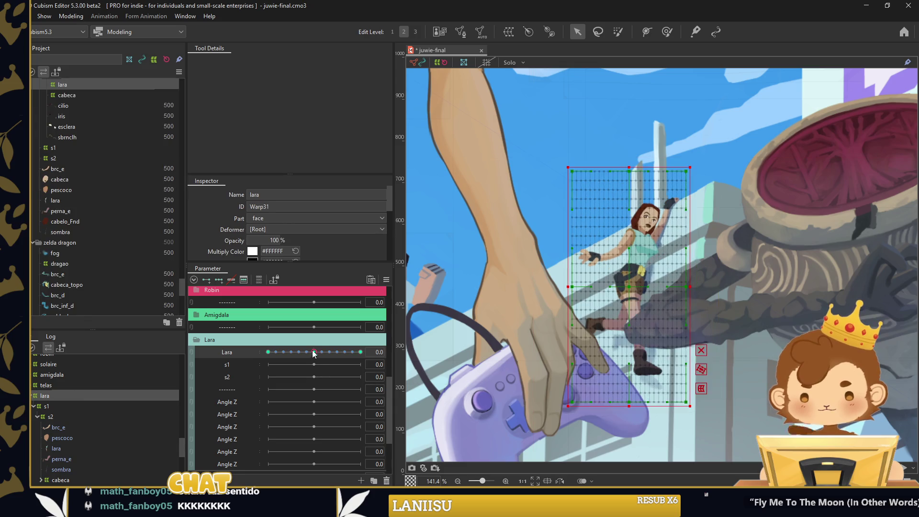
{"action": "mouse_move", "coordinate": [689, 305]}
{"action": "left_mouse_down"}
{"action": "mouse_move", "coordinate": [684, 284]}
{"action": "mouse_move", "coordinate": [648, 290]}
{"action": "left_mouse_up"}
{"action": "left_click_drag", "start_coordinate": [349, 354], "coordinate": [268, 352]}
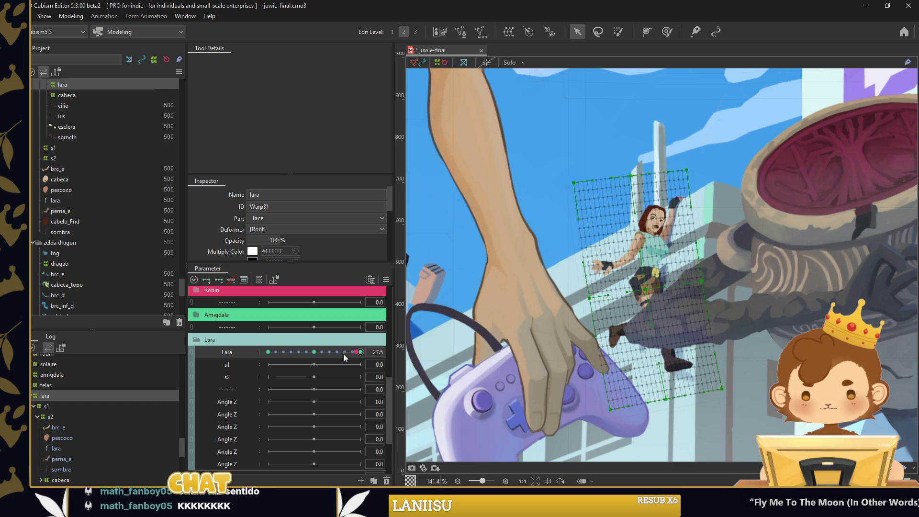
{"action": "left_click_drag", "start_coordinate": [698, 287], "coordinate": [698, 290]}
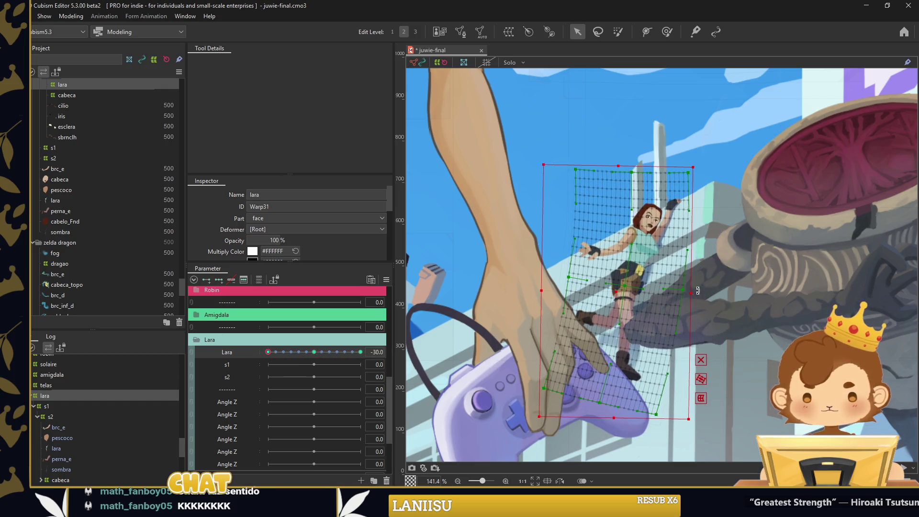
{"action": "left_click_drag", "start_coordinate": [626, 287], "coordinate": [620, 287]}
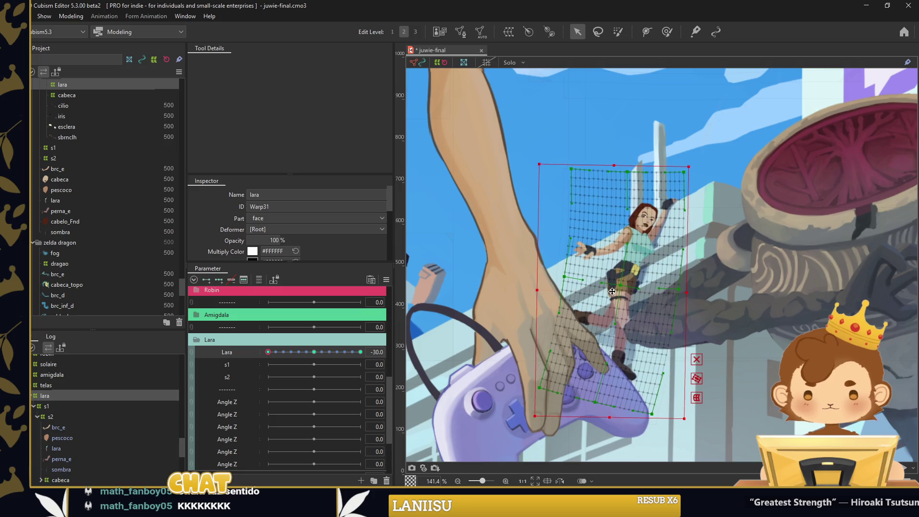
Deselect the warp, test the swing, and return the Lara parameter to 0
{"action": "left_click", "coordinate": [550, 157]}
{"action": "left_click_drag", "start_coordinate": [277, 354], "coordinate": [279, 358]}
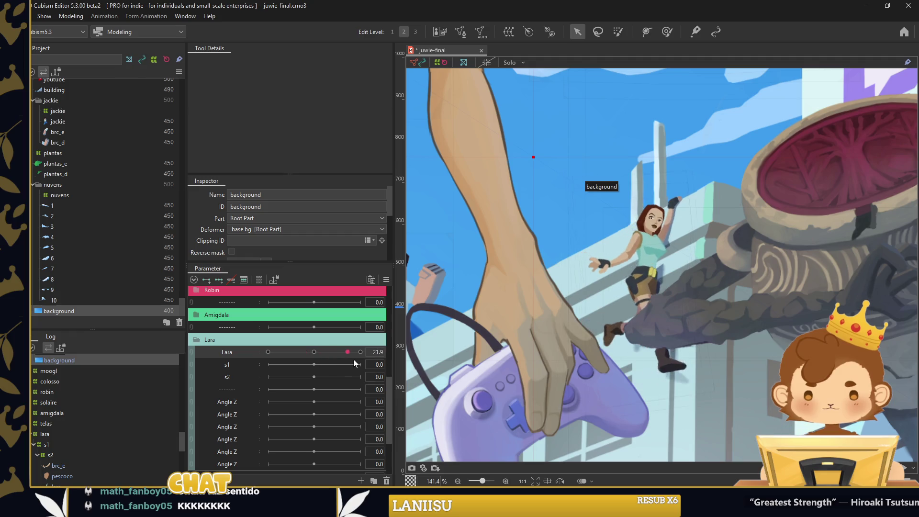
{"action": "left_click_drag", "start_coordinate": [279, 358], "coordinate": [314, 359]}
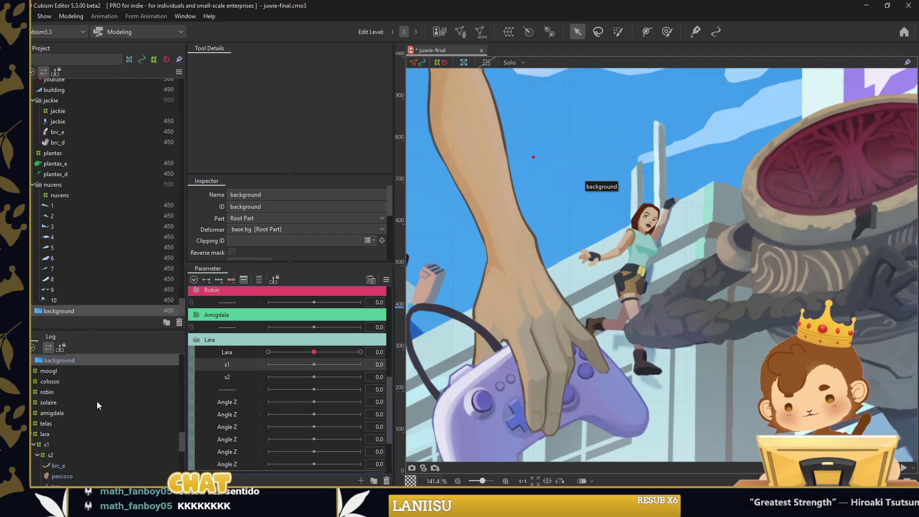
{"action": "scroll", "coordinate": [96, 401], "scroll_direction": "down", "scroll_amount": 2}
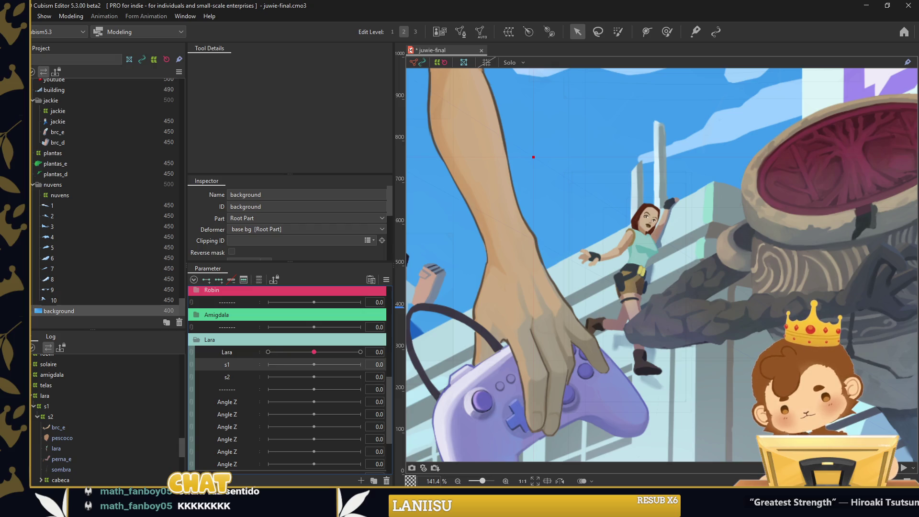
Brush-deform the s1 warp grid to bend Lara's body at the s1 keys -30 and 30
{"action": "left_click", "coordinate": [47, 406]}
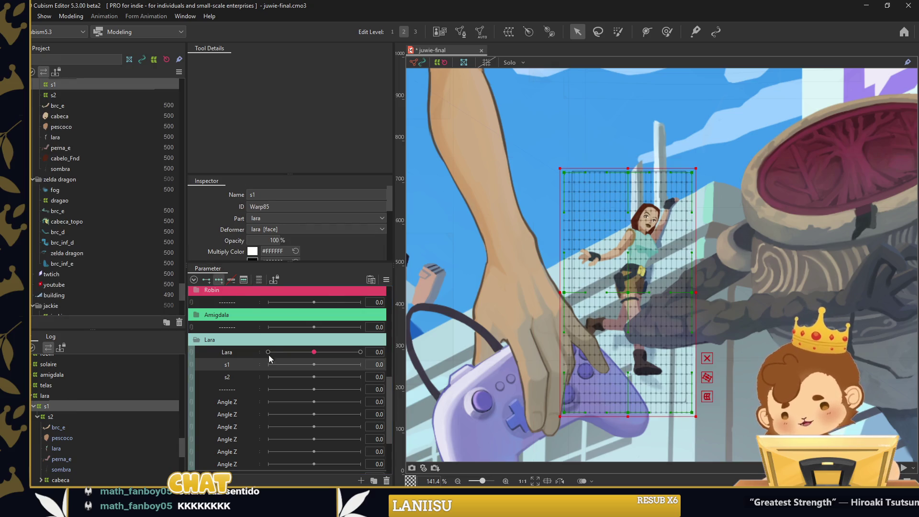
{"action": "left_click", "coordinate": [667, 31]}
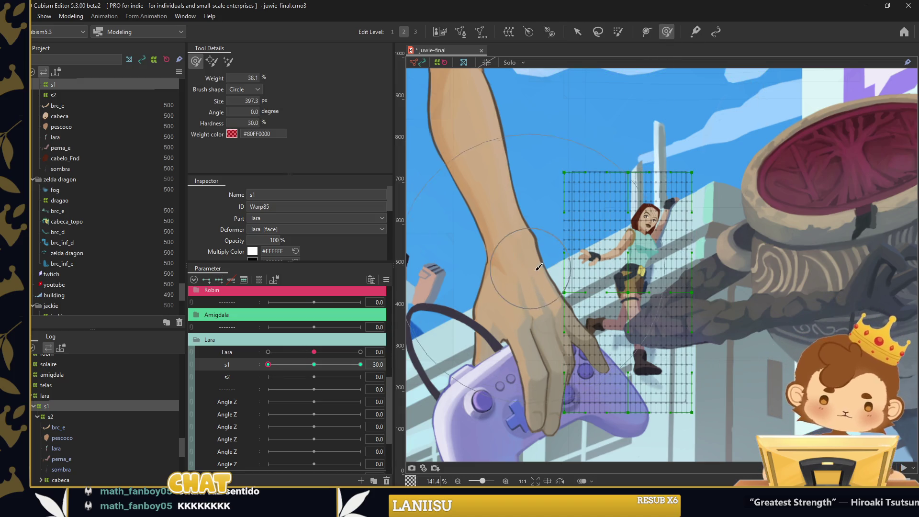
{"action": "mouse_move", "coordinate": [708, 306]}
{"action": "left_mouse_down"}
{"action": "mouse_move", "coordinate": [737, 317]}
{"action": "mouse_move", "coordinate": [624, 364]}
{"action": "left_mouse_up"}
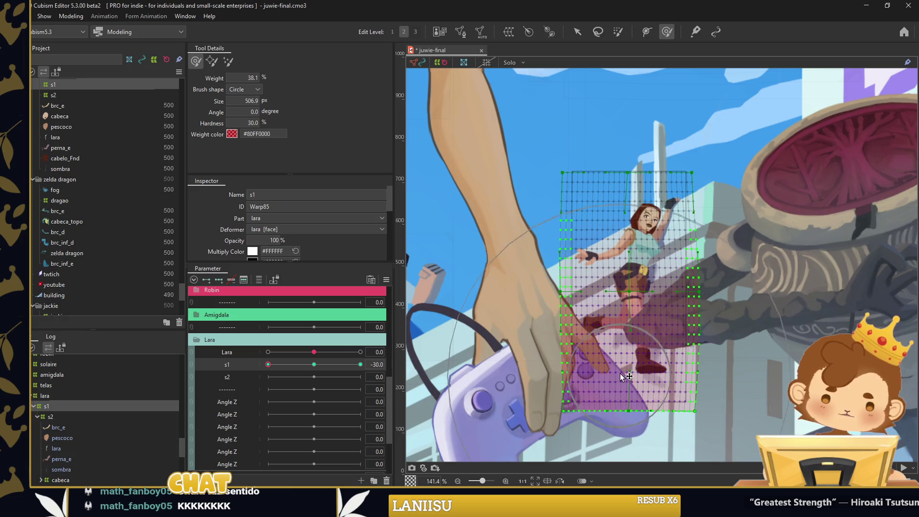
{"action": "left_click", "coordinate": [360, 364]}
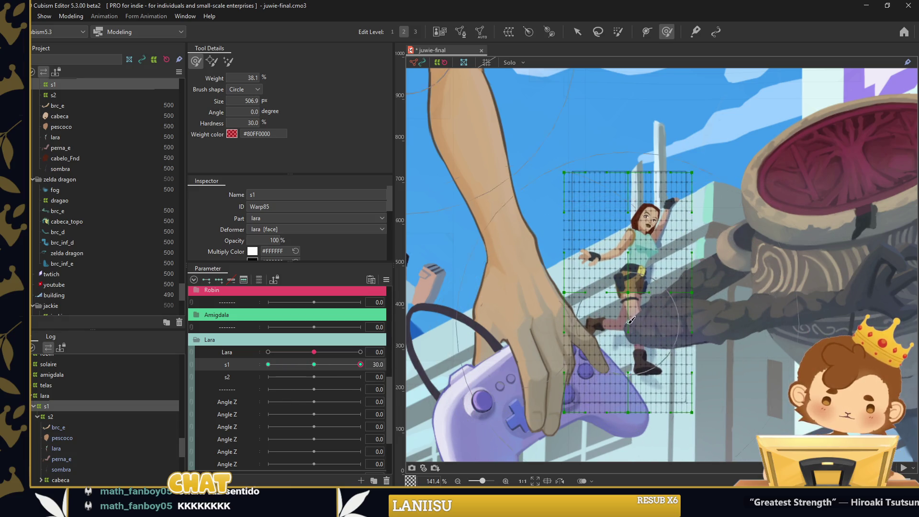
{"action": "left_click_drag", "start_coordinate": [539, 264], "coordinate": [617, 360]}
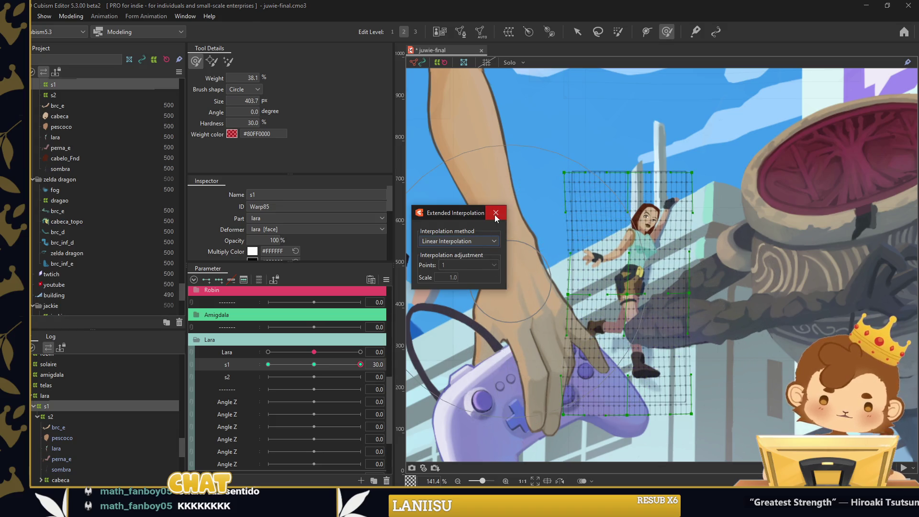
{"action": "left_click", "coordinate": [496, 213]}
Key the s2 warp at -30 and 30 to bend Lara's torso and legs, with interpolation
{"action": "left_click", "coordinate": [50, 416]}
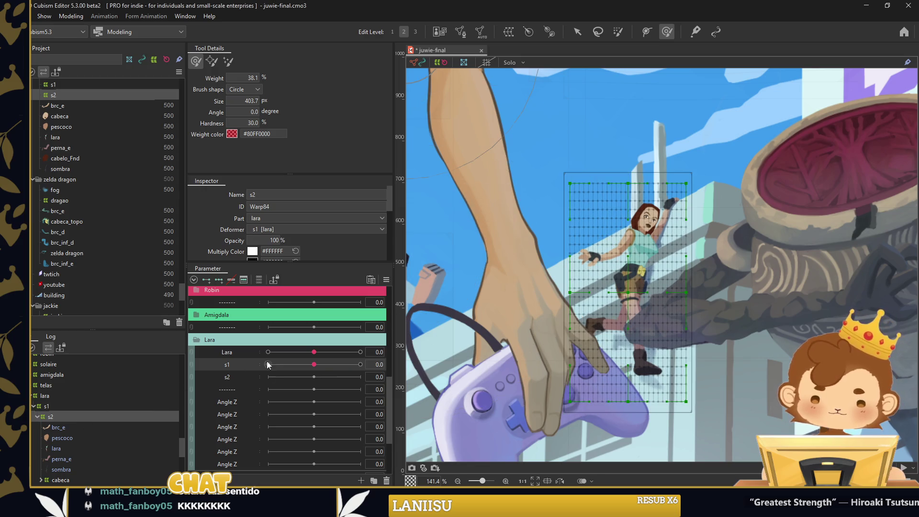
{"action": "left_click", "coordinate": [280, 377]}
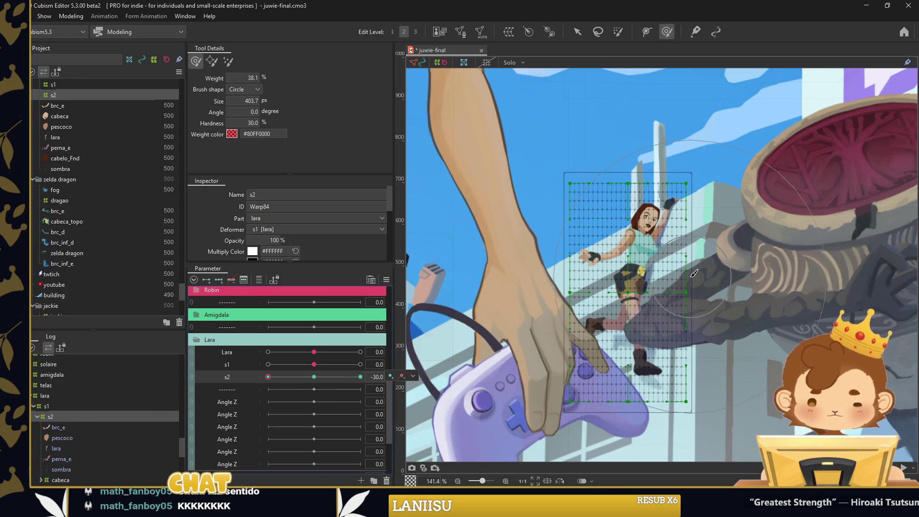
{"action": "left_click_drag", "start_coordinate": [637, 252], "coordinate": [616, 343]}
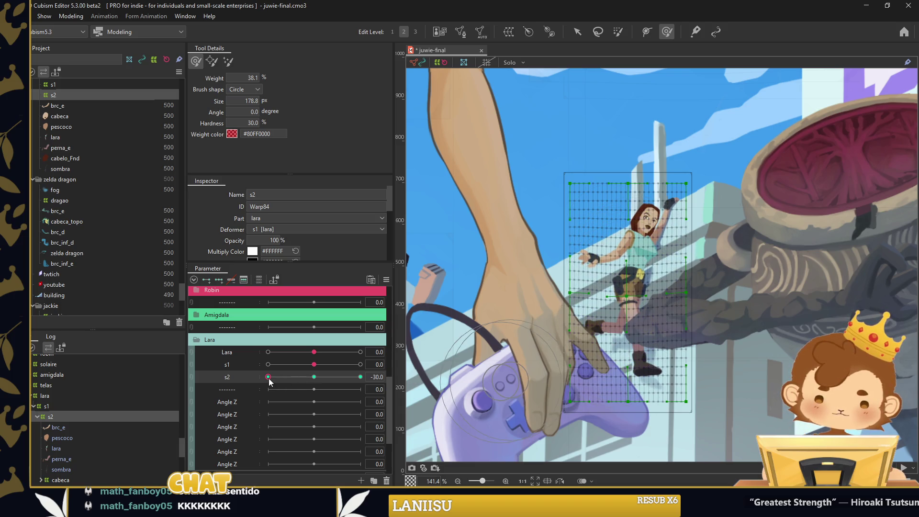
{"action": "left_click_drag", "start_coordinate": [268, 376], "coordinate": [324, 377]}
{"action": "left_click_drag", "start_coordinate": [428, 371], "coordinate": [635, 281]}
{"action": "left_click", "coordinate": [635, 281]}
{"action": "left_click", "coordinate": [484, 292]}
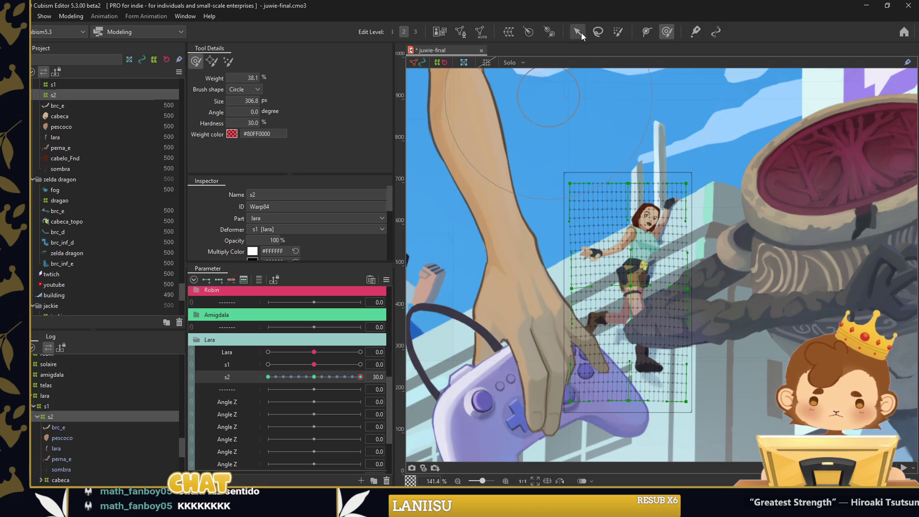
Deselect s2 and preview Lara's combined s1 and s2 bending
{"action": "left_click", "coordinate": [578, 31]}
{"action": "left_click", "coordinate": [534, 157]}
{"action": "mouse_move", "coordinate": [314, 399]}
{"action": "left_mouse_down"}
{"action": "mouse_move", "coordinate": [290, 392]}
{"action": "mouse_move", "coordinate": [334, 369]}
{"action": "mouse_move", "coordinate": [314, 363]}
{"action": "left_mouse_up"}
Rename the first Angle Z parameter to cabeca
{"action": "scroll", "coordinate": [287, 383], "scroll_direction": "down", "scroll_amount": 2}
{"action": "double_click", "coordinate": [247, 386]}
{"action": "type", "text": "cabeca"}
{"action": "key", "text": "Return"}
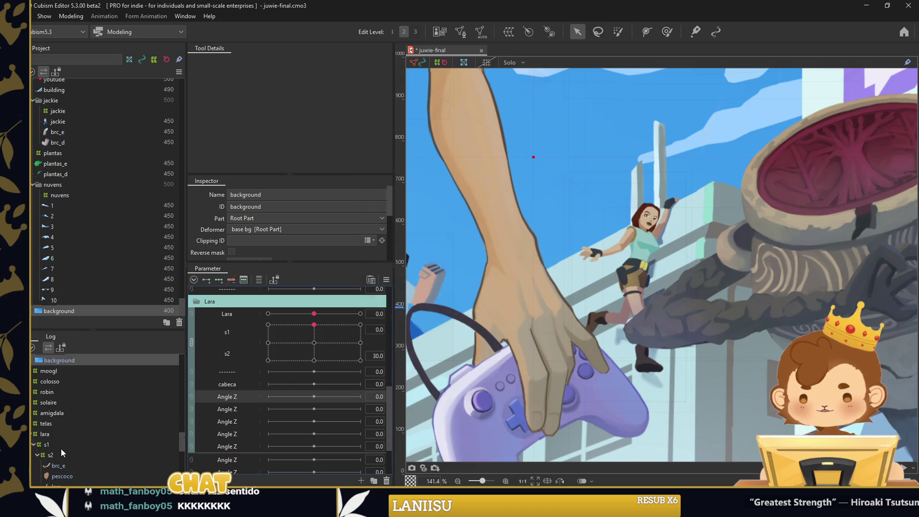
{"action": "scroll", "coordinate": [67, 443], "scroll_direction": "down", "scroll_amount": 3}
{"action": "left_click", "coordinate": [47, 443]}
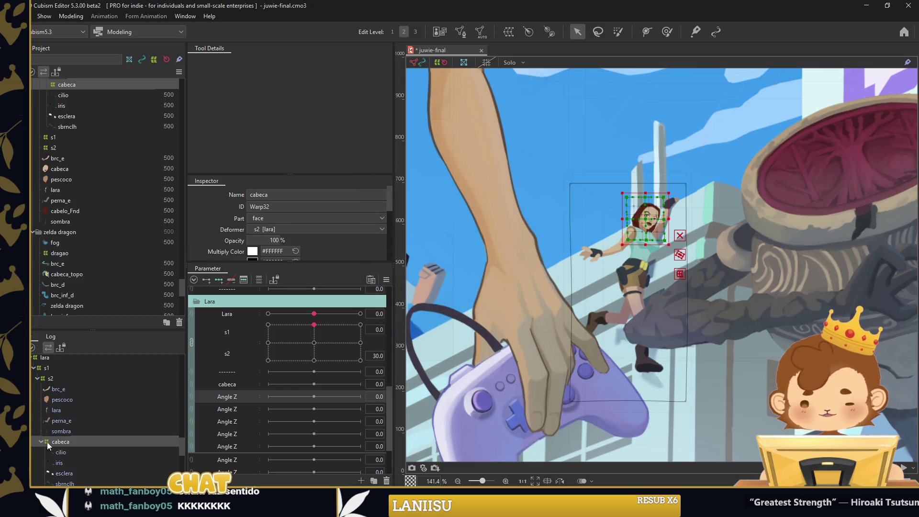
{"action": "scroll", "coordinate": [63, 431], "scroll_direction": "down", "scroll_amount": 1}
{"action": "left_click", "coordinate": [81, 423]}
Rename the next two Angle Z parameters to sbrnclh and pisca
{"action": "right_click", "coordinate": [249, 402]}
{"action": "left_click", "coordinate": [251, 400]}
{"action": "type", "text": "svbr"}
{"action": "type", "text": "brnclh"}
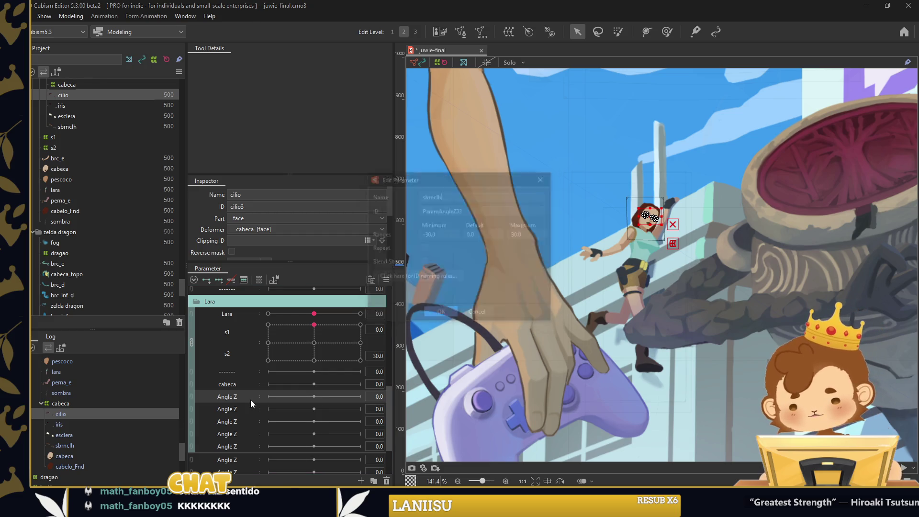
{"action": "key", "text": "Return"}
{"action": "right_click", "coordinate": [264, 413]}
{"action": "left_click", "coordinate": [264, 414]}
{"action": "type", "text": "pisca"}
{"action": "key", "text": "Return"}
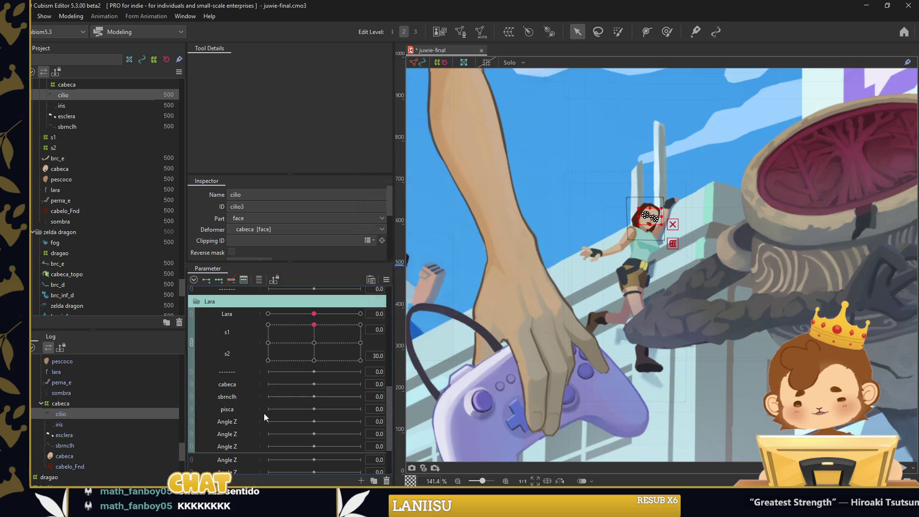
Rename the following Angle Z parameter to iris and select Lara's brc_e arm piece
{"action": "right_click", "coordinate": [249, 421]}
{"action": "left_click", "coordinate": [250, 423]}
{"action": "type", "text": "iris x"}
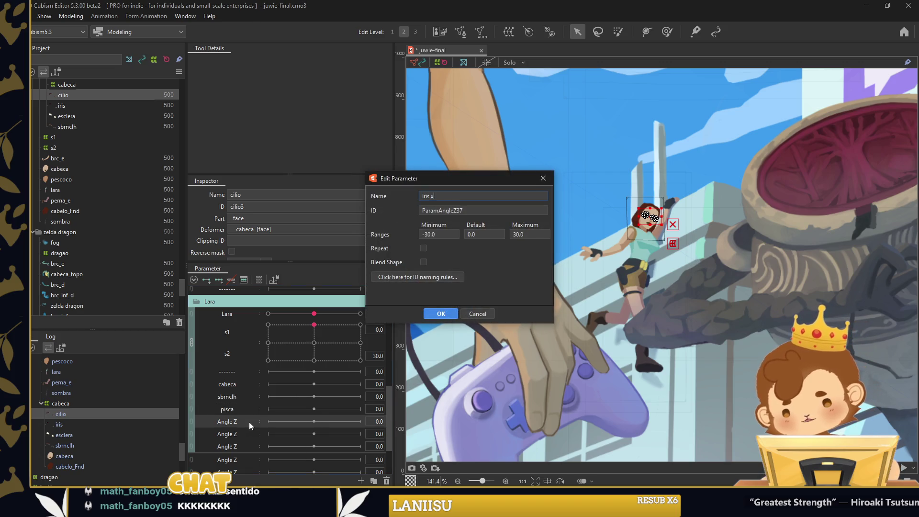
{"action": "key", "text": "BackSpace"}
{"action": "key", "text": "BackSpace"}
{"action": "key", "text": "Return"}
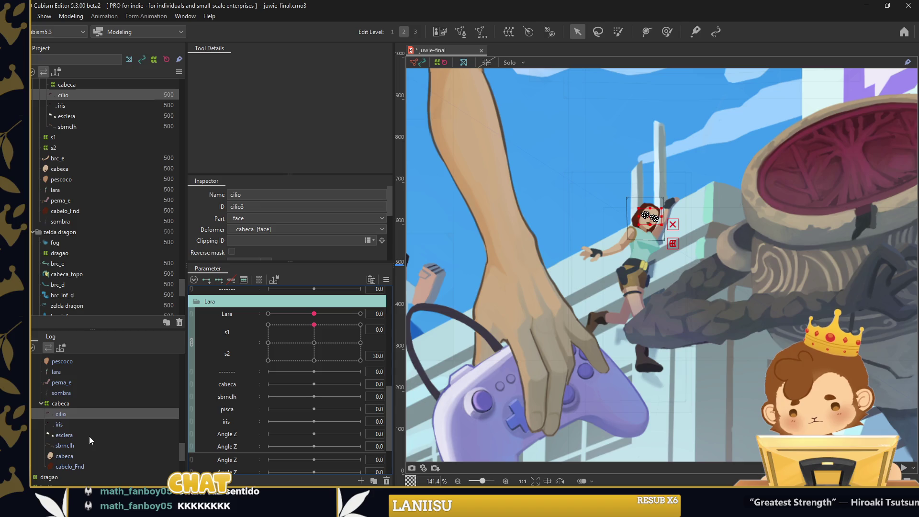
{"action": "left_click", "coordinate": [89, 436]}
{"action": "left_click", "coordinate": [85, 394]}
{"action": "left_click", "coordinate": [84, 389]}
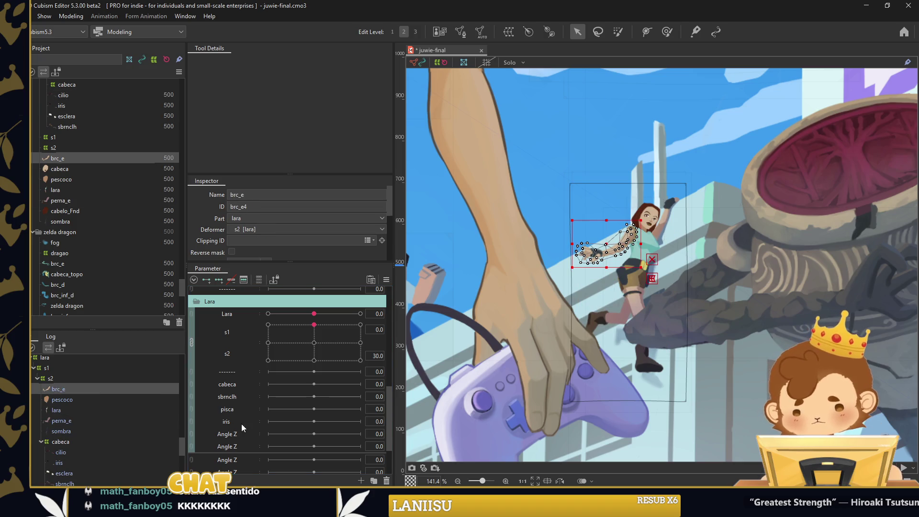
Rename the next parameter to brc_e and duplicate it
{"action": "right_click", "coordinate": [235, 435]}
{"action": "left_click", "coordinate": [242, 441]}
{"action": "type", "text": "brc_e"}
{"action": "key", "text": "Return"}
{"action": "right_click", "coordinate": [242, 435]}
{"action": "left_click", "coordinate": [265, 462]}
Rename the following Angle Z parameter to perna
{"action": "right_click", "coordinate": [237, 446]}
{"action": "left_click", "coordinate": [260, 443]}
{"action": "type", "text": "p"}
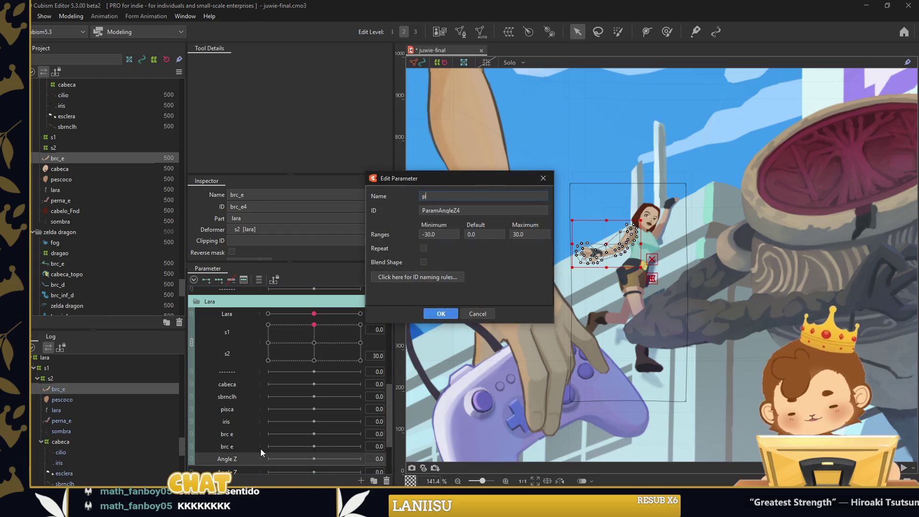
{"action": "type", "text": "erna"}
{"action": "key", "text": "Return"}
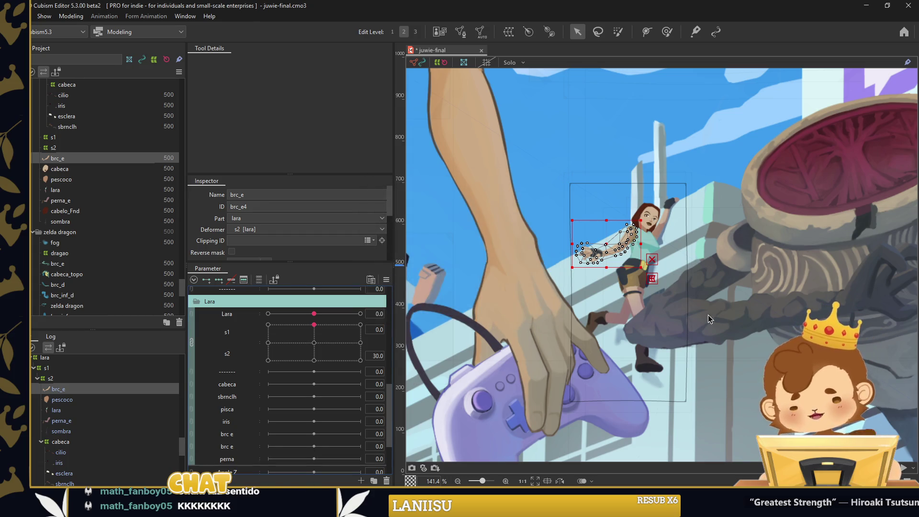
{"action": "scroll", "coordinate": [718, 262], "scroll_direction": "down", "scroll_amount": 5}
{"action": "scroll", "coordinate": [677, 266], "scroll_direction": "up", "scroll_amount": 6}
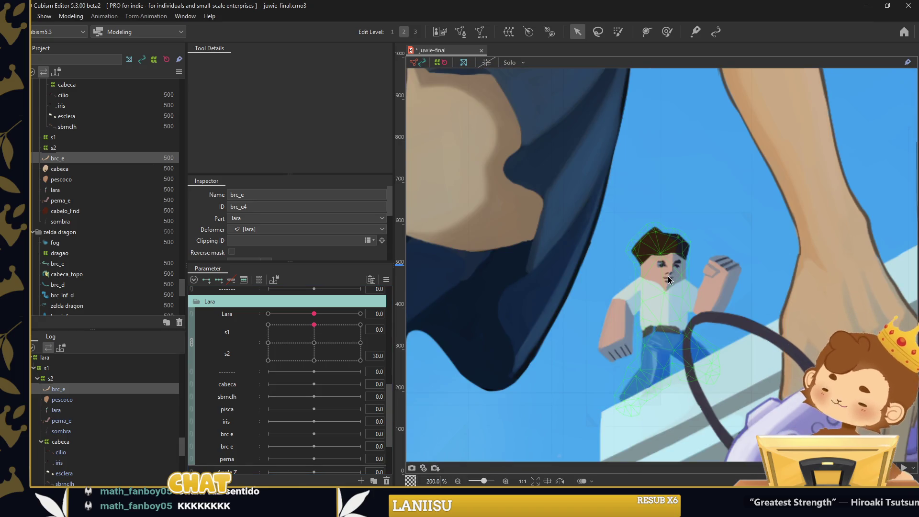
{"action": "scroll", "coordinate": [650, 263], "scroll_direction": "down", "scroll_amount": 6}
{"action": "scroll", "coordinate": [540, 285], "scroll_direction": "up", "scroll_amount": 4}
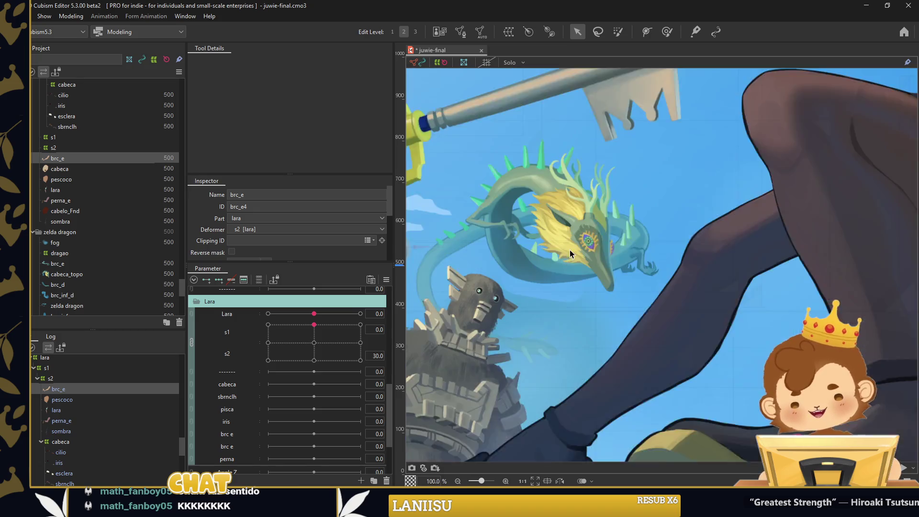
{"action": "scroll", "coordinate": [568, 252], "scroll_direction": "up", "scroll_amount": 1}
{"action": "scroll", "coordinate": [550, 218], "scroll_direction": "down", "scroll_amount": 3}
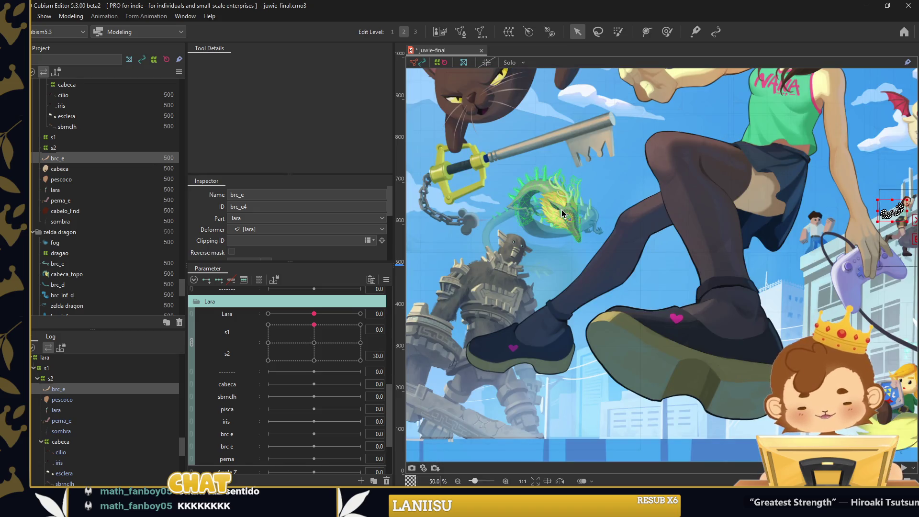
{"action": "scroll", "coordinate": [554, 197], "scroll_direction": "up", "scroll_amount": 5}
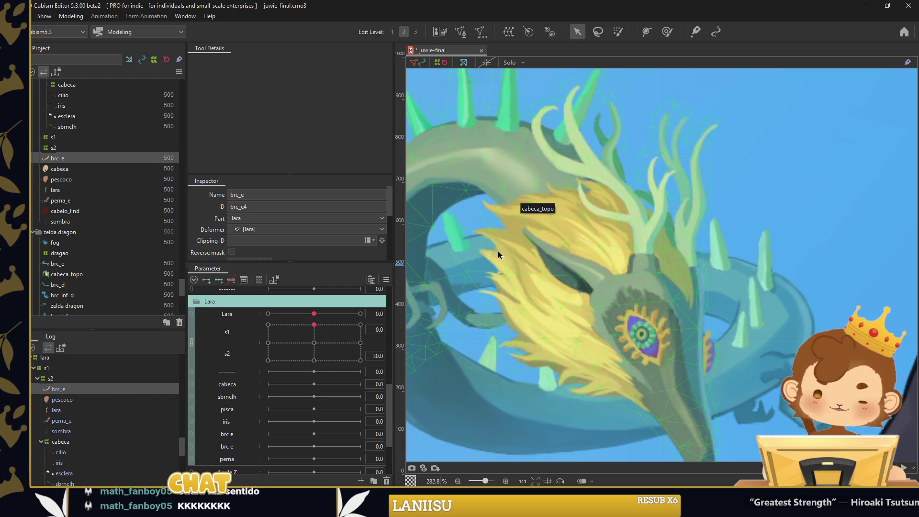
{"action": "scroll", "coordinate": [572, 258], "scroll_direction": "down", "scroll_amount": 1}
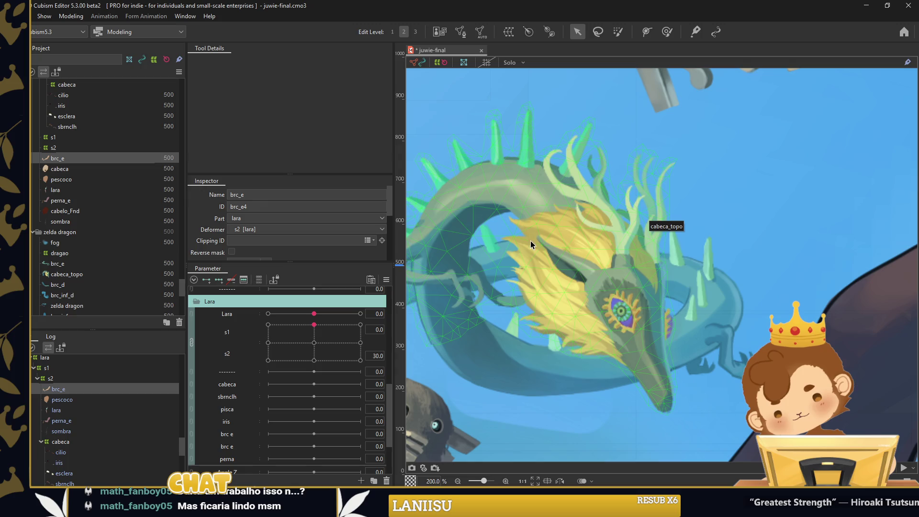
{"action": "right_click", "coordinate": [597, 335]}
{"action": "left_click", "coordinate": [637, 236]}
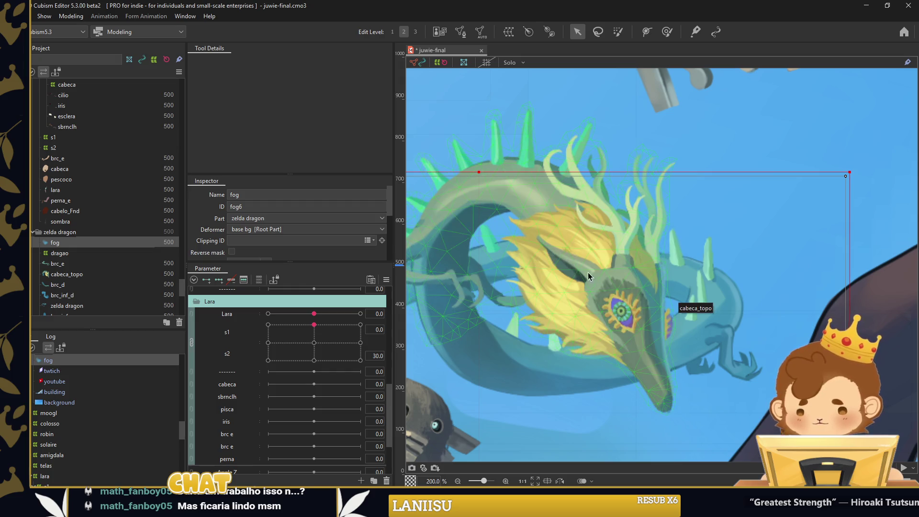
{"action": "scroll", "coordinate": [574, 273], "scroll_direction": "down", "scroll_amount": 5}
{"action": "scroll", "coordinate": [685, 261], "scroll_direction": "down", "scroll_amount": 3}
{"action": "scroll", "coordinate": [766, 254], "scroll_direction": "down", "scroll_amount": 1}
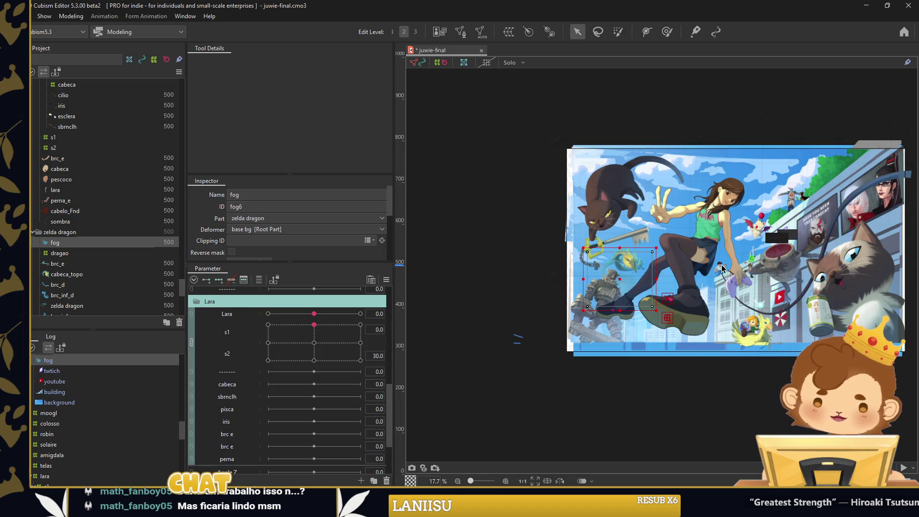
Tilt the cabeca warp counter-clockwise at cabeca -30 and clockwise at 30
{"action": "left_click", "coordinate": [754, 262]}
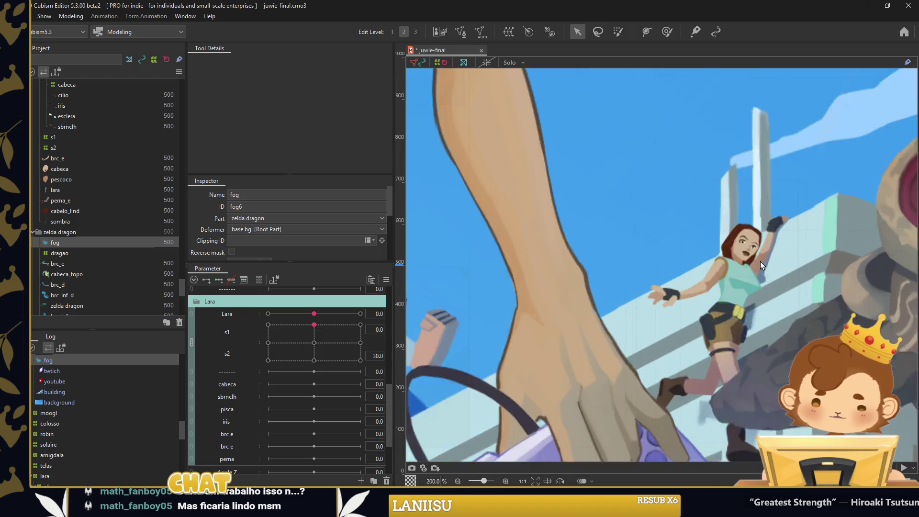
{"action": "left_click", "coordinate": [48, 428]}
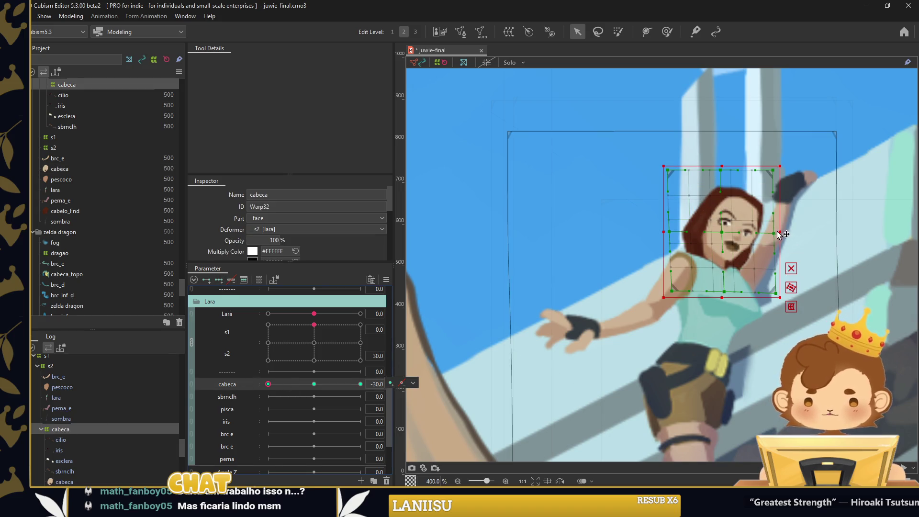
{"action": "left_click_drag", "start_coordinate": [785, 232], "coordinate": [781, 215]}
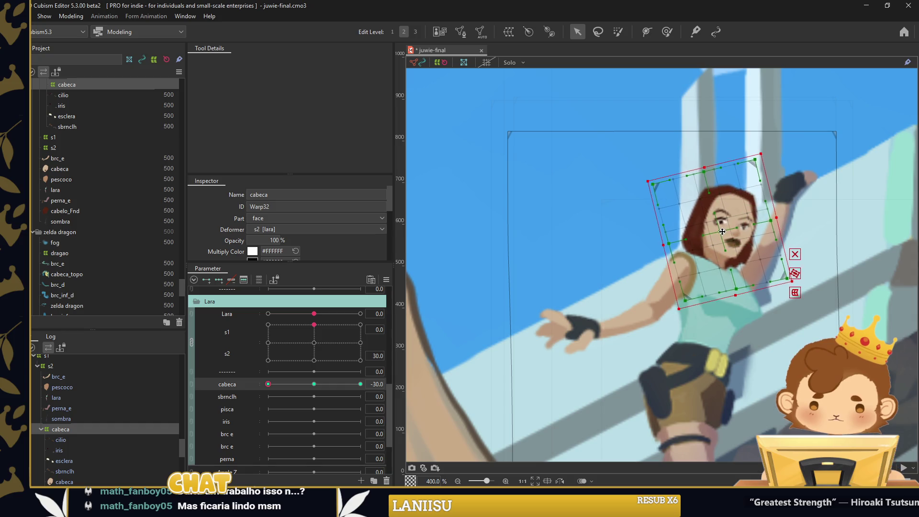
{"action": "left_click", "coordinate": [361, 384]}
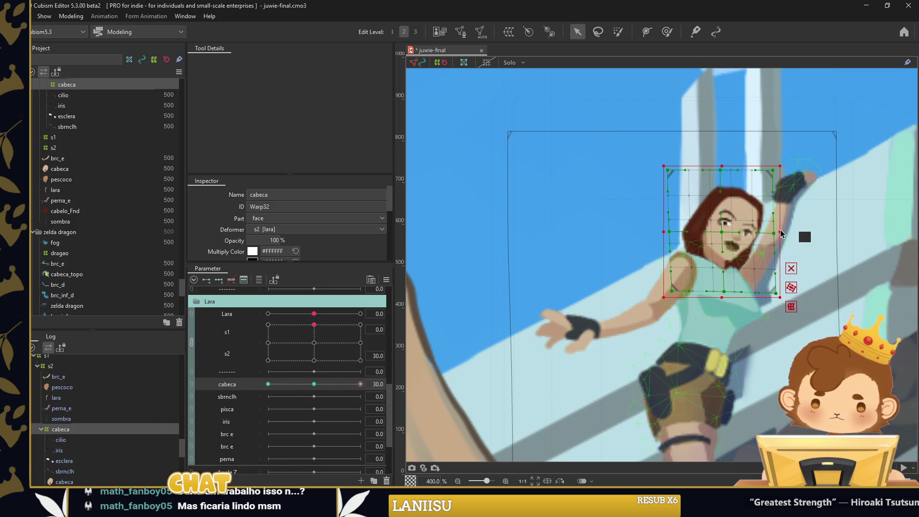
{"action": "left_click_drag", "start_coordinate": [783, 228], "coordinate": [780, 249]}
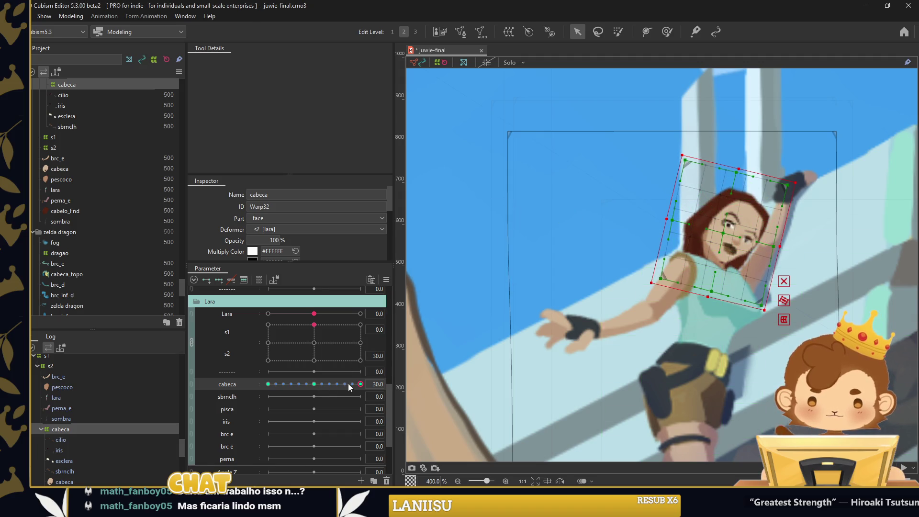
Refine the head warp at cabeca -30 by nudging and pulling grid points, then check the 30 pose
{"action": "left_click_drag", "start_coordinate": [348, 384], "coordinate": [249, 376]}
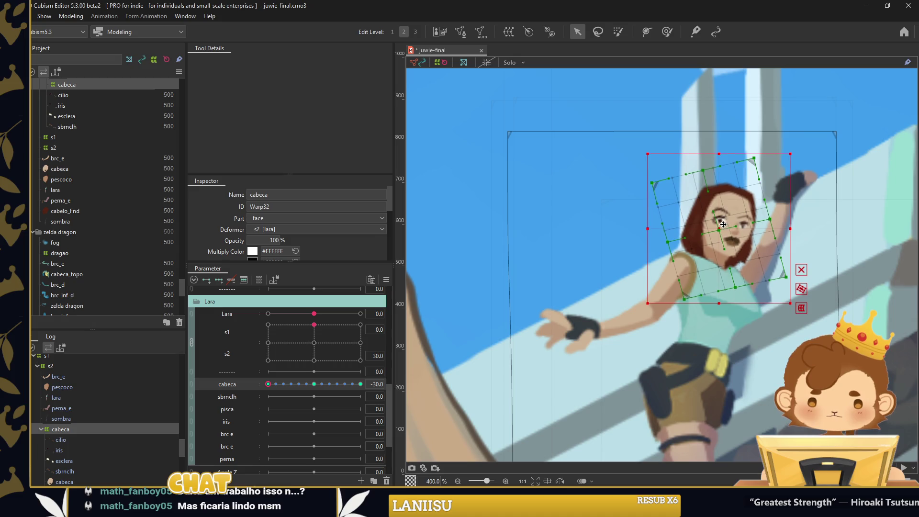
{"action": "key", "text": "Left"}
{"action": "key", "text": "Left"}
{"action": "key", "text": "Up"}
{"action": "left_click_drag", "start_coordinate": [268, 384], "coordinate": [254, 383]}
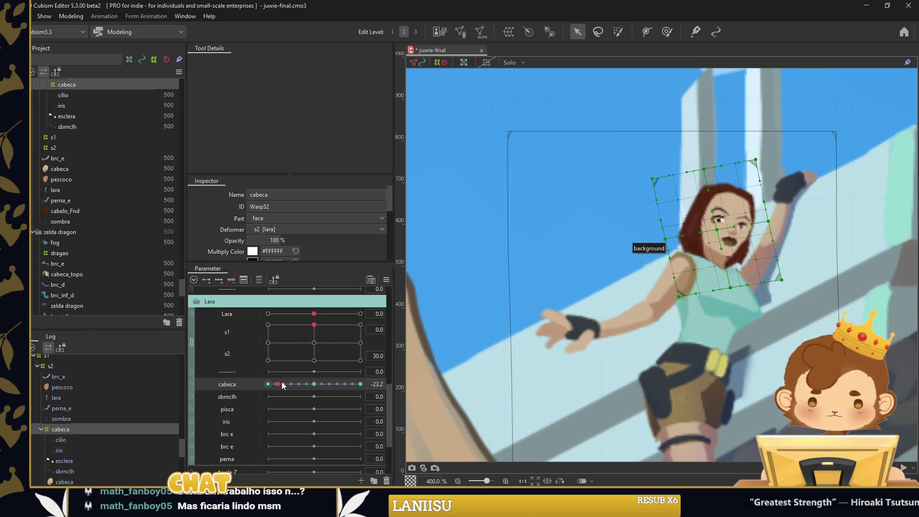
{"action": "key", "text": "Right"}
{"action": "key", "text": "Right"}
{"action": "key", "text": "Down"}
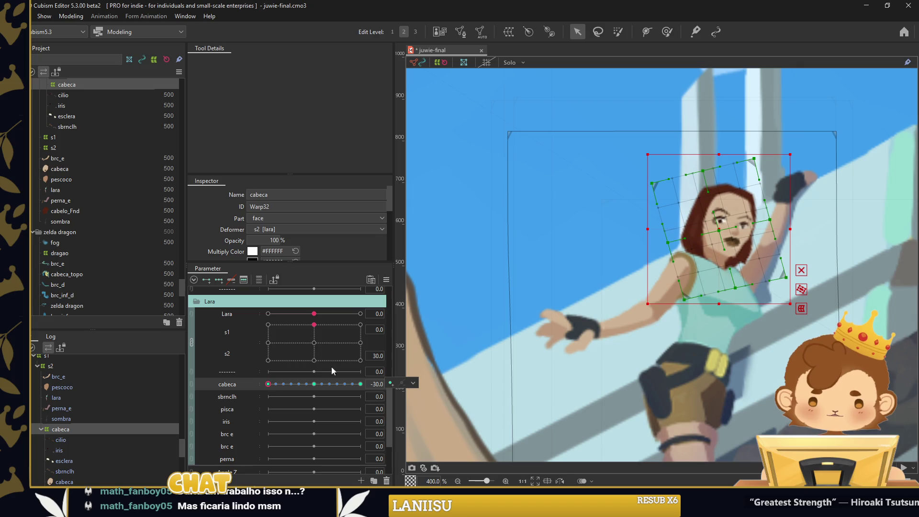
{"action": "left_click_drag", "start_coordinate": [748, 277], "coordinate": [707, 347]}
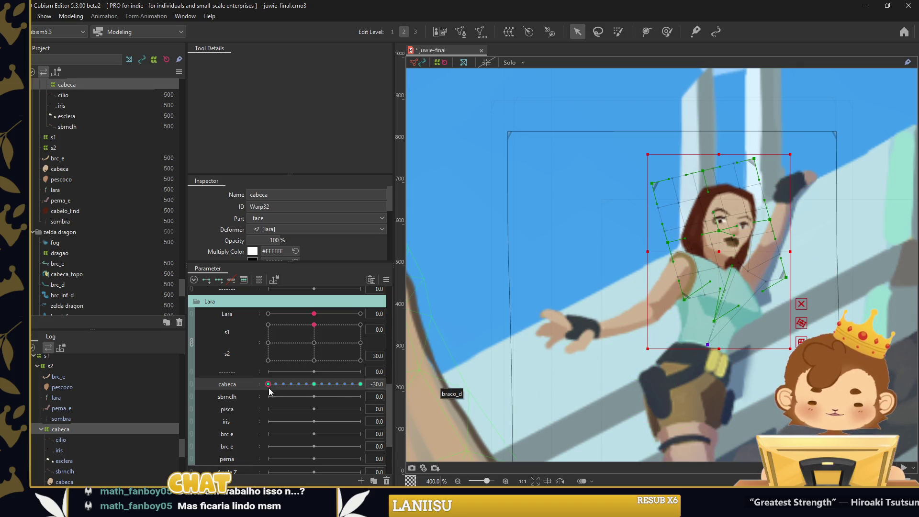
{"action": "left_click_drag", "start_coordinate": [269, 388], "coordinate": [363, 400]}
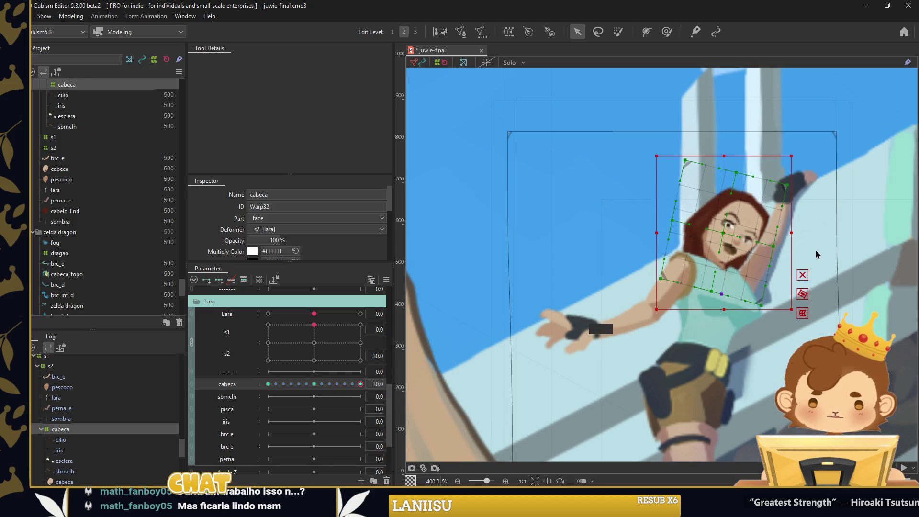
{"action": "left_click", "coordinate": [705, 252]}
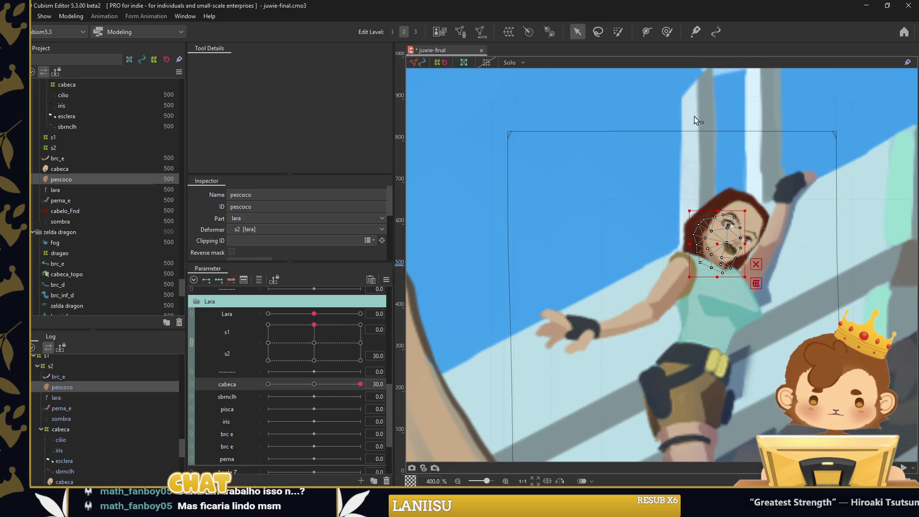
Add three keys to cabeca and paint weight on the face's left side with brush size 81.5
{"action": "left_click", "coordinate": [666, 32]}
{"action": "left_click", "coordinate": [216, 283]}
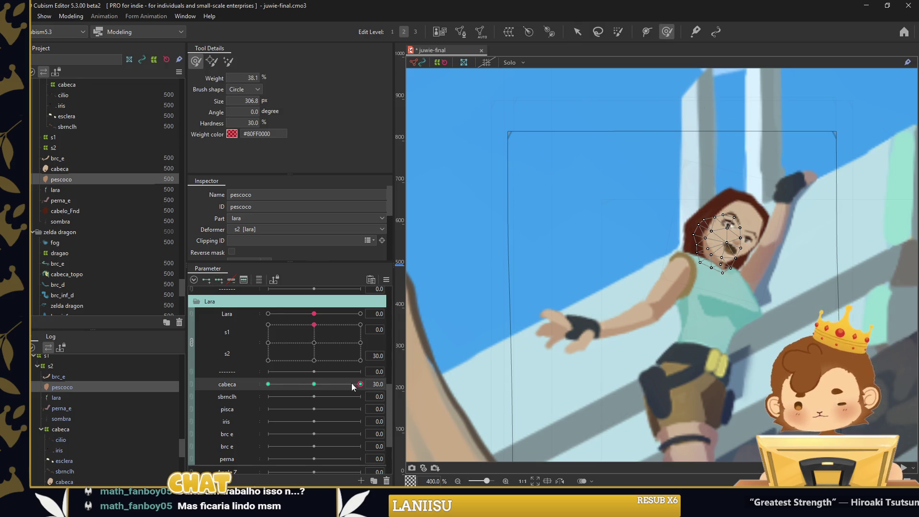
{"action": "left_click_drag", "start_coordinate": [590, 164], "coordinate": [653, 140]}
{"action": "left_click_drag", "start_coordinate": [708, 232], "coordinate": [713, 200]}
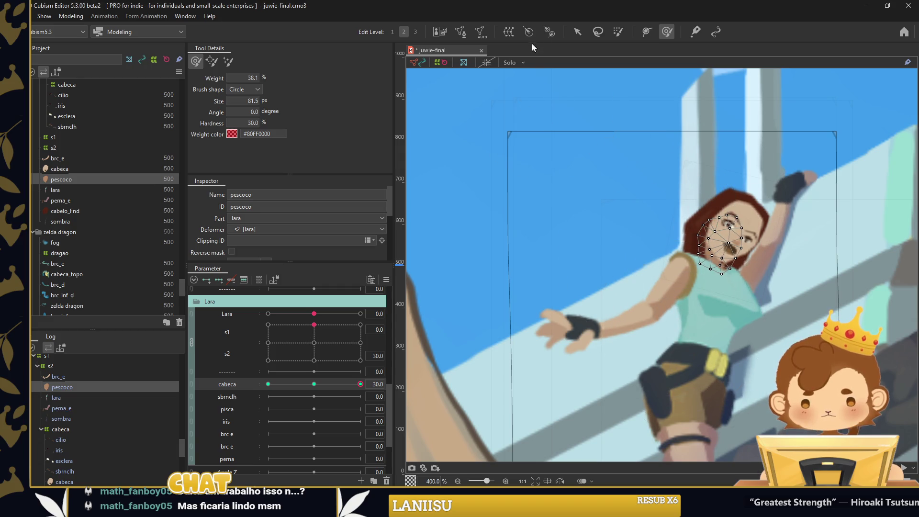
{"action": "left_click", "coordinate": [577, 31]}
Preview the cabeca -30 pose, reset cabeca to 0, and select the sbrnclh eyebrow layer
{"action": "left_click", "coordinate": [314, 384]}
{"action": "left_click_drag", "start_coordinate": [317, 383], "coordinate": [253, 384]}
{"action": "double_click", "coordinate": [241, 381]}
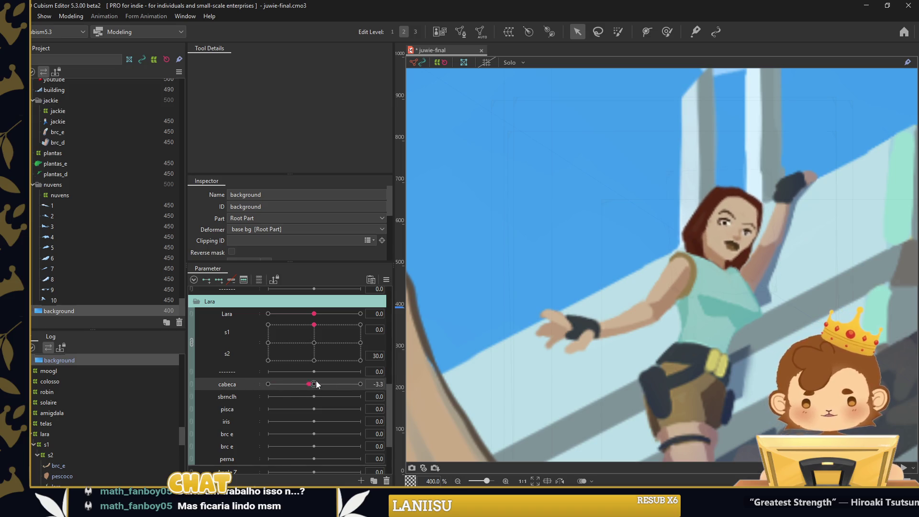
{"action": "scroll", "coordinate": [703, 275], "scroll_direction": "up", "scroll_amount": 5}
{"action": "left_click", "coordinate": [668, 309]}
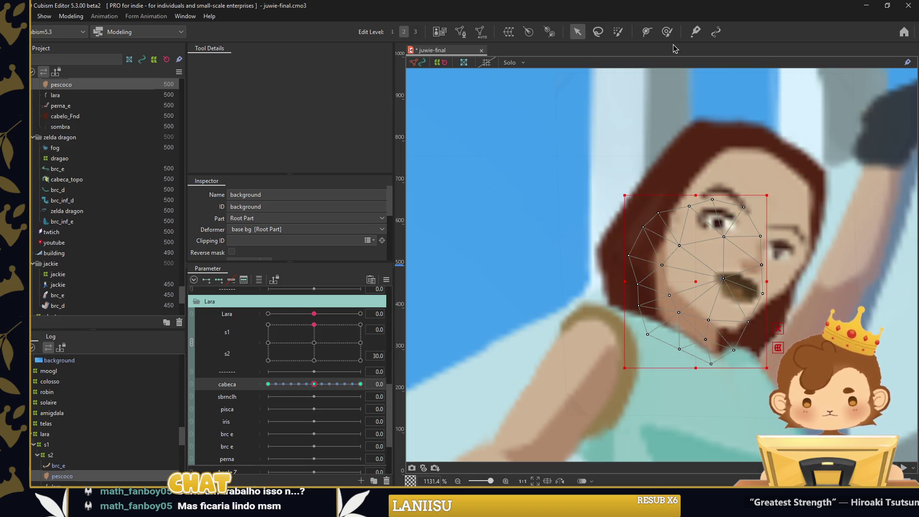
{"action": "left_click", "coordinate": [667, 31]}
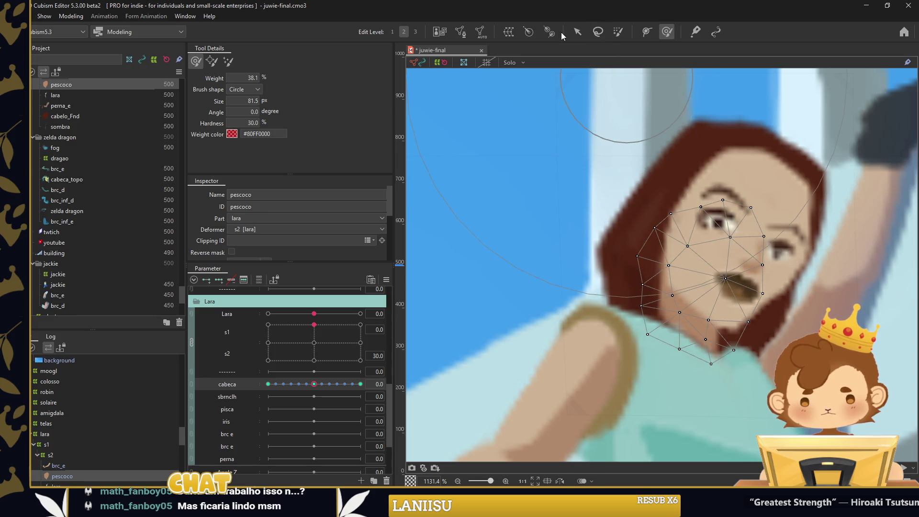
{"action": "left_click", "coordinate": [577, 32]}
{"action": "scroll", "coordinate": [695, 213], "scroll_direction": "down", "scroll_amount": 4}
{"action": "scroll", "coordinate": [82, 426], "scroll_direction": "down", "scroll_amount": 3}
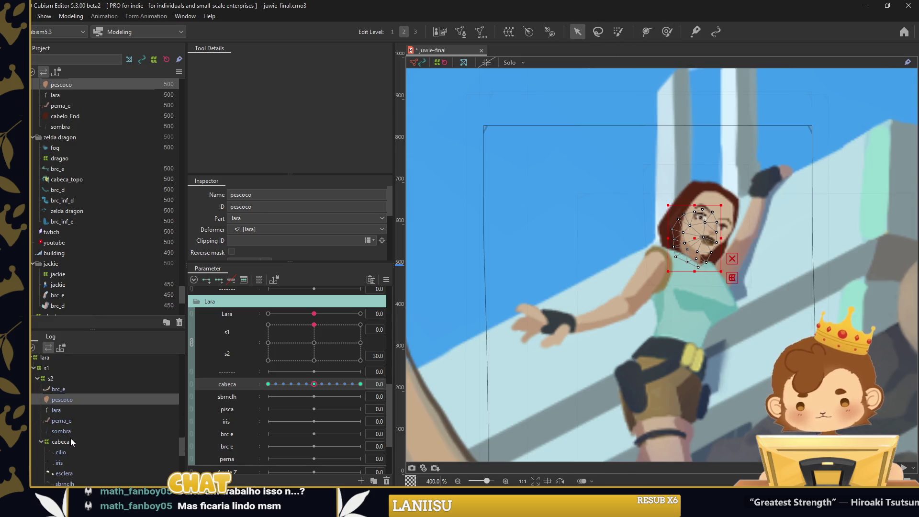
{"action": "scroll", "coordinate": [76, 447], "scroll_direction": "down", "scroll_amount": 2}
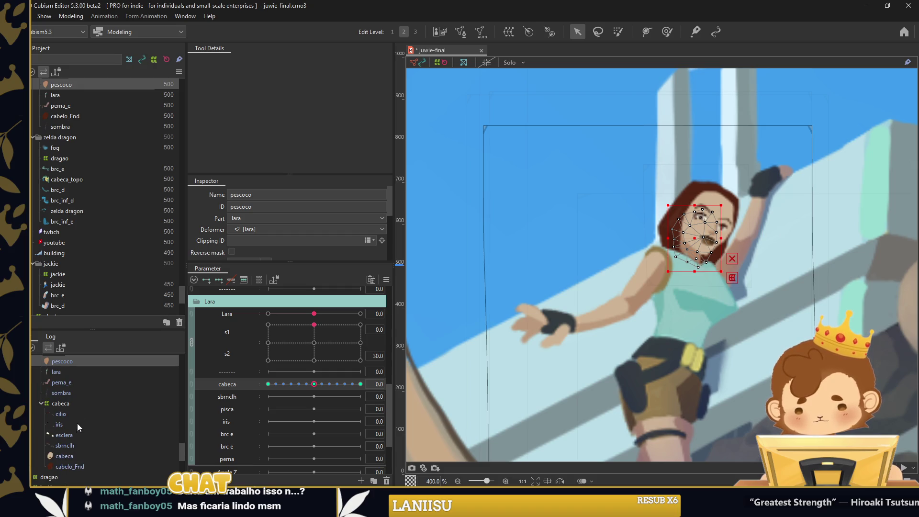
{"action": "left_click", "coordinate": [82, 443]}
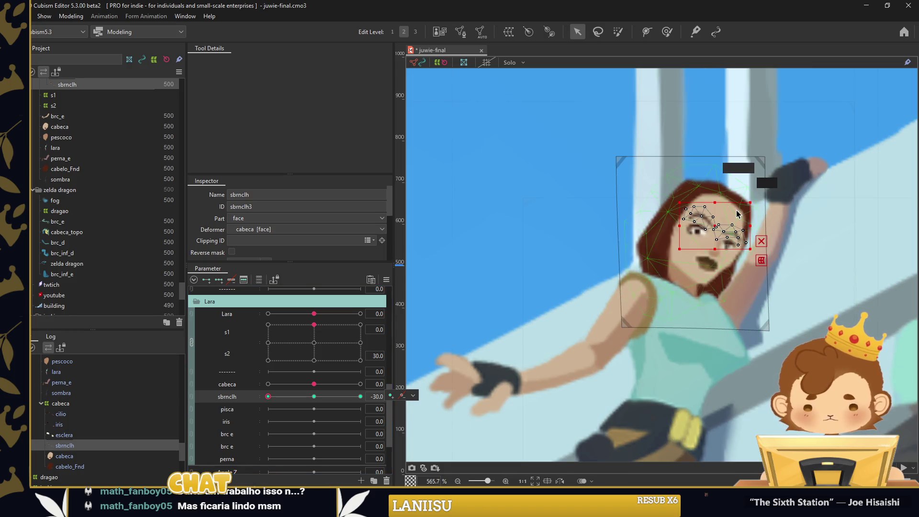
Marquee-select the right eyebrow's vertices and tilt it slightly
{"action": "scroll", "coordinate": [726, 199], "scroll_direction": "up", "scroll_amount": 4}
{"action": "mouse_move", "coordinate": [245, 508]}
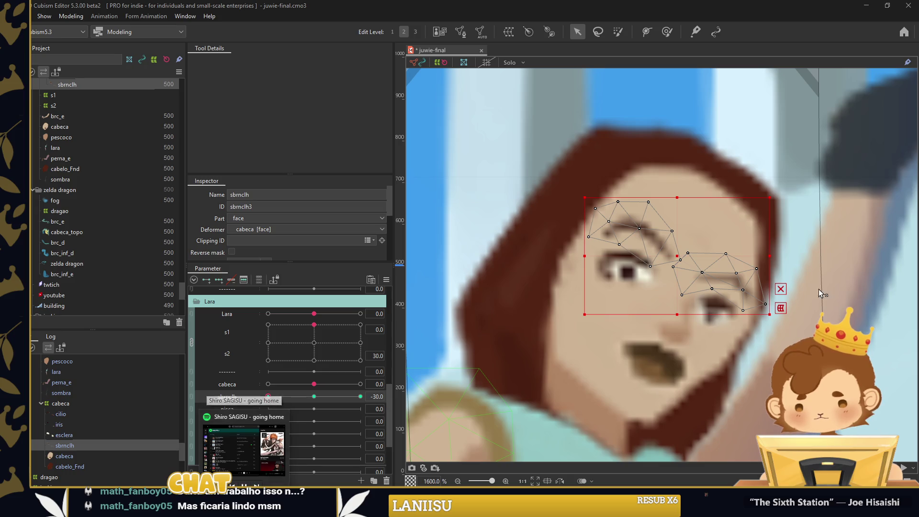
{"action": "mouse_move", "coordinate": [795, 238]}
{"action": "left_mouse_down"}
{"action": "mouse_move", "coordinate": [705, 324]}
{"action": "mouse_move", "coordinate": [685, 323]}
{"action": "left_mouse_up"}
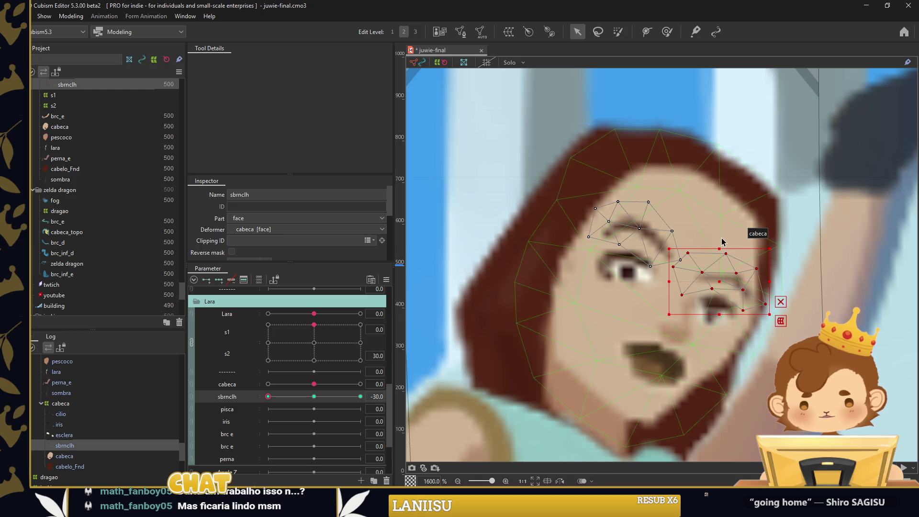
{"action": "left_click_drag", "start_coordinate": [724, 242], "coordinate": [718, 245]}
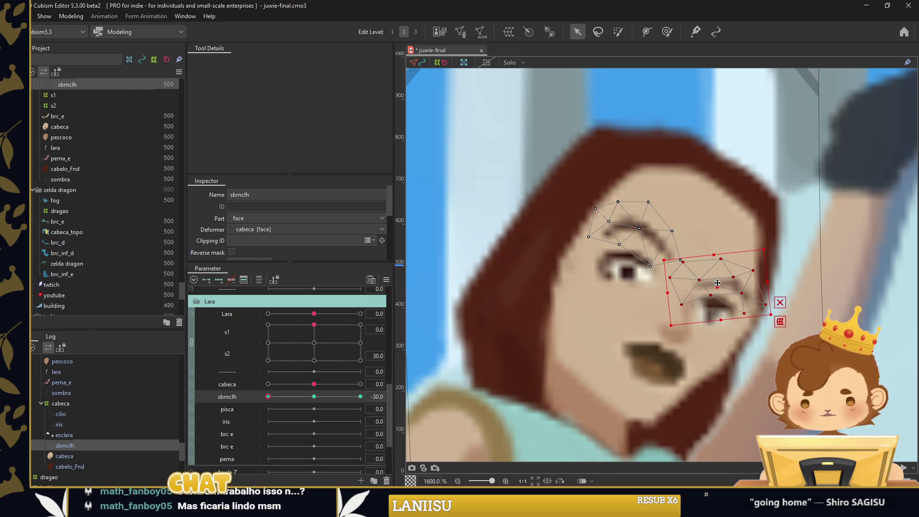
Rotate the left eyebrow counter-clockwise at sbrnclh 30 and clockwise at -30, then close Extended Interpolation
{"action": "left_click_drag", "start_coordinate": [268, 397], "coordinate": [360, 396]}
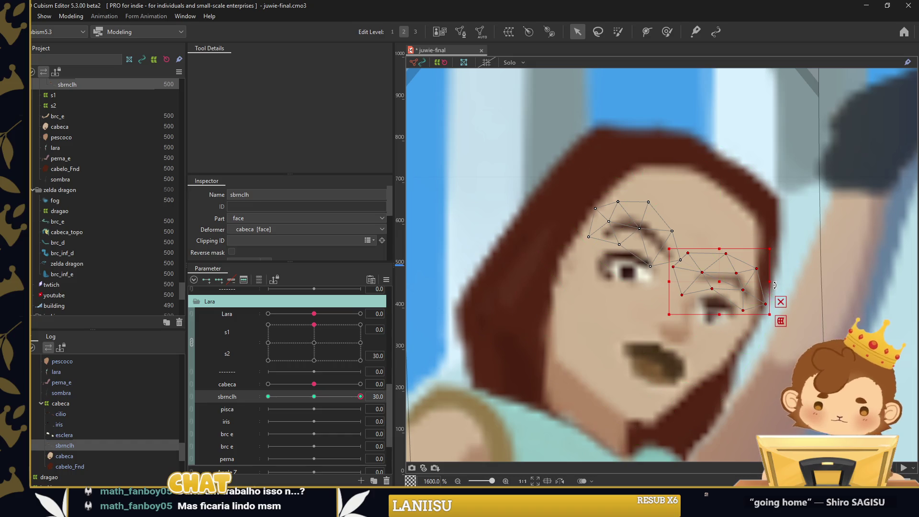
{"action": "left_click_drag", "start_coordinate": [572, 182], "coordinate": [683, 284]}
{"action": "left_click", "coordinate": [680, 260], "text": "shift"}
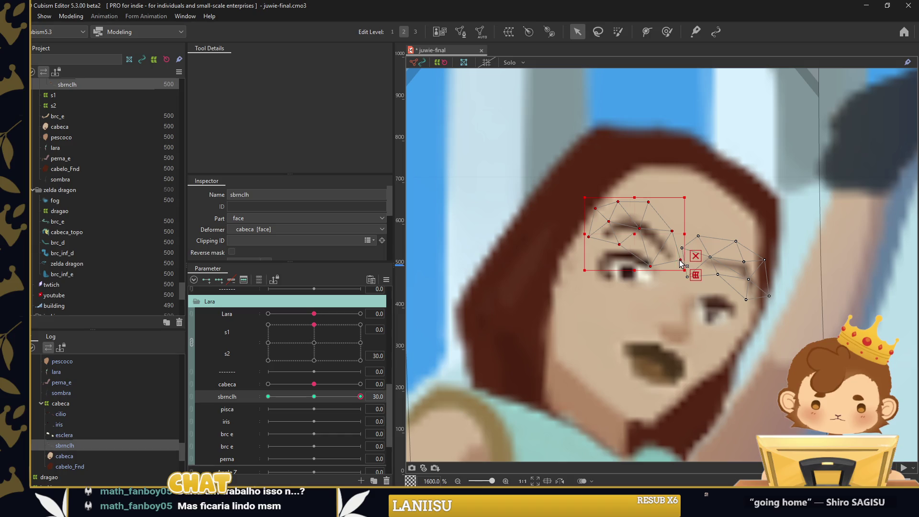
{"action": "left_click_drag", "start_coordinate": [691, 235], "coordinate": [660, 228]}
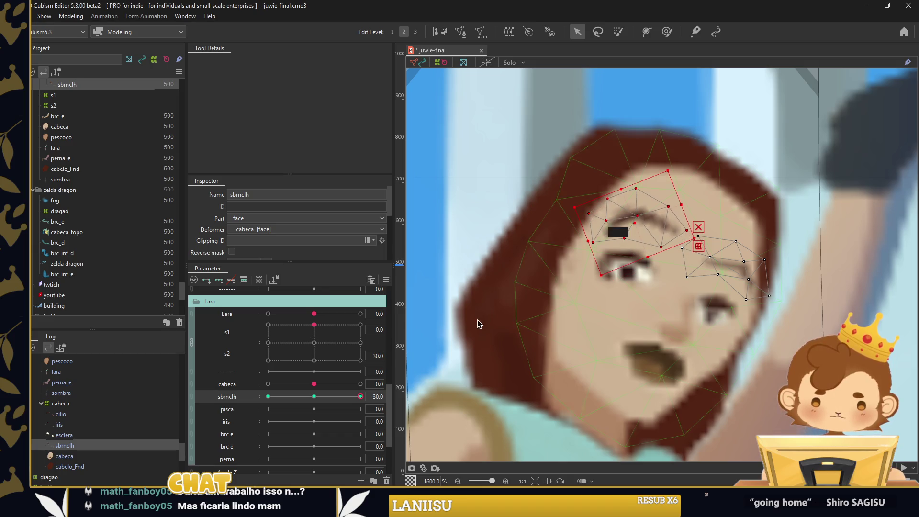
{"action": "left_click", "coordinate": [268, 396]}
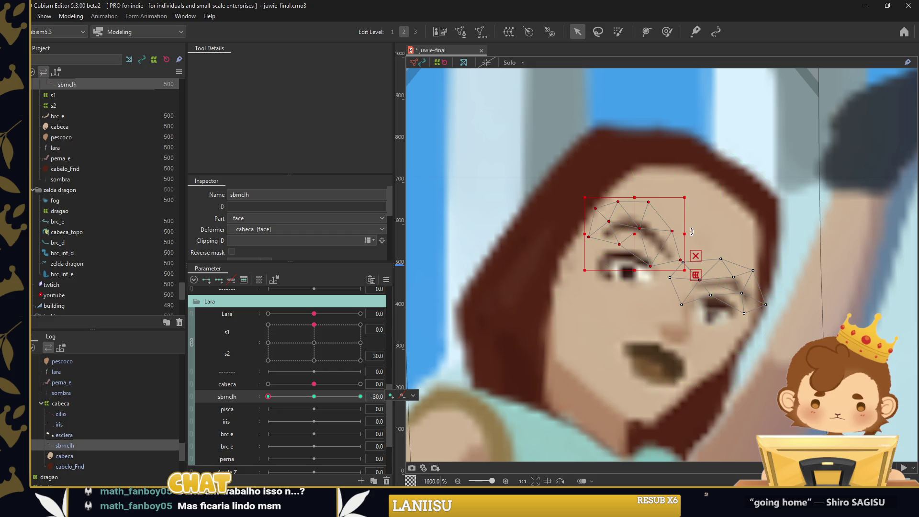
{"action": "left_click_drag", "start_coordinate": [691, 230], "coordinate": [638, 237]}
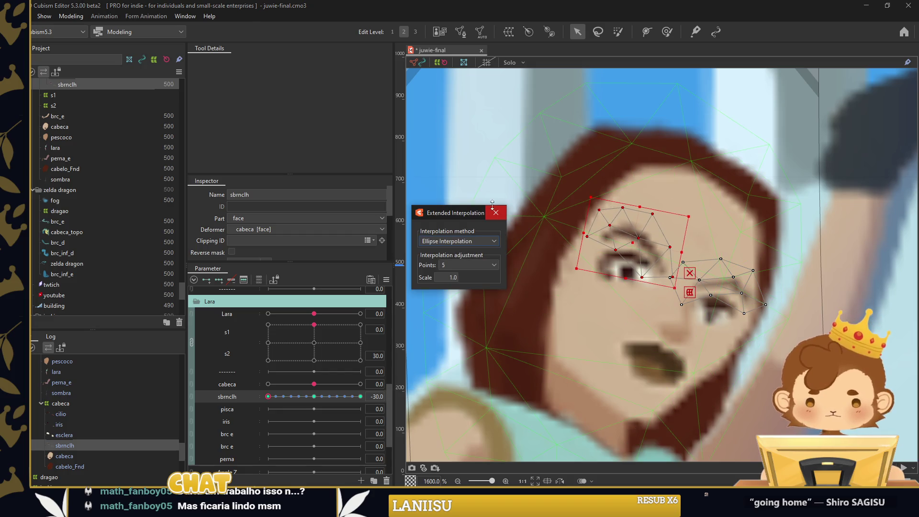
{"action": "left_click", "coordinate": [495, 213]}
{"action": "left_click", "coordinate": [642, 232]}
{"action": "left_click", "coordinate": [648, 232]}
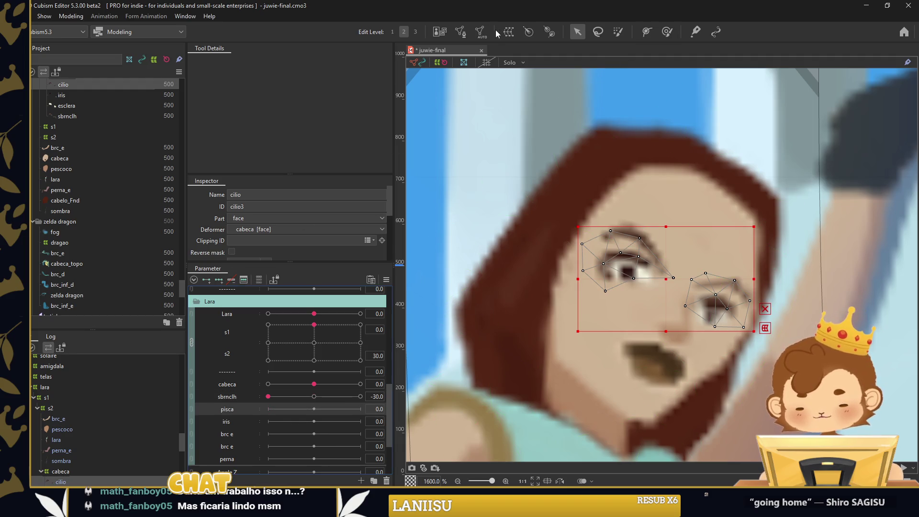
Auto-mesh the cilio eyelashes and subdivide them with 4 Division in Mesh Edit
{"action": "left_click", "coordinate": [479, 32]}
{"action": "left_click", "coordinate": [460, 32]}
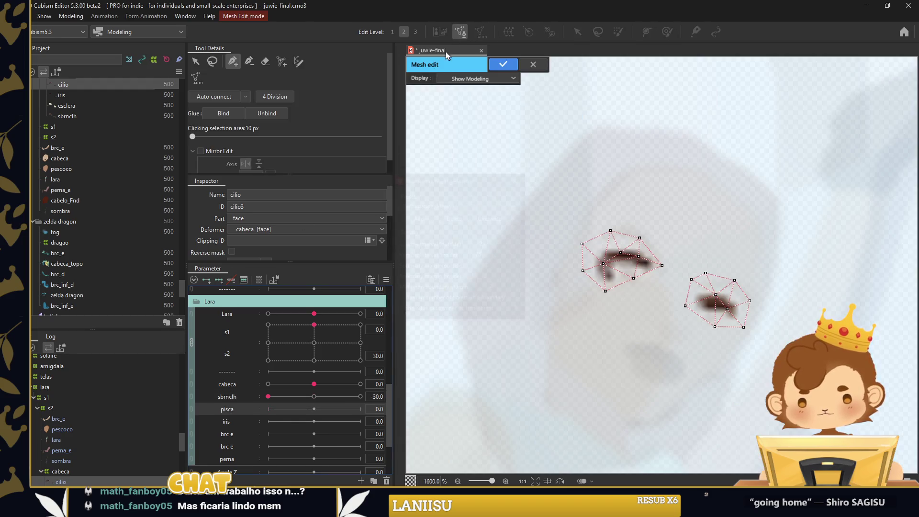
{"action": "left_click", "coordinate": [284, 98]}
{"action": "left_click", "coordinate": [504, 64]}
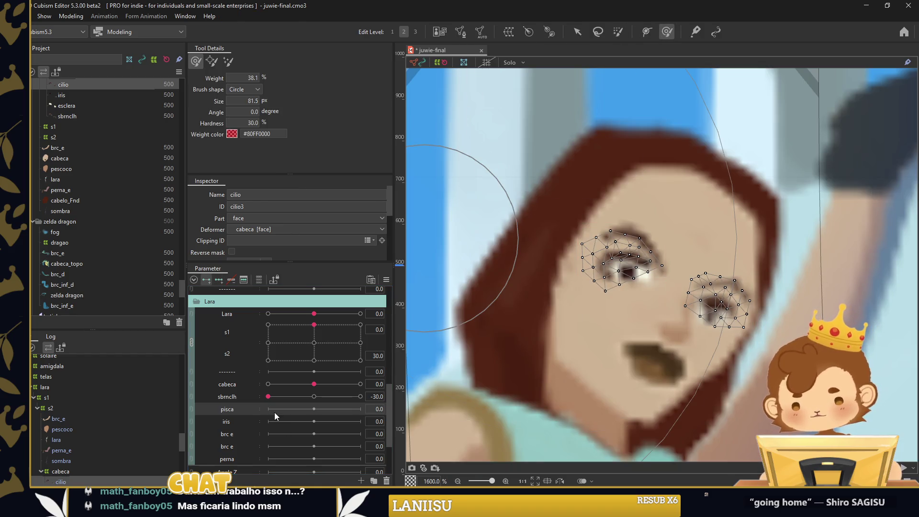
At pisca 30, brush both eyelash meshes into a closed-eye shape
{"action": "left_click", "coordinate": [360, 409]}
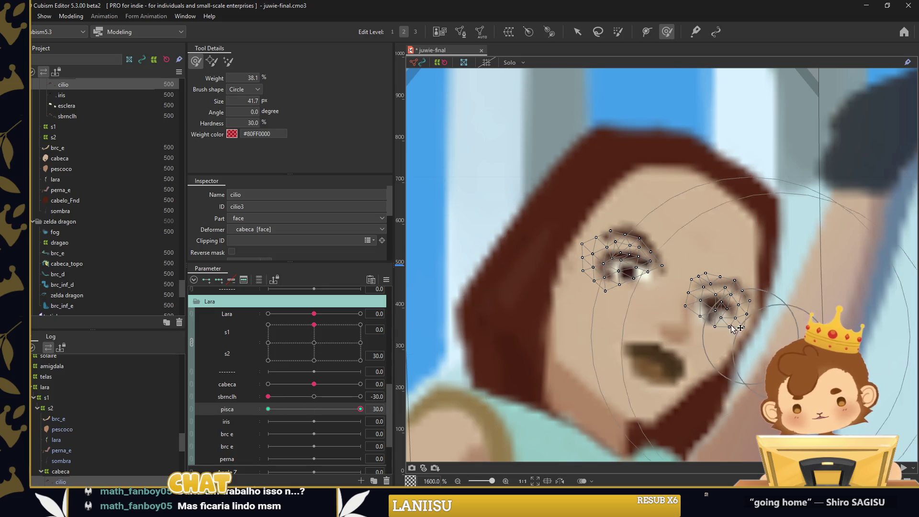
{"action": "left_click_drag", "start_coordinate": [718, 302], "coordinate": [723, 311]}
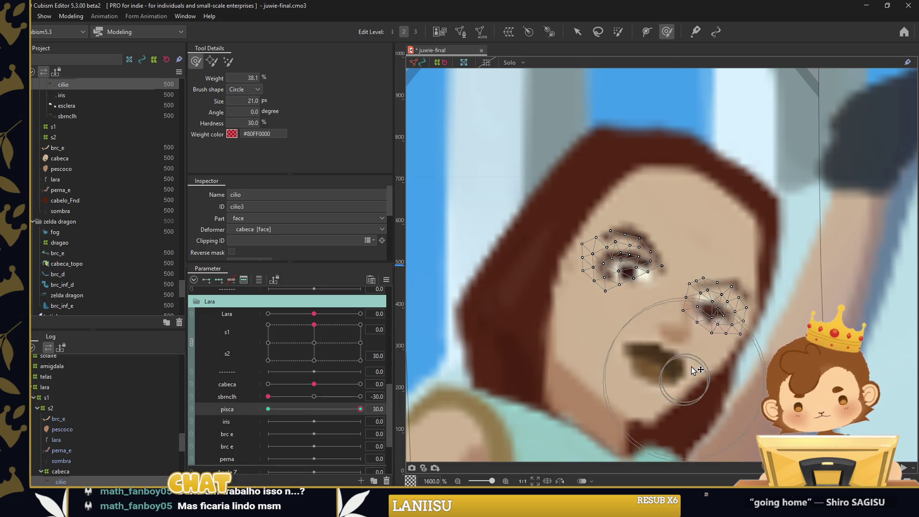
{"action": "left_click_drag", "start_coordinate": [598, 240], "coordinate": [612, 268]}
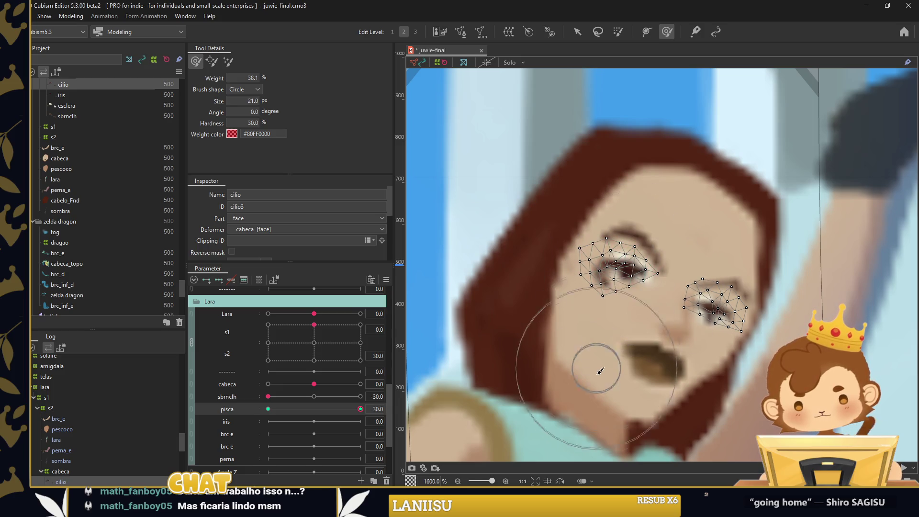
{"action": "scroll", "coordinate": [589, 266], "scroll_direction": "up", "scroll_amount": 1}
{"action": "scroll", "coordinate": [588, 266], "scroll_direction": "up", "scroll_amount": 1}
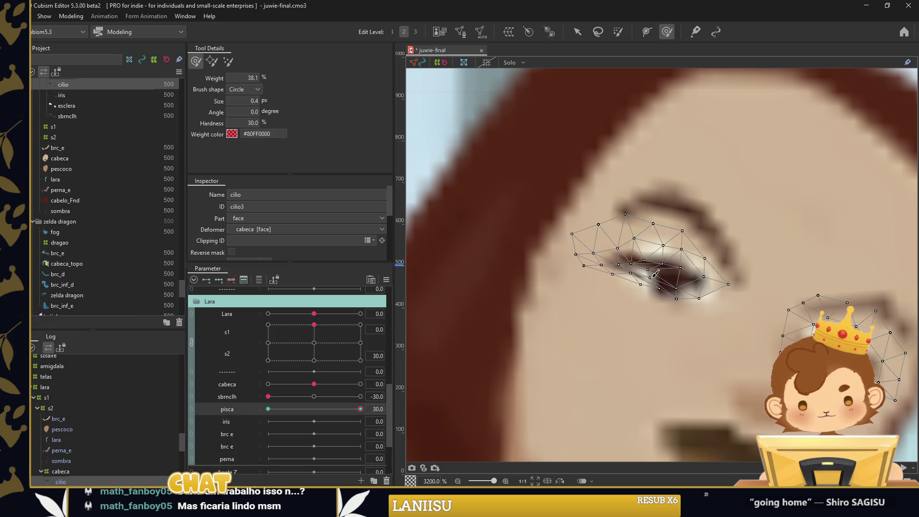
{"action": "left_click_drag", "start_coordinate": [663, 266], "coordinate": [641, 280]}
{"action": "key", "text": "bracketleft"}
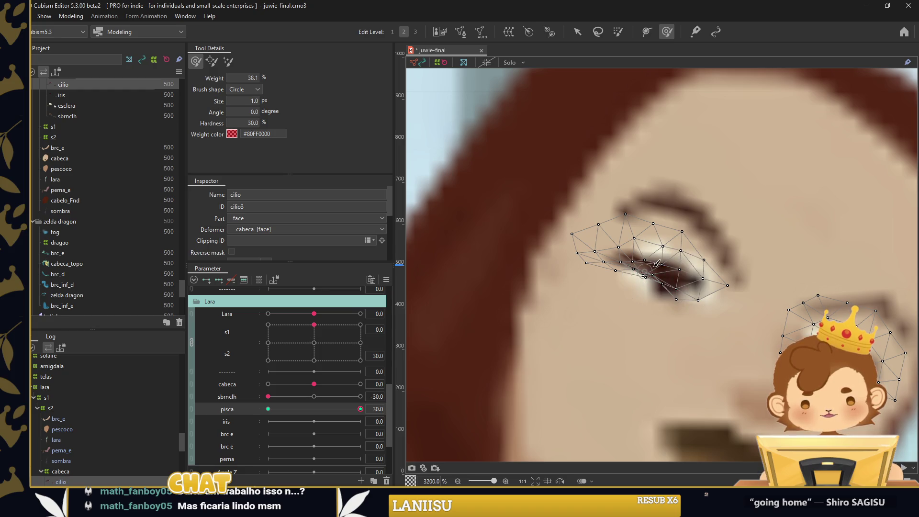
{"action": "scroll", "coordinate": [84, 448], "scroll_direction": "down", "scroll_amount": 3}
{"action": "left_click", "coordinate": [90, 417]}
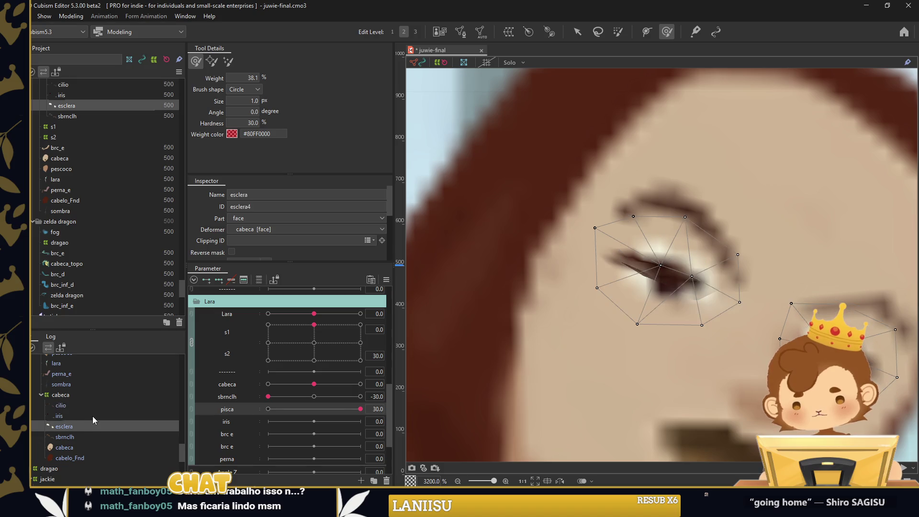
Brush the esclera eye-white mesh shut on both eyes at pisca 30
{"action": "left_click", "coordinate": [90, 422]}
{"action": "left_click", "coordinate": [93, 417]}
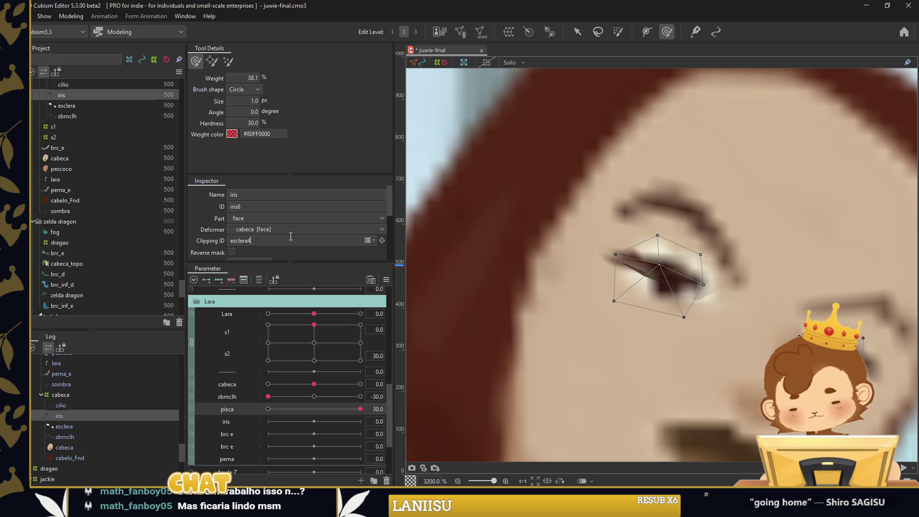
{"action": "left_click", "coordinate": [88, 428]}
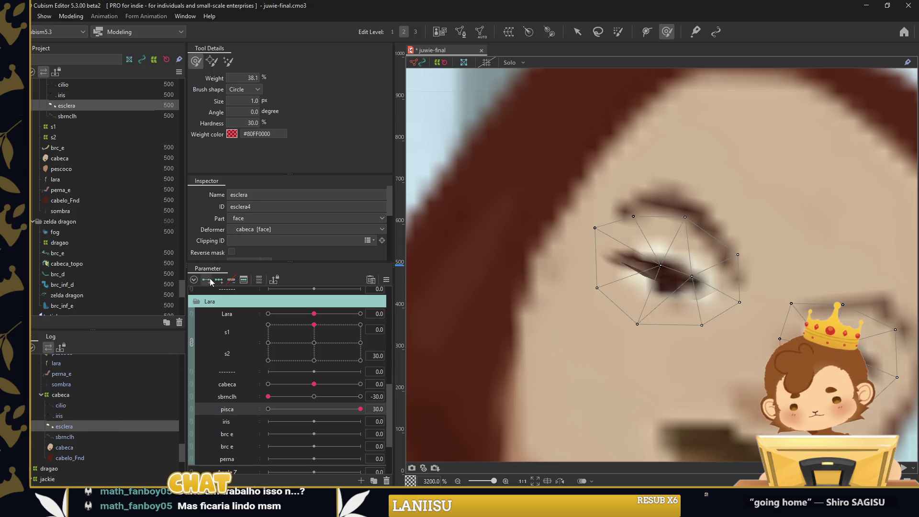
{"action": "left_click", "coordinate": [276, 413]}
{"action": "left_click_drag", "start_coordinate": [722, 222], "coordinate": [650, 272]}
{"action": "left_click_drag", "start_coordinate": [642, 375], "coordinate": [660, 250]}
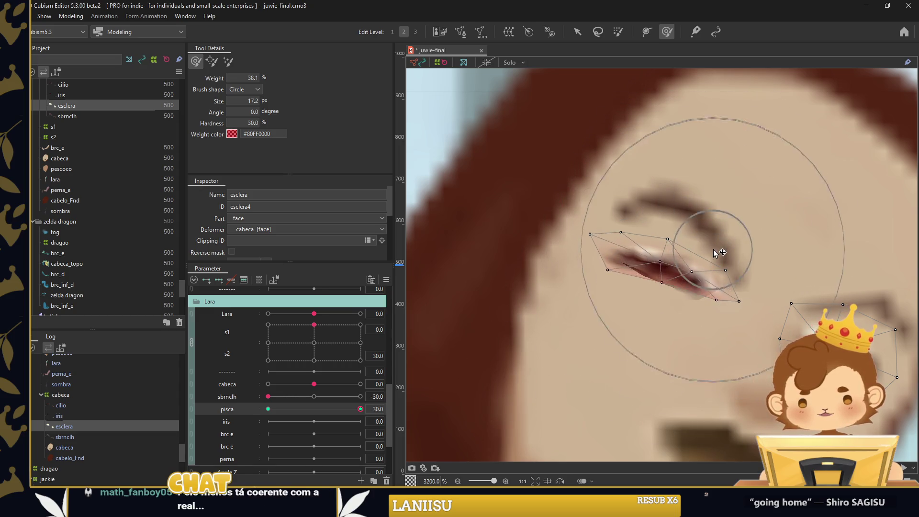
{"action": "left_click_drag", "start_coordinate": [669, 193], "coordinate": [717, 268]}
{"action": "mouse_move", "coordinate": [830, 295]}
{"action": "left_mouse_down"}
{"action": "mouse_move", "coordinate": [886, 356]}
{"action": "mouse_move", "coordinate": [909, 364]}
{"action": "left_mouse_up"}
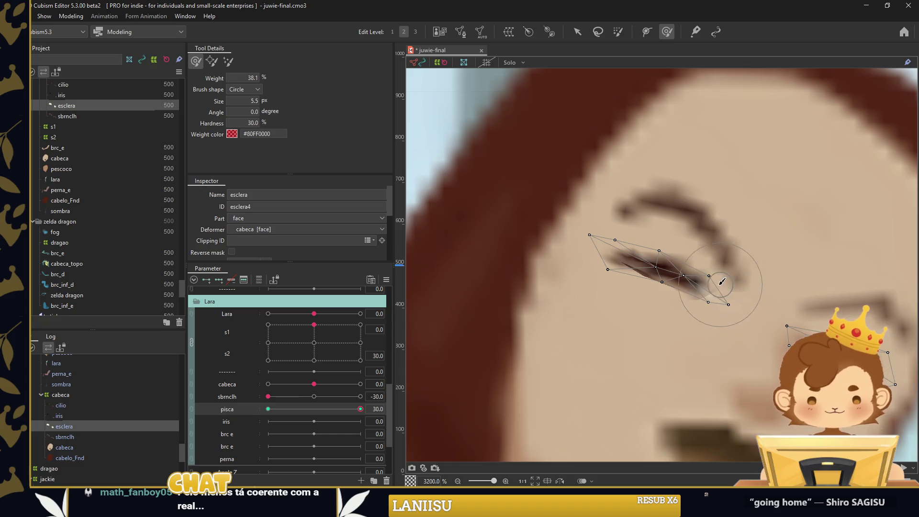
Re-enter and confirm the cilio eyelash Mesh Edit, then select the cabeca face mesh
{"action": "key", "text": "v"}
{"action": "left_click", "coordinate": [645, 270]}
{"action": "left_click", "coordinate": [646, 271]}
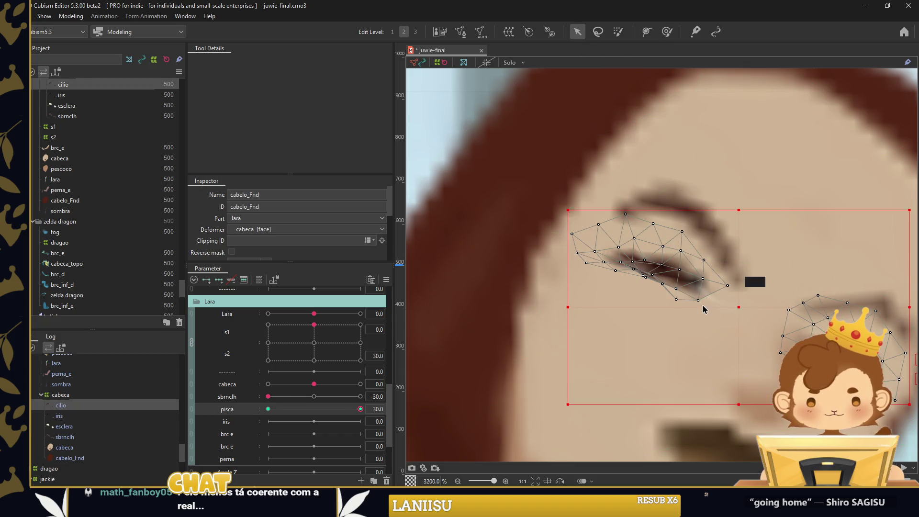
{"action": "double_click", "coordinate": [701, 304]}
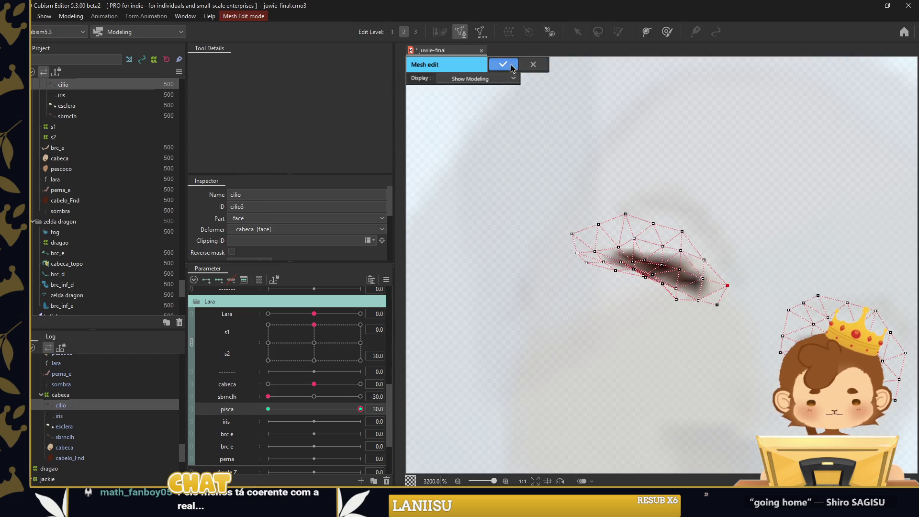
{"action": "left_click", "coordinate": [503, 64]}
{"action": "scroll", "coordinate": [637, 271], "scroll_direction": "down", "scroll_amount": 3}
{"action": "left_click", "coordinate": [636, 271]}
{"action": "scroll", "coordinate": [637, 271], "scroll_direction": "down", "scroll_amount": 4}
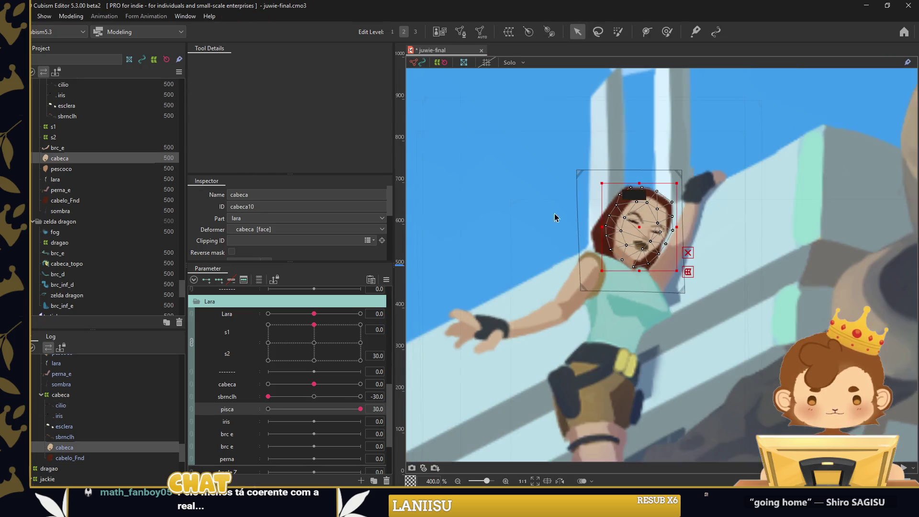
Set pisca to -30 and preview the iris mesh at its extremes
{"action": "left_click", "coordinate": [636, 271]}
{"action": "scroll", "coordinate": [645, 274], "scroll_direction": "down", "scroll_amount": 3}
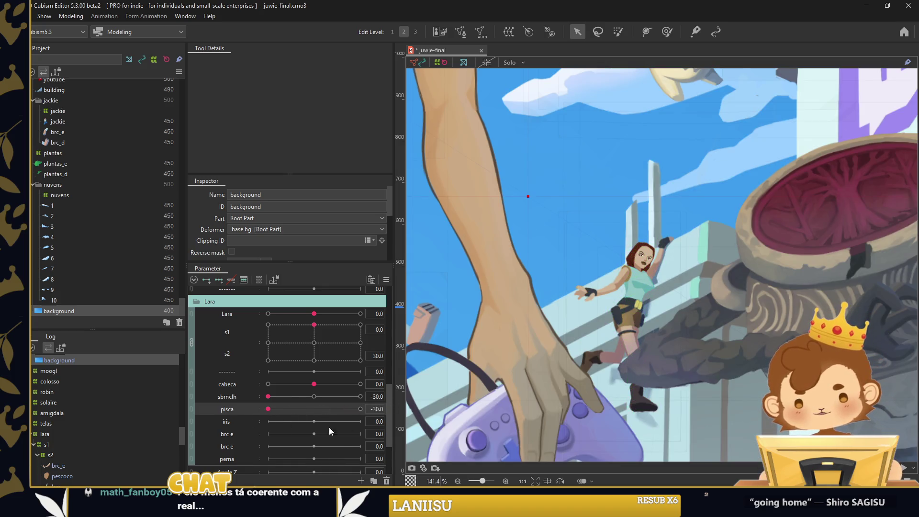
{"action": "left_click", "coordinate": [268, 409]}
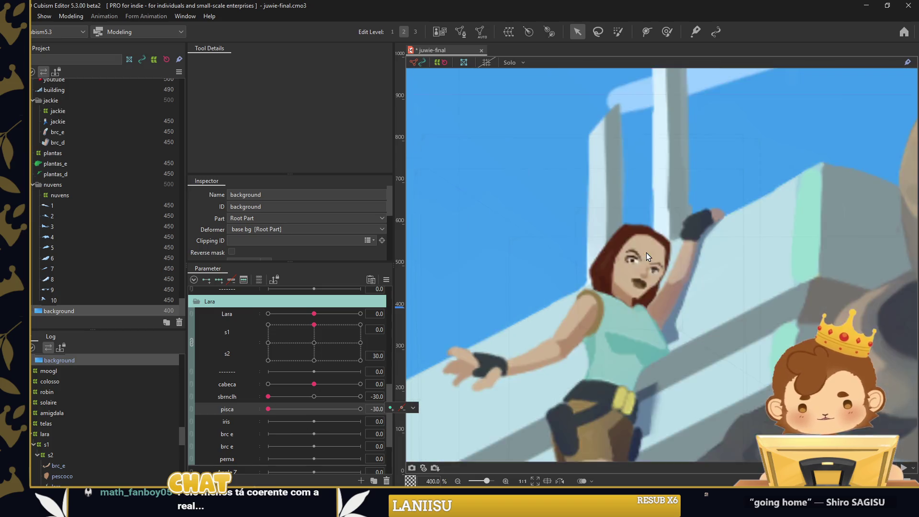
{"action": "scroll", "coordinate": [623, 270], "scroll_direction": "up", "scroll_amount": 5}
{"action": "left_click", "coordinate": [622, 271]}
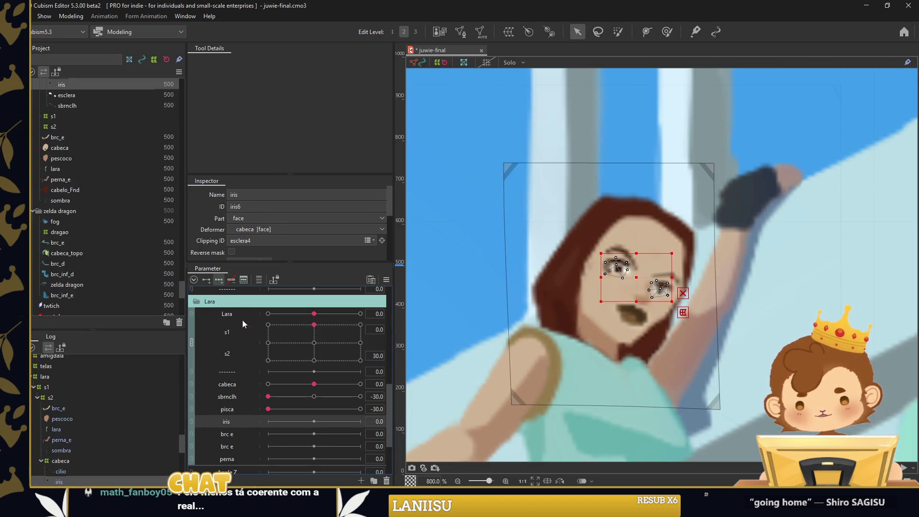
{"action": "key", "text": "Right"}
{"action": "key", "text": "Right"}
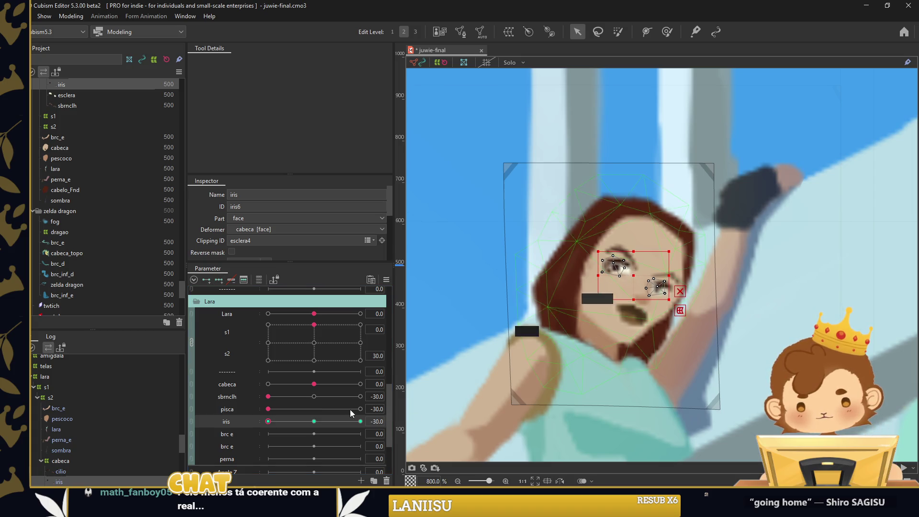
{"action": "key", "text": "Left"}
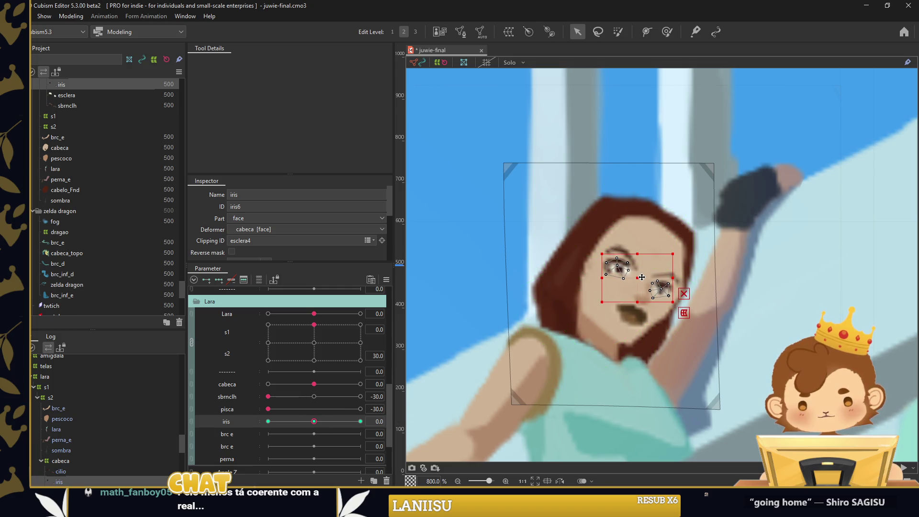
Run Extended Interpolation on the iris parameter, recentre iris, and set pisca to 30
{"action": "left_click", "coordinate": [684, 312]}
{"action": "left_click", "coordinate": [494, 213]}
{"action": "left_click", "coordinate": [500, 197]}
{"action": "left_click", "coordinate": [268, 421]}
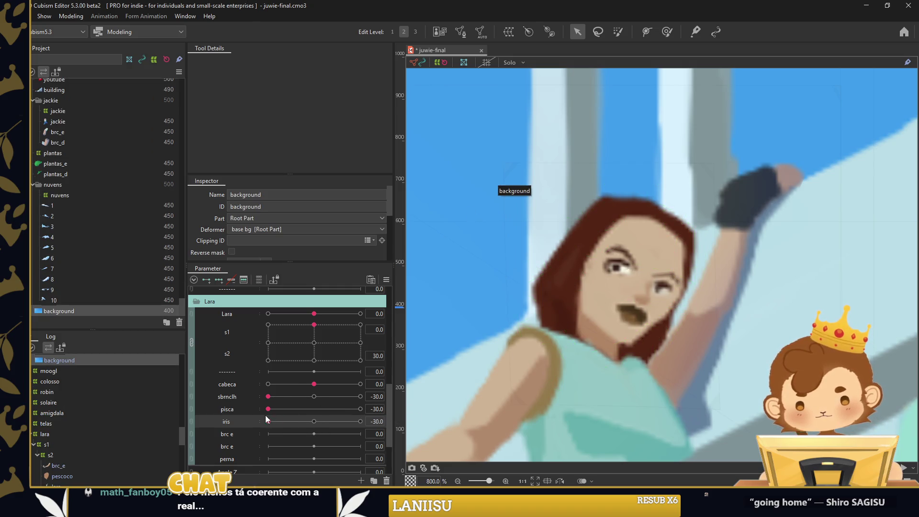
{"action": "left_click_drag", "start_coordinate": [361, 422], "coordinate": [314, 421]}
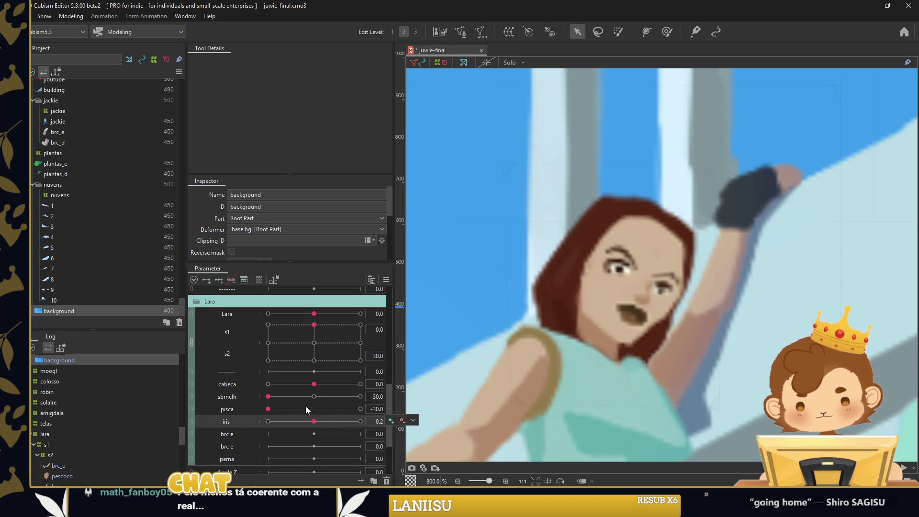
{"action": "left_click", "coordinate": [360, 409]}
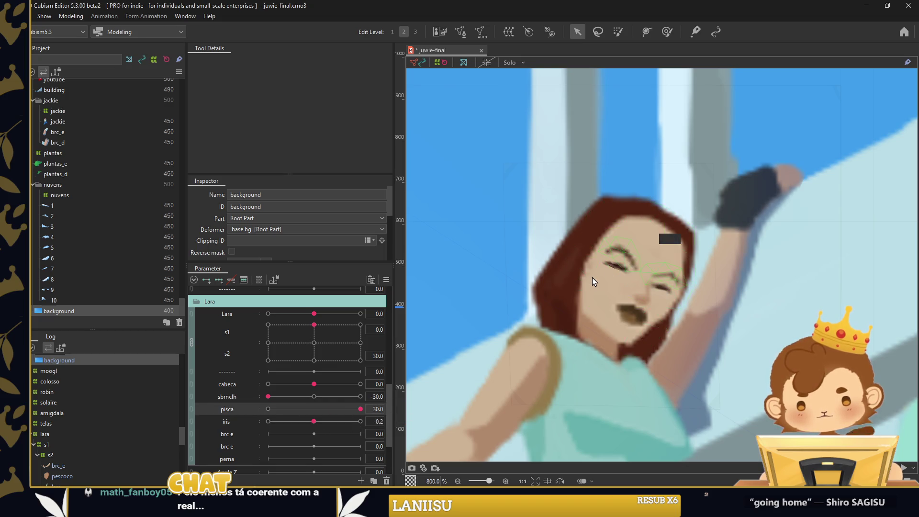
Check the eyelash and iris meshes, then reopen Lara's eyes with pisca at -30
{"action": "scroll", "coordinate": [595, 280], "scroll_direction": "up", "scroll_amount": 4}
{"action": "left_click", "coordinate": [570, 280]}
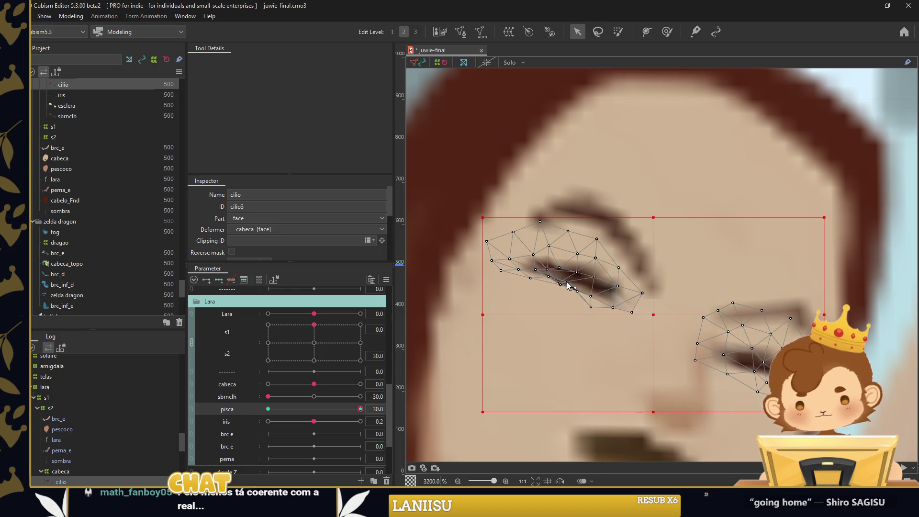
{"action": "left_click", "coordinate": [564, 297]}
{"action": "scroll", "coordinate": [572, 305], "scroll_direction": "down", "scroll_amount": 2}
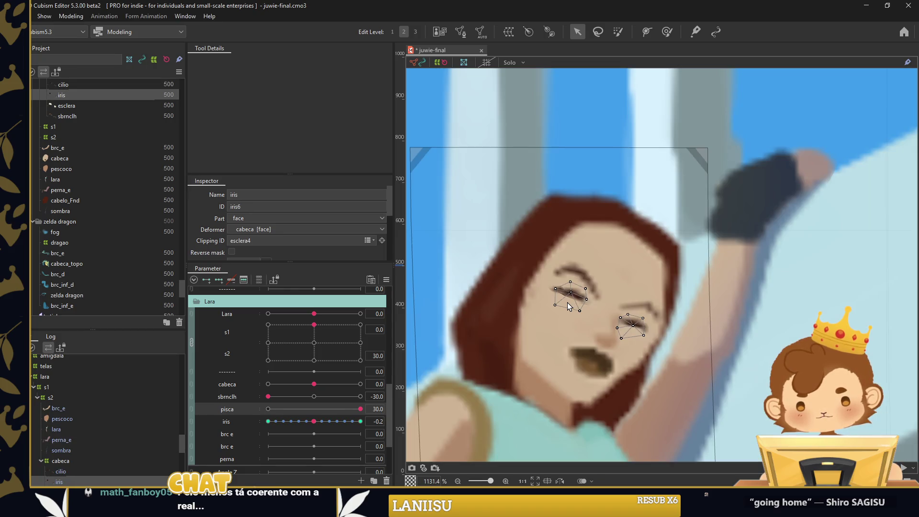
{"action": "scroll", "coordinate": [572, 306], "scroll_direction": "down", "scroll_amount": 2}
{"action": "left_click", "coordinate": [478, 256]}
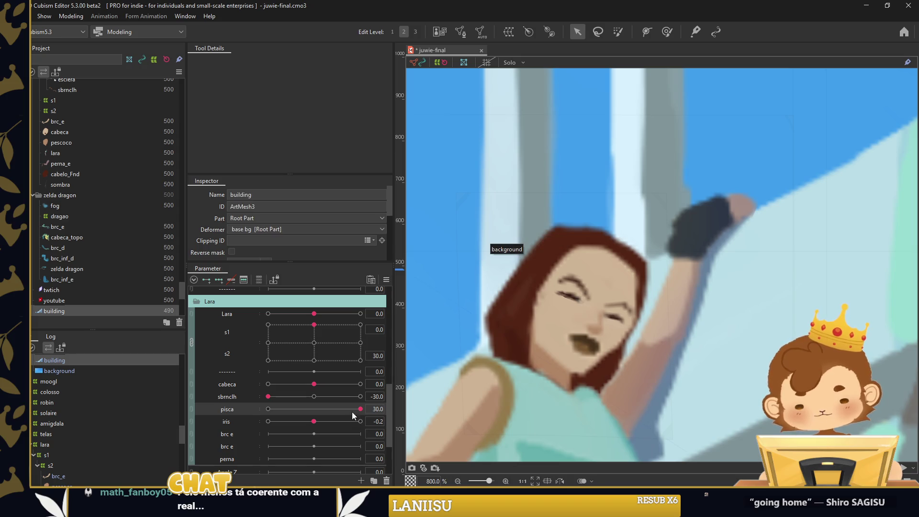
{"action": "left_click_drag", "start_coordinate": [352, 412], "coordinate": [268, 409]}
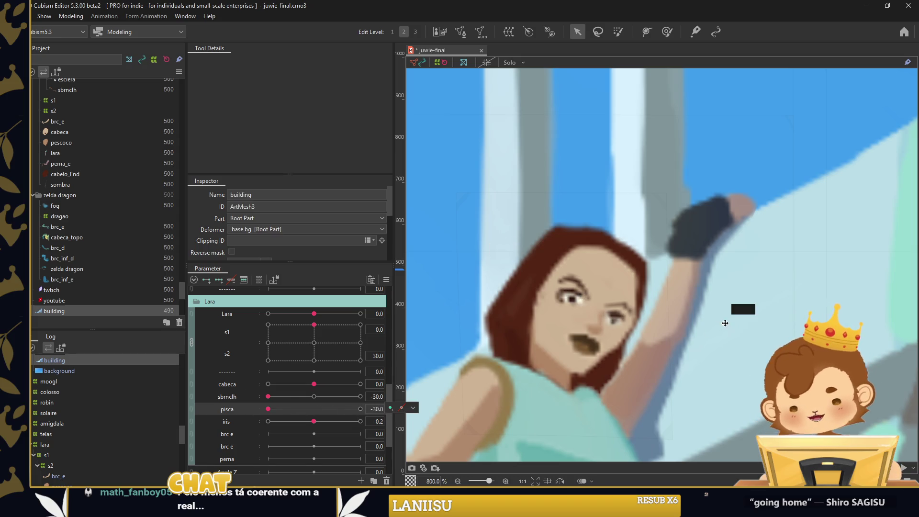
Select the brc e arm parameter and the head warp deformer
{"action": "scroll", "coordinate": [724, 324], "scroll_direction": "down", "scroll_amount": 1}
{"action": "left_click", "coordinate": [257, 431]}
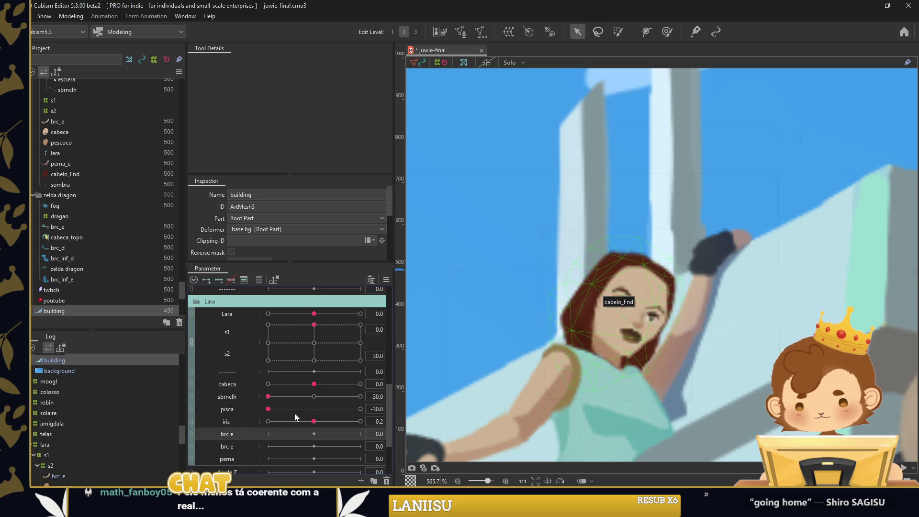
{"action": "left_click", "coordinate": [662, 290]}
{"action": "scroll", "coordinate": [663, 288], "scroll_direction": "down", "scroll_amount": 1}
{"action": "scroll", "coordinate": [547, 392], "scroll_direction": "down", "scroll_amount": 2}
{"action": "scroll", "coordinate": [547, 392], "scroll_direction": "left", "scroll_amount": 2}
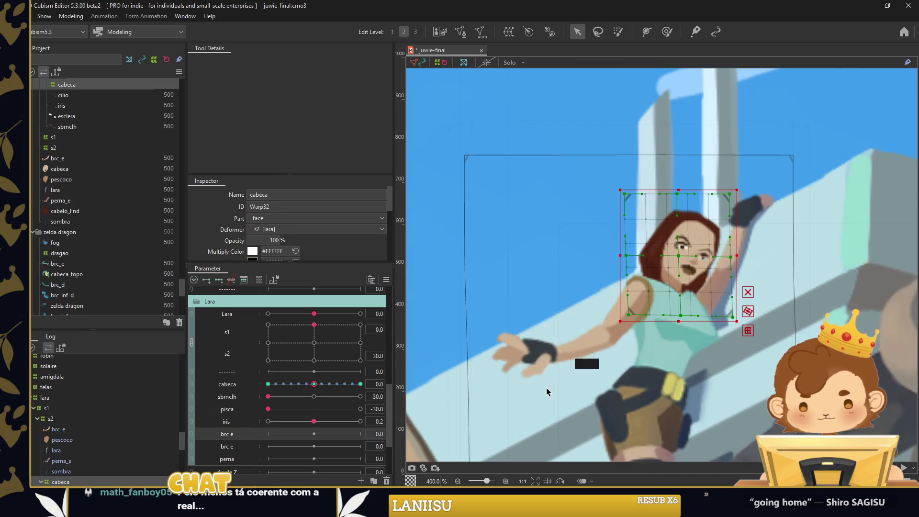
Synthesize corner keyforms for Lara's brc_e arm mesh from the Parameter palette menu
{"action": "left_click", "coordinate": [579, 355]}
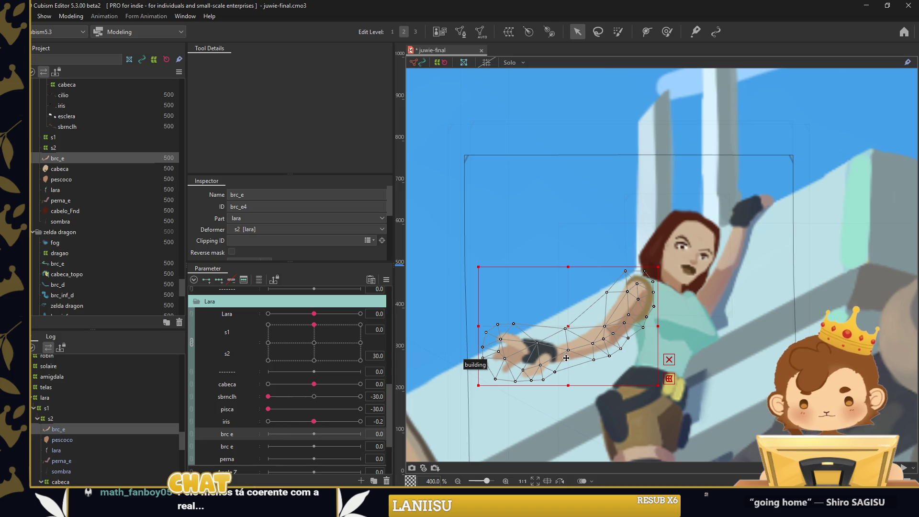
{"action": "left_click", "coordinate": [481, 32]}
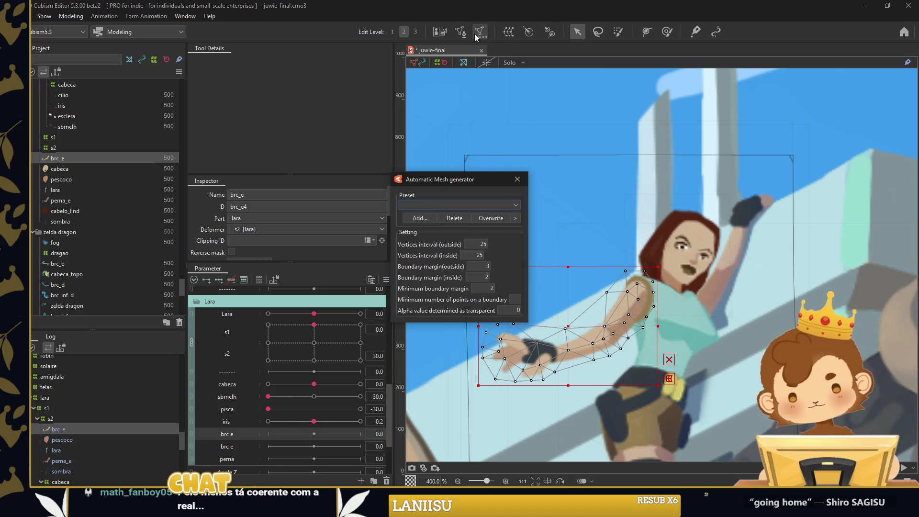
{"action": "left_click", "coordinate": [516, 182]}
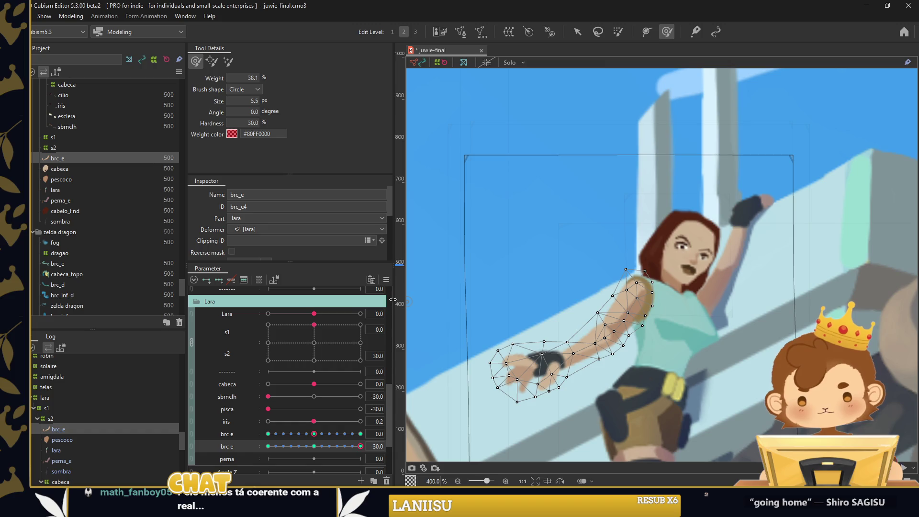
{"action": "left_click", "coordinate": [386, 279]}
{"action": "left_click", "coordinate": [445, 310]}
{"action": "scroll", "coordinate": [519, 301], "scroll_direction": "down", "scroll_amount": 3}
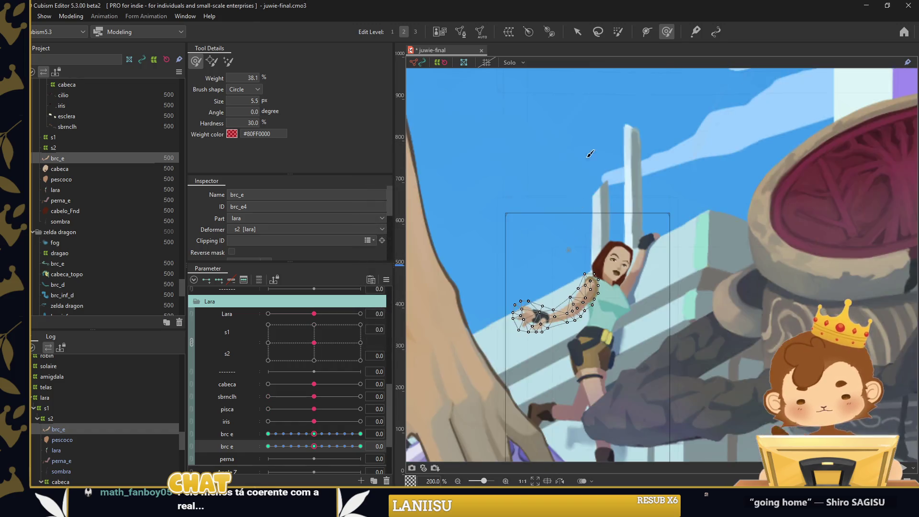
{"action": "key", "text": "v"}
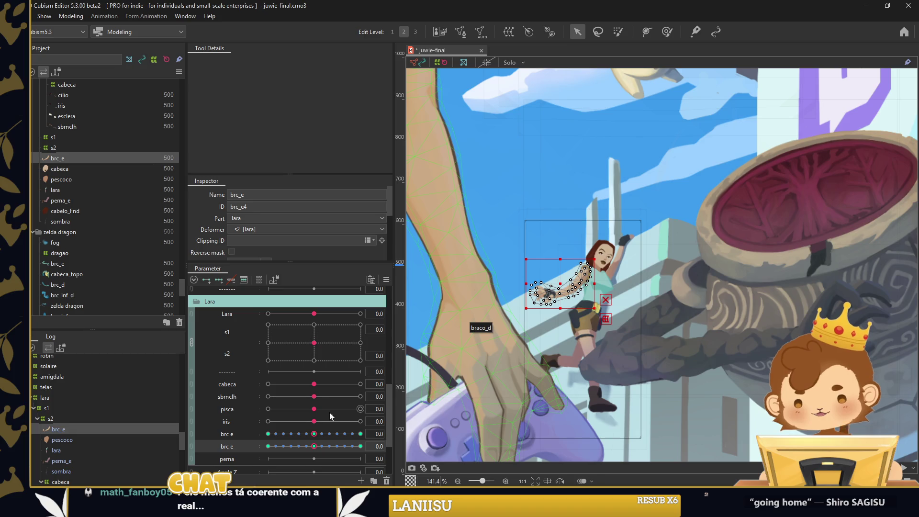
Join the two brc e parameters into one 2D grid and test the arm swing
{"action": "left_click", "coordinate": [510, 201]}
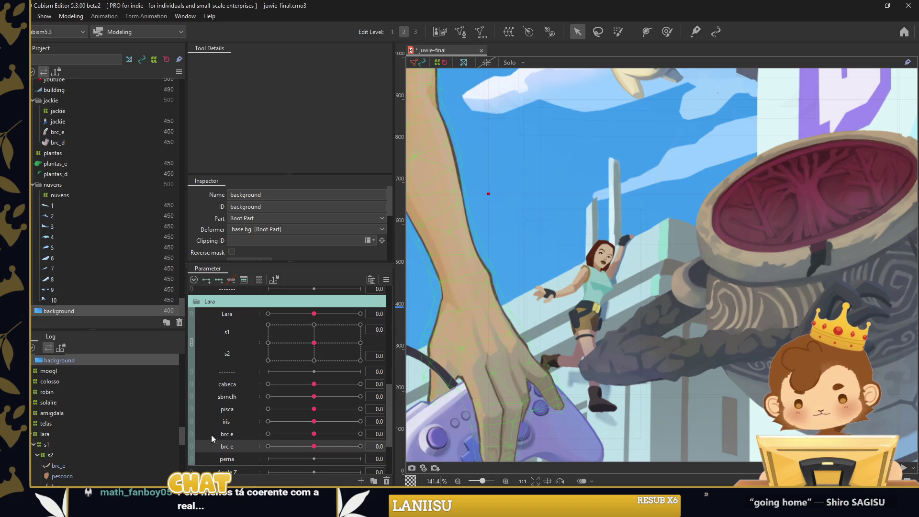
{"action": "left_click", "coordinate": [192, 439]}
{"action": "mouse_move", "coordinate": [314, 450]}
{"action": "left_mouse_down"}
{"action": "mouse_move", "coordinate": [290, 444]}
{"action": "mouse_move", "coordinate": [314, 450]}
{"action": "left_mouse_up"}
{"action": "left_click", "coordinate": [562, 360]}
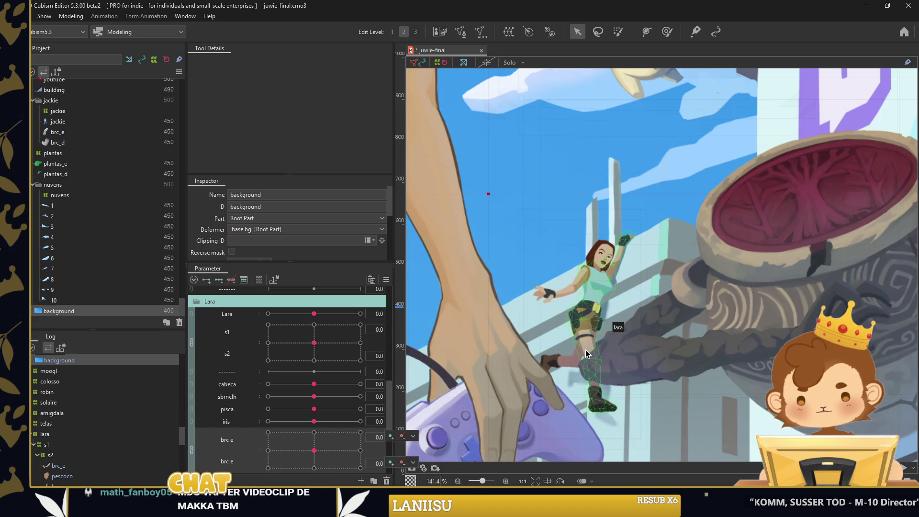
{"action": "left_click", "coordinate": [588, 353]}
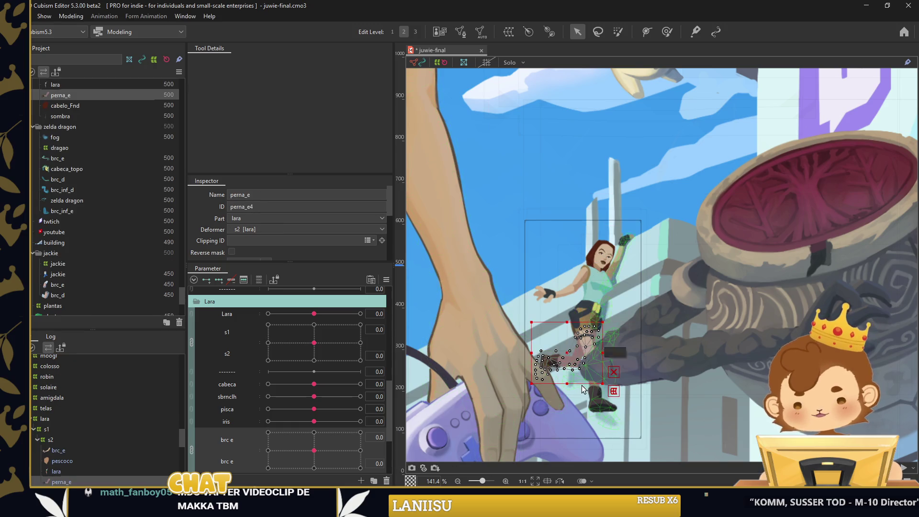
Add three keys to perna and, at -30, rotate the leg about 12° and raise it
{"action": "scroll", "coordinate": [593, 344], "scroll_direction": "up", "scroll_amount": 2}
{"action": "scroll", "coordinate": [266, 408], "scroll_direction": "down", "scroll_amount": 2}
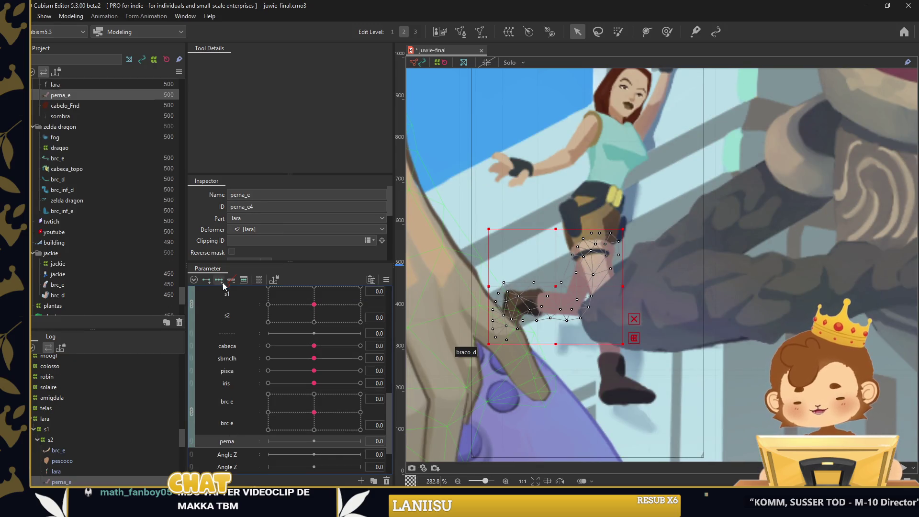
{"action": "right_click", "coordinate": [278, 448]}
{"action": "left_click", "coordinate": [299, 450]}
{"action": "left_click", "coordinate": [274, 440]}
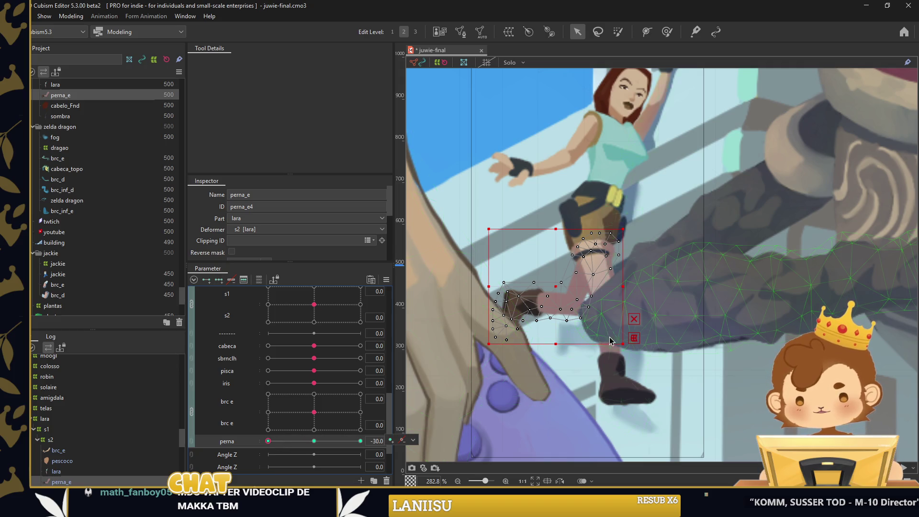
{"action": "left_click_drag", "start_coordinate": [611, 340], "coordinate": [598, 351]}
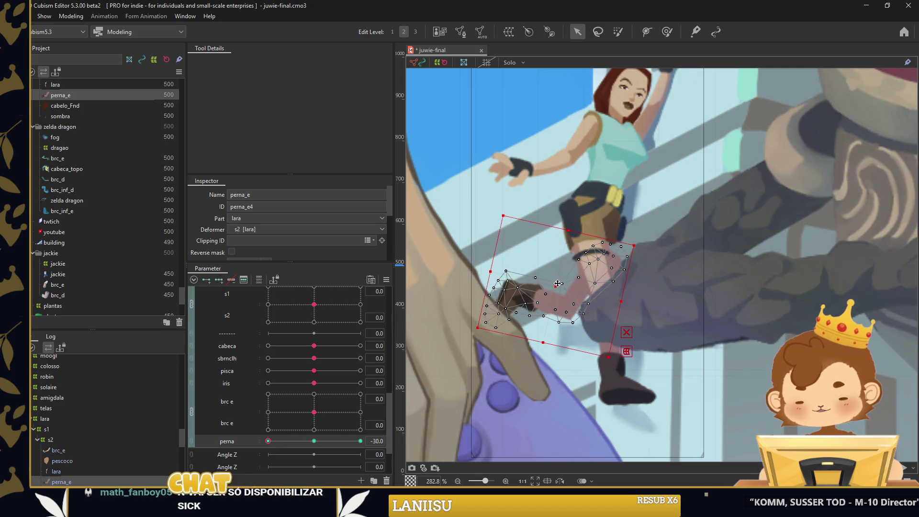
{"action": "left_click_drag", "start_coordinate": [559, 284], "coordinate": [550, 268]}
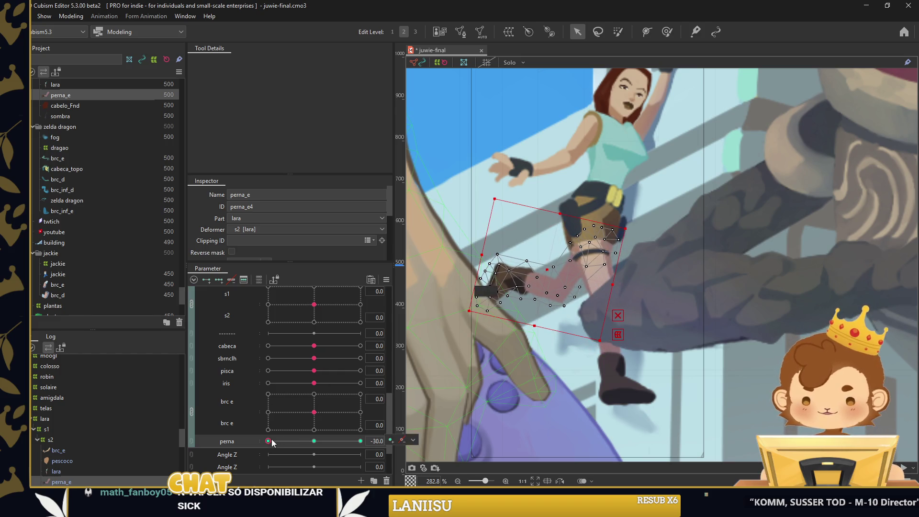
Bend Lara's leg downward at perna 30 using a temporary path deformation
{"action": "left_click", "coordinate": [360, 441]}
{"action": "key", "text": "ctrl+t"}
{"action": "left_click", "coordinate": [622, 231]}
{"action": "left_click_drag", "start_coordinate": [511, 339], "coordinate": [502, 366]}
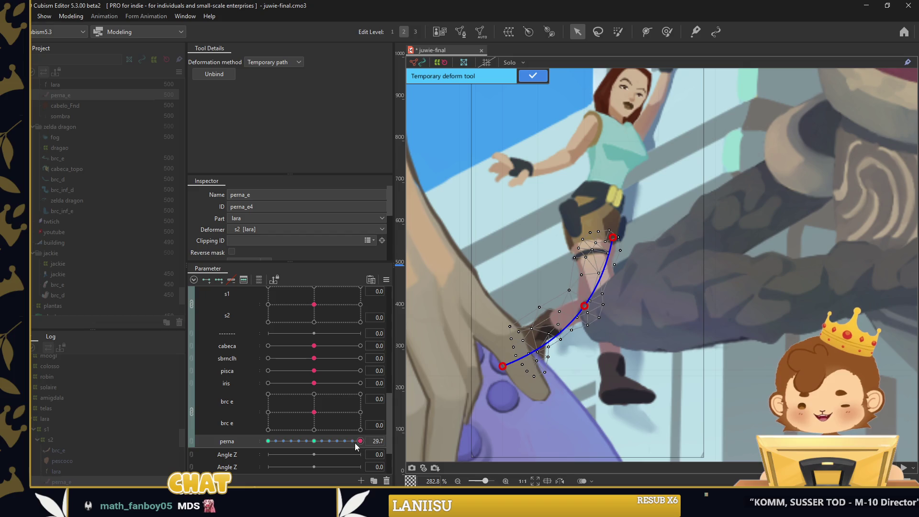
{"action": "left_click_drag", "start_coordinate": [357, 443], "coordinate": [268, 441]}
{"action": "left_click_drag", "start_coordinate": [473, 287], "coordinate": [474, 258]}
{"action": "left_click", "coordinate": [532, 76]}
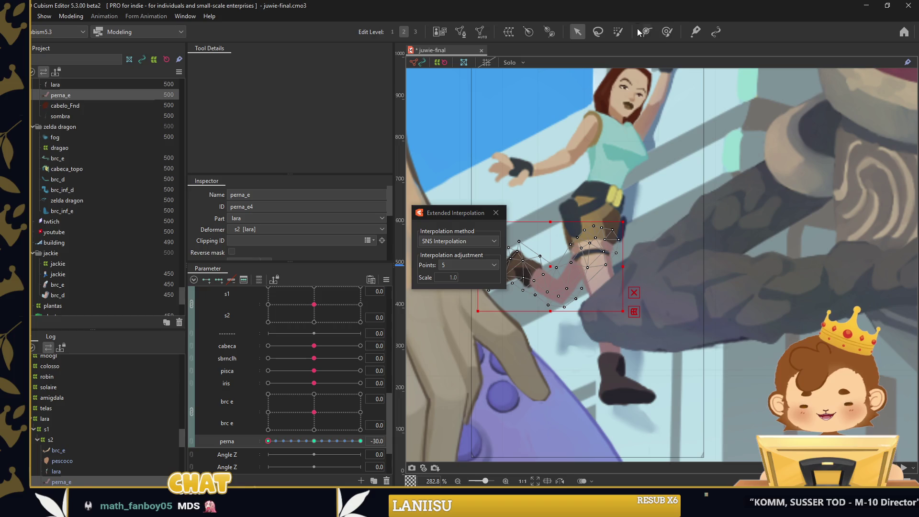
Weight-paint the perna_e leg mesh at the 30 pose with an enlarged brush
{"action": "left_click", "coordinate": [666, 32]}
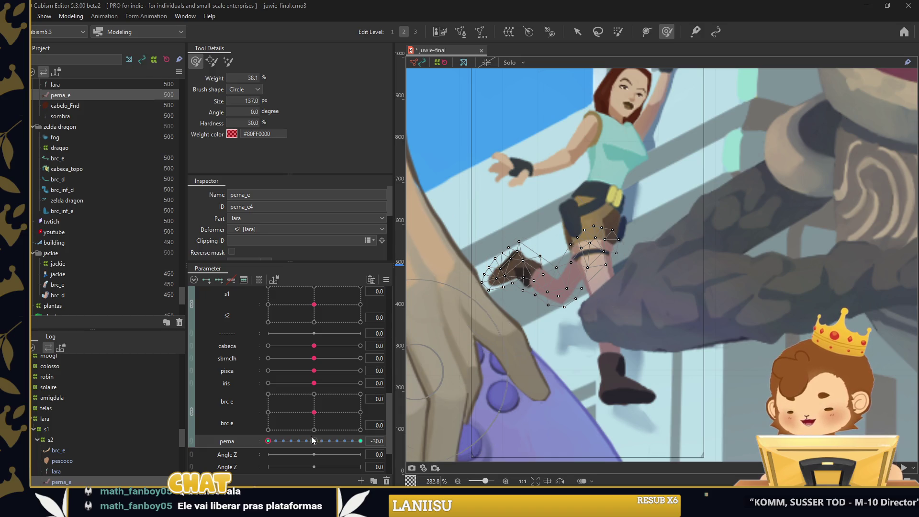
{"action": "left_click_drag", "start_coordinate": [277, 441], "coordinate": [361, 441]}
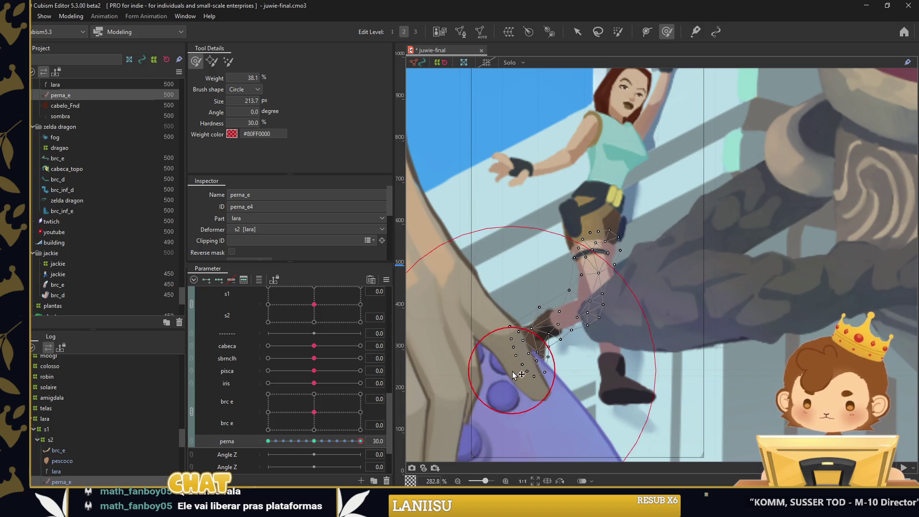
{"action": "mouse_move", "coordinate": [491, 317]}
{"action": "left_mouse_down"}
{"action": "mouse_move", "coordinate": [543, 357]}
{"action": "mouse_move", "coordinate": [556, 331]}
{"action": "left_mouse_up"}
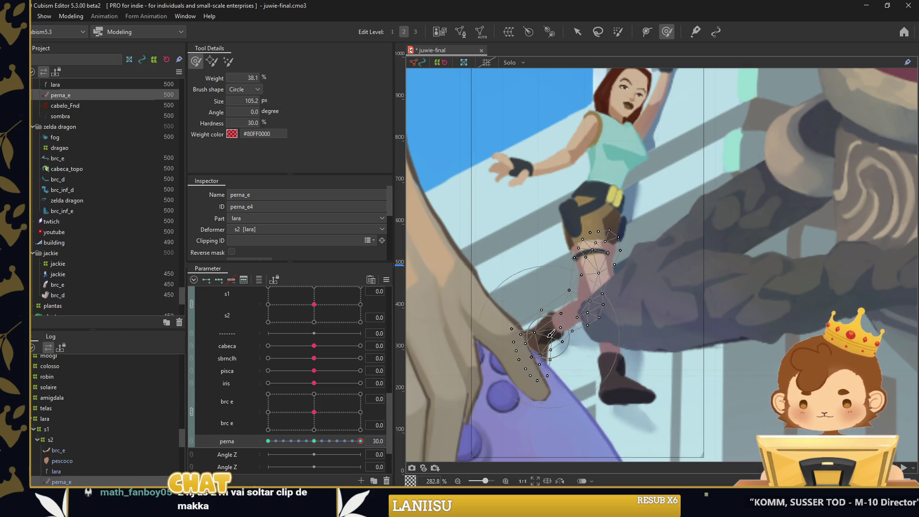
{"action": "scroll", "coordinate": [555, 331], "scroll_direction": "down", "scroll_amount": 2}
{"action": "left_click", "coordinate": [578, 38]}
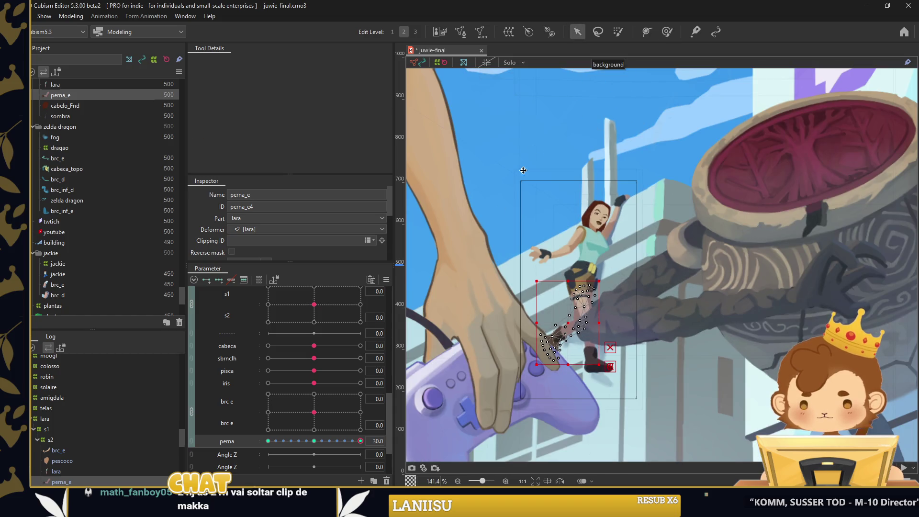
Return perna to 0.0 and select Lara's leg art mesh up close
{"action": "left_click", "coordinate": [484, 154]}
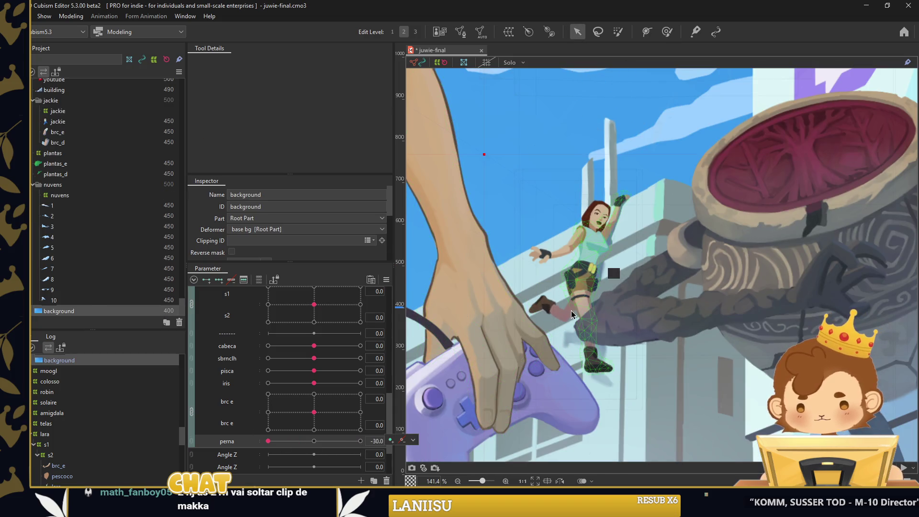
{"action": "scroll", "coordinate": [576, 309], "scroll_direction": "down", "scroll_amount": 2}
{"action": "left_click_drag", "start_coordinate": [268, 441], "coordinate": [300, 441]}
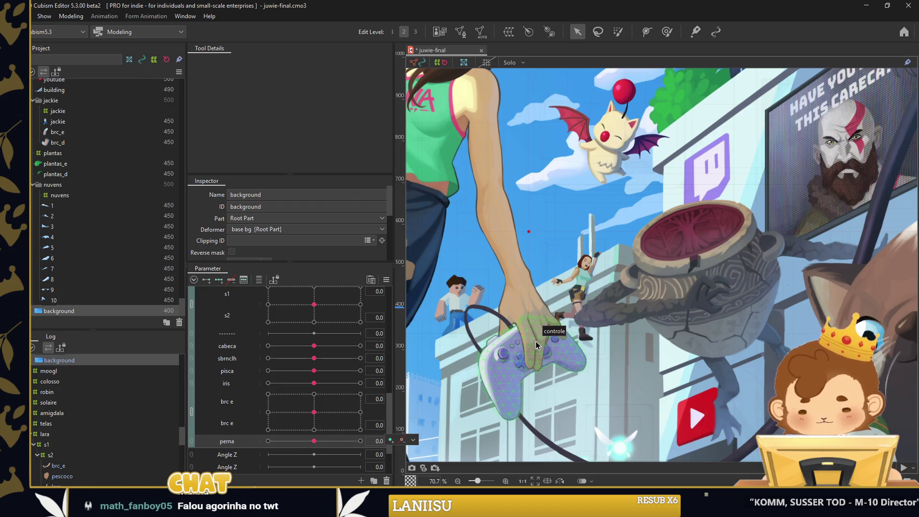
{"action": "scroll", "coordinate": [598, 334], "scroll_direction": "up", "scroll_amount": 2}
{"action": "left_click", "coordinate": [581, 339]}
{"action": "scroll", "coordinate": [581, 339], "scroll_direction": "up", "scroll_amount": 2}
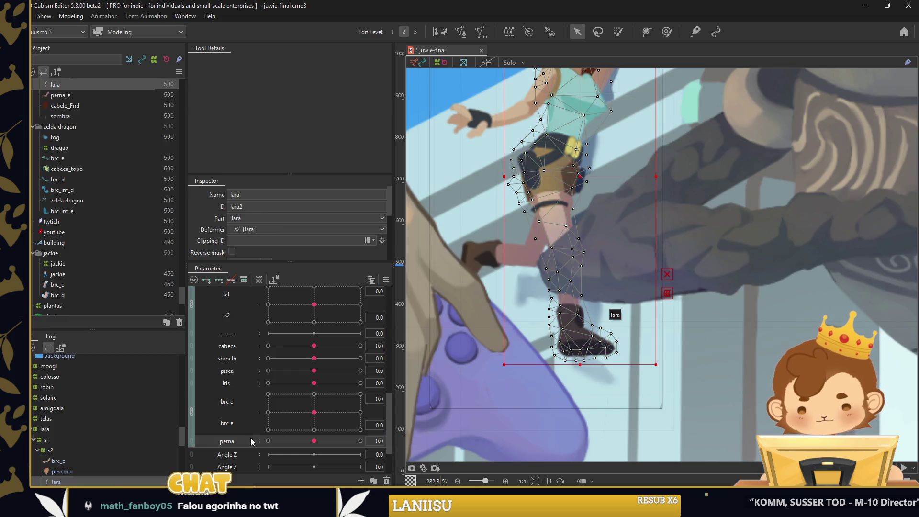
Paint weights onto Lara's lower leg and boot, adjusting the brush size
{"action": "scroll", "coordinate": [264, 352], "scroll_direction": "down", "scroll_amount": 2}
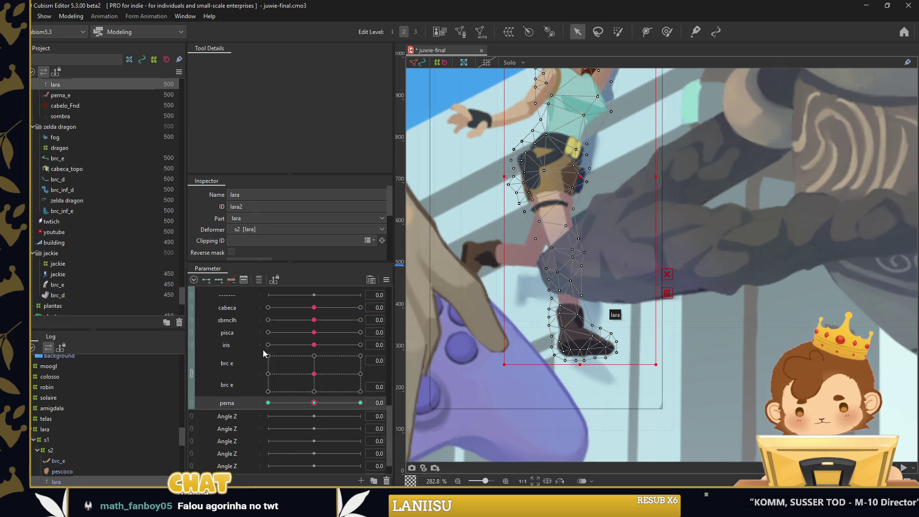
{"action": "left_click_drag", "start_coordinate": [316, 403], "coordinate": [268, 402]}
{"action": "left_click", "coordinate": [667, 32]}
{"action": "scroll", "coordinate": [565, 225], "scroll_direction": "down", "scroll_amount": 1}
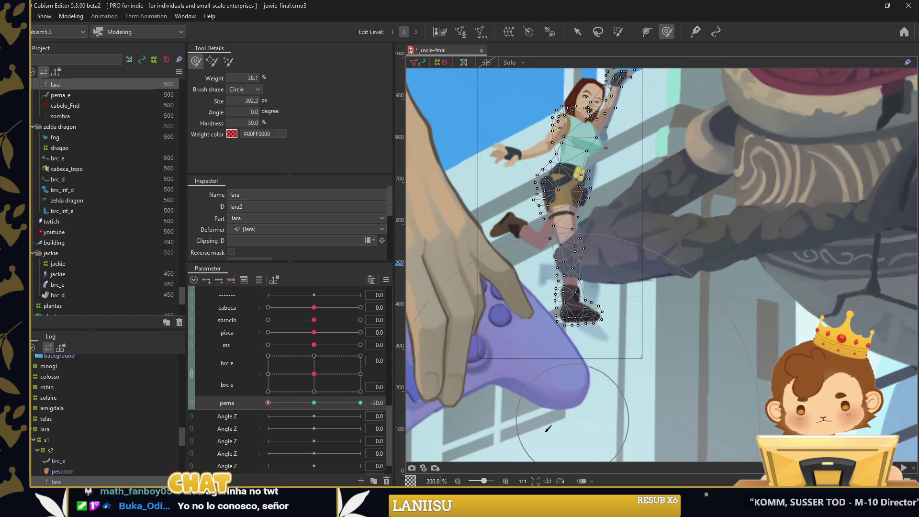
{"action": "left_click_drag", "start_coordinate": [566, 386], "coordinate": [602, 394]}
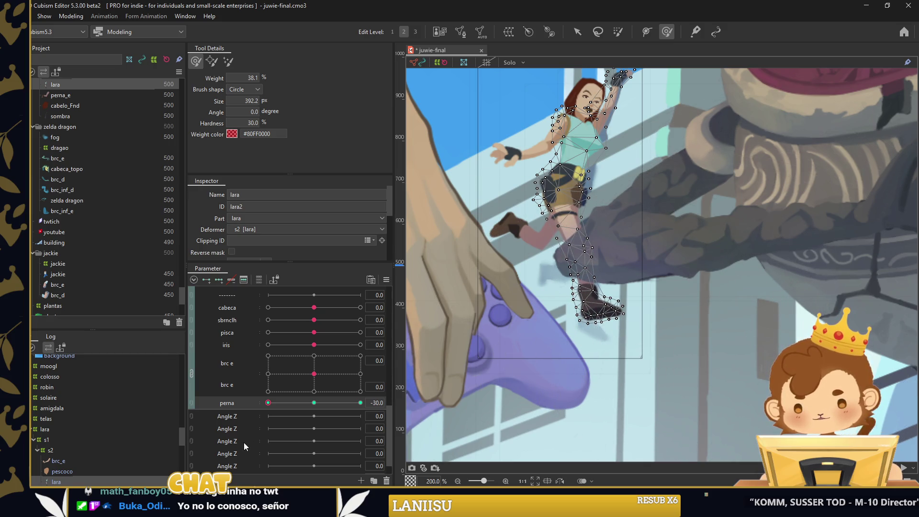
{"action": "left_click_drag", "start_coordinate": [280, 403], "coordinate": [364, 401]}
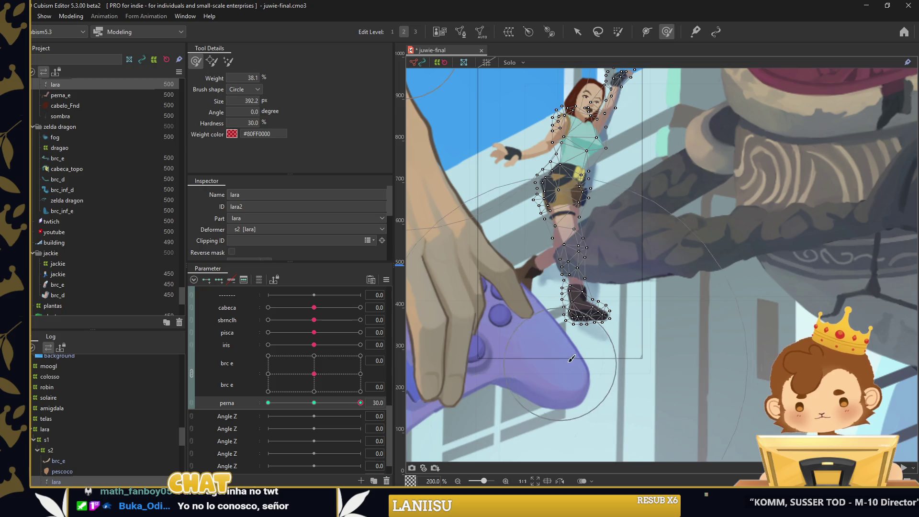
{"action": "left_click_drag", "start_coordinate": [570, 375], "coordinate": [547, 382]}
{"action": "mouse_move", "coordinate": [635, 331]}
{"action": "left_mouse_down"}
{"action": "mouse_move", "coordinate": [602, 356]}
{"action": "mouse_move", "coordinate": [560, 335]}
{"action": "left_mouse_up"}
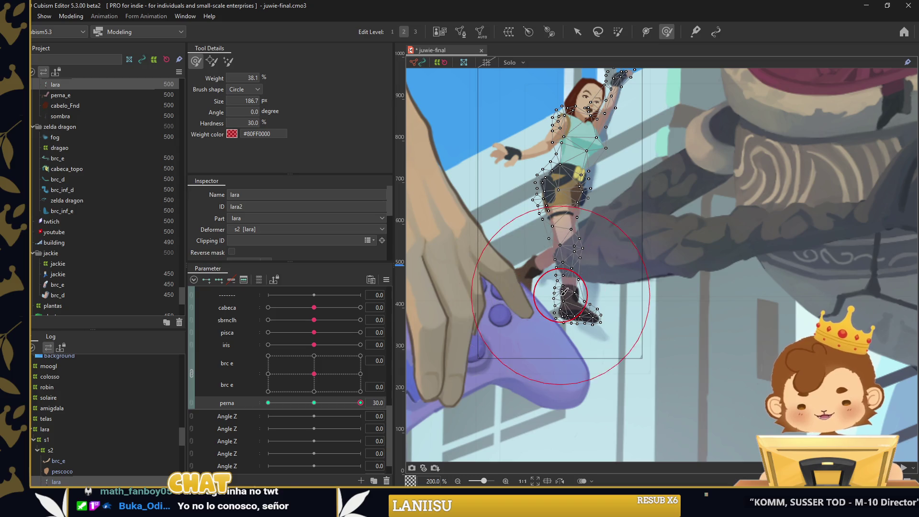
Apply Extended Interpolation to perna and preview the leg swing between -30 and 30
{"action": "key", "text": "ctrl+e"}
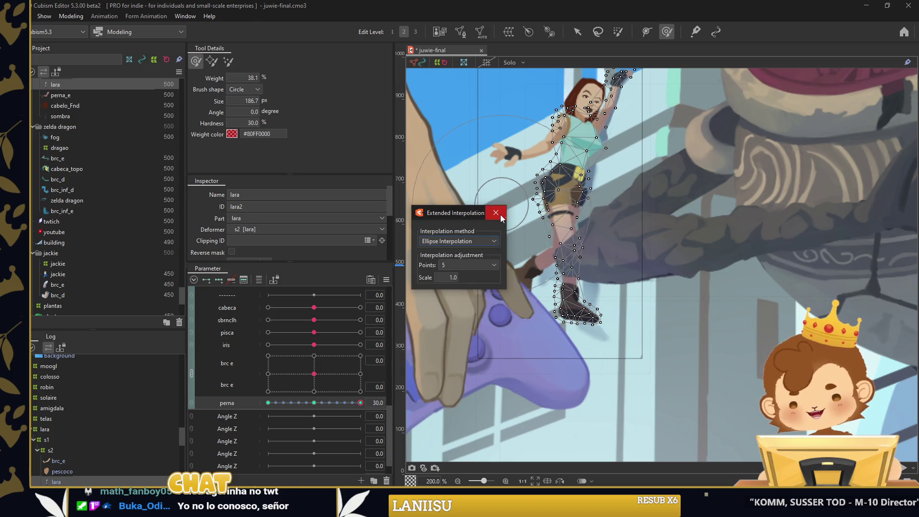
{"action": "left_click", "coordinate": [496, 212]}
{"action": "left_click", "coordinate": [59, 357]}
{"action": "mouse_move", "coordinate": [361, 402]}
{"action": "left_mouse_down"}
{"action": "mouse_move", "coordinate": [320, 406]}
{"action": "mouse_move", "coordinate": [257, 391]}
{"action": "left_mouse_up"}
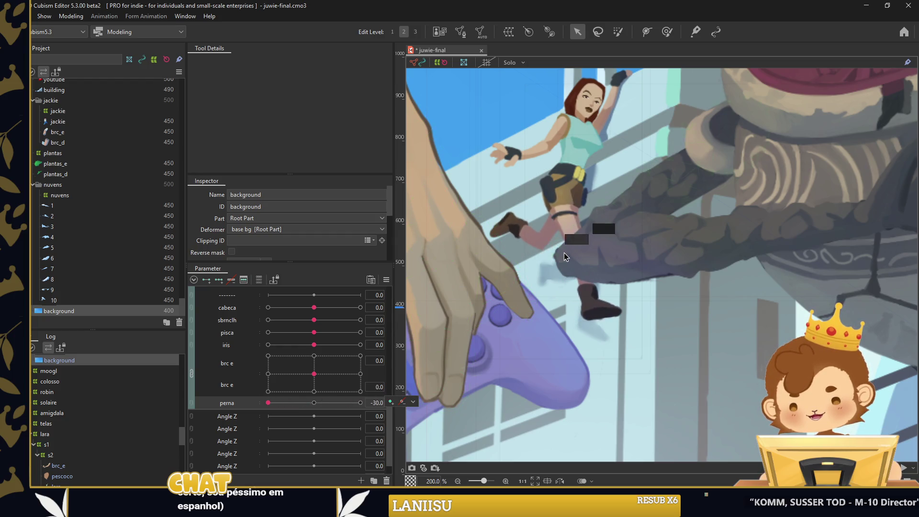
{"action": "left_click_drag", "start_coordinate": [319, 404], "coordinate": [360, 404]}
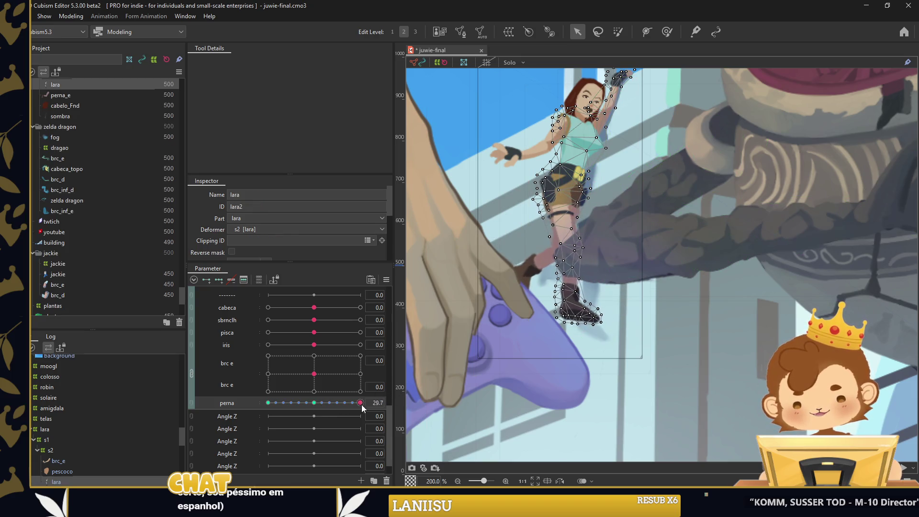
Paint additional weight on the foot with a larger brush, checking both perna extremes
{"action": "left_click", "coordinate": [670, 31]}
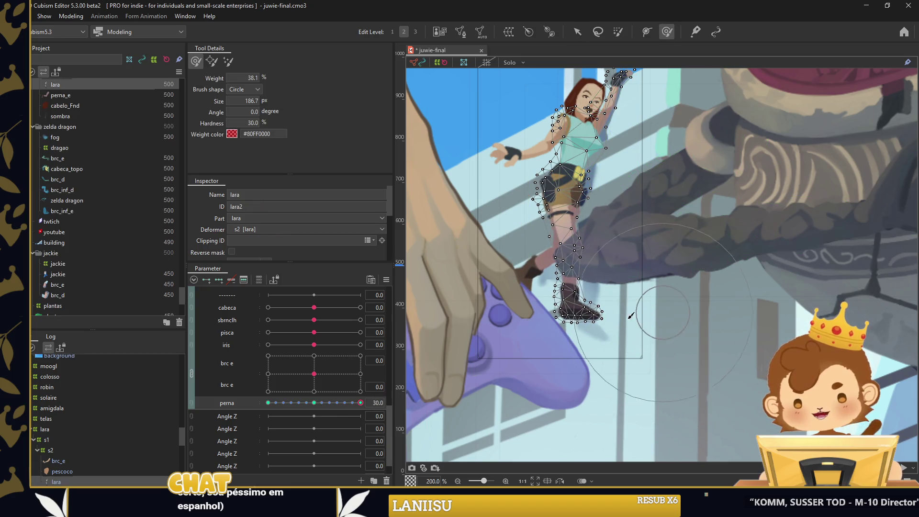
{"action": "left_click_drag", "start_coordinate": [360, 403], "coordinate": [268, 402]}
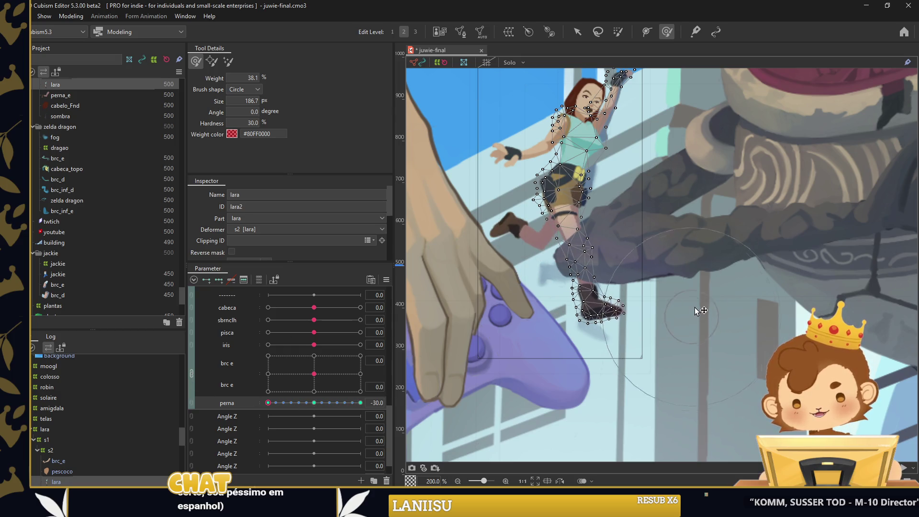
{"action": "left_click_drag", "start_coordinate": [610, 348], "coordinate": [502, 284]}
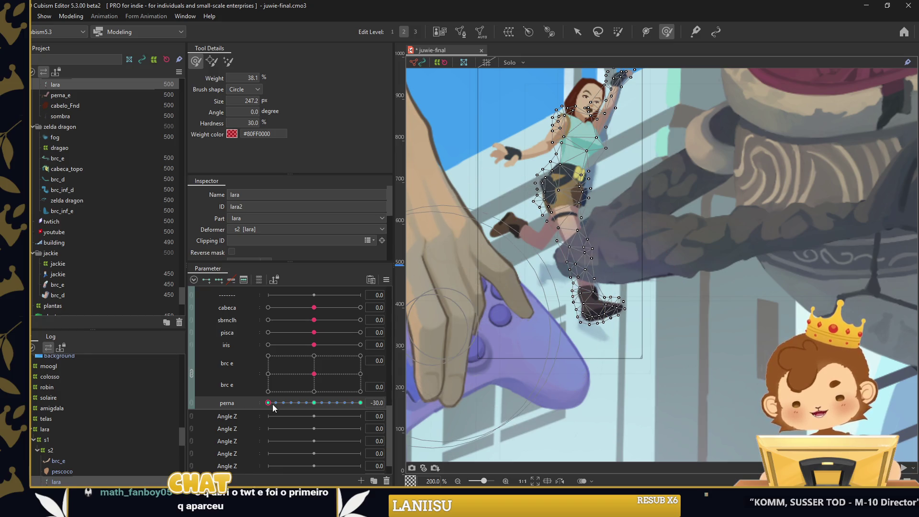
{"action": "left_click_drag", "start_coordinate": [268, 402], "coordinate": [360, 403]}
{"action": "left_click_drag", "start_coordinate": [566, 375], "coordinate": [517, 350]}
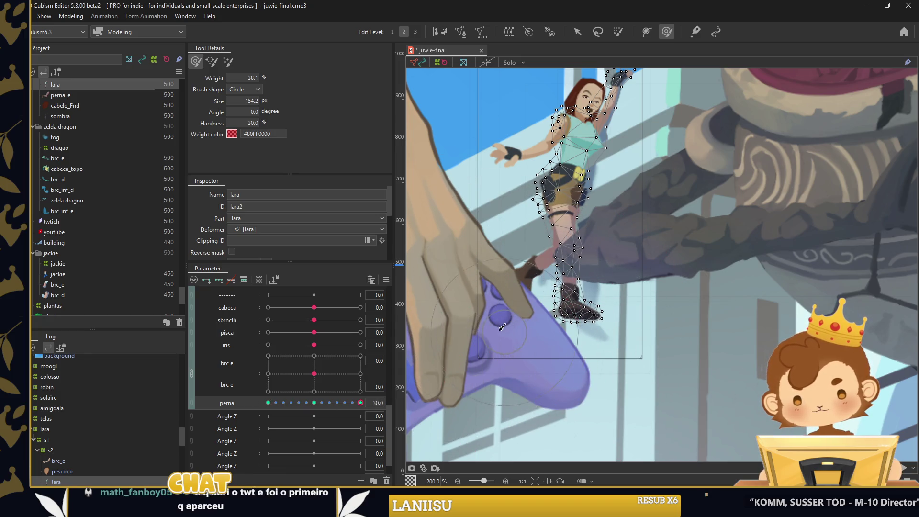
{"action": "scroll", "coordinate": [689, 308], "scroll_direction": "down", "scroll_amount": 2}
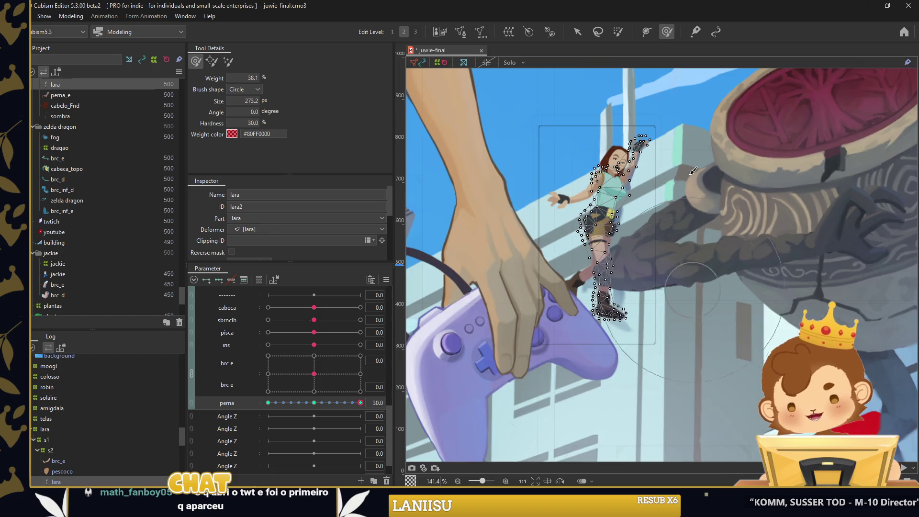
{"action": "left_click", "coordinate": [578, 31]}
{"action": "left_click", "coordinate": [418, 353]}
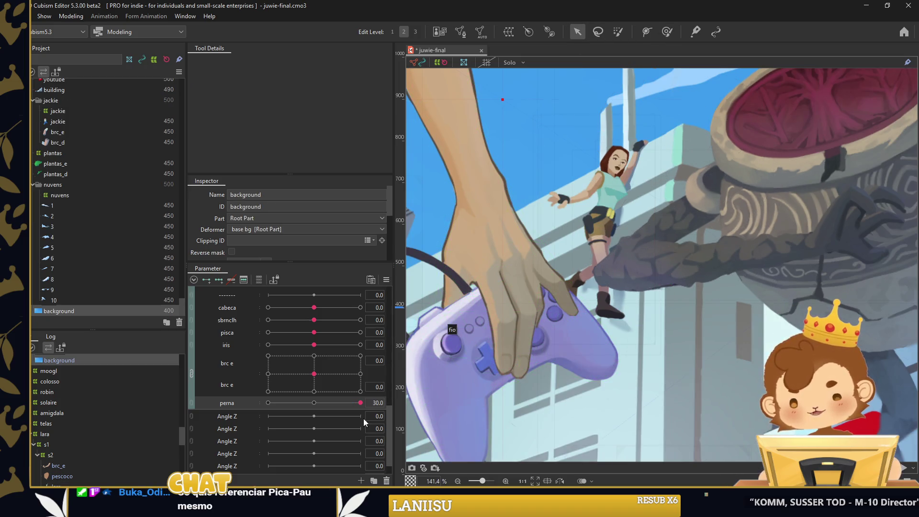
Preview Lara's leg swing across the perna range
{"action": "mouse_move", "coordinate": [347, 404]}
{"action": "left_mouse_down"}
{"action": "mouse_move", "coordinate": [268, 405]}
{"action": "mouse_move", "coordinate": [383, 394]}
{"action": "left_mouse_up"}
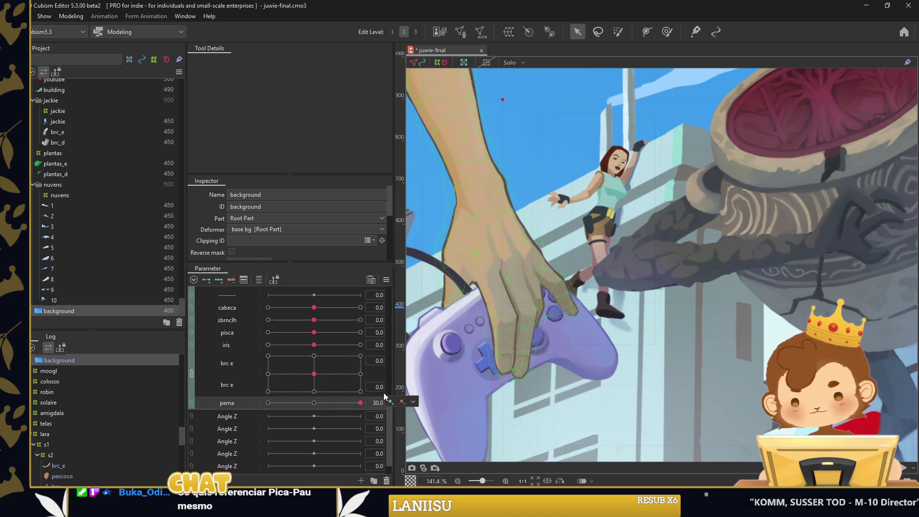
{"action": "scroll", "coordinate": [650, 258], "scroll_direction": "down", "scroll_amount": 5}
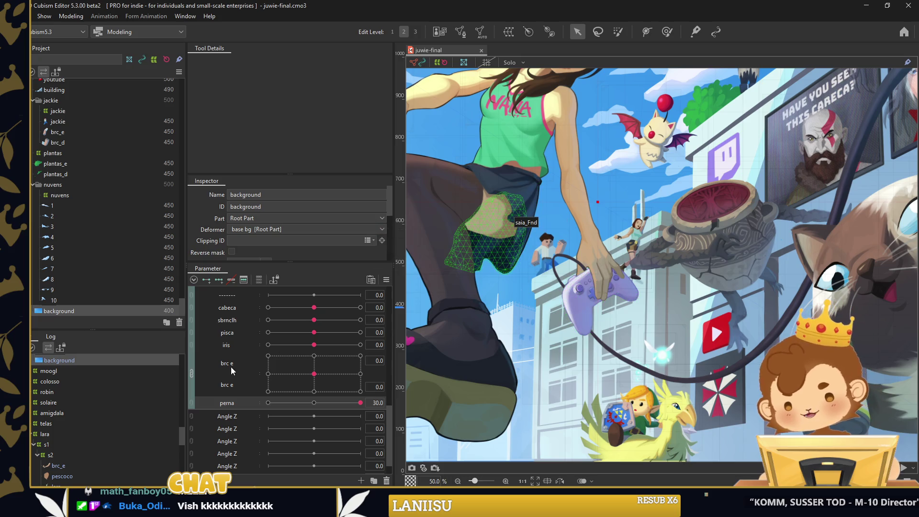
{"action": "scroll", "coordinate": [230, 377], "scroll_direction": "up", "scroll_amount": 2}
{"action": "scroll", "coordinate": [194, 310], "scroll_direction": "up", "scroll_amount": 2}
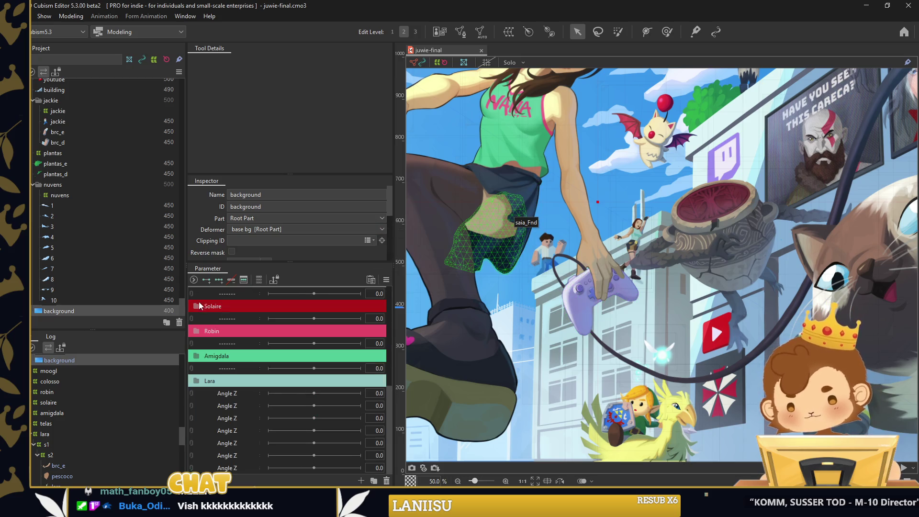
Create a new parameter under the Lara group and select the jackie mesh
{"action": "right_click", "coordinate": [236, 369]}
{"action": "left_click", "coordinate": [245, 397]}
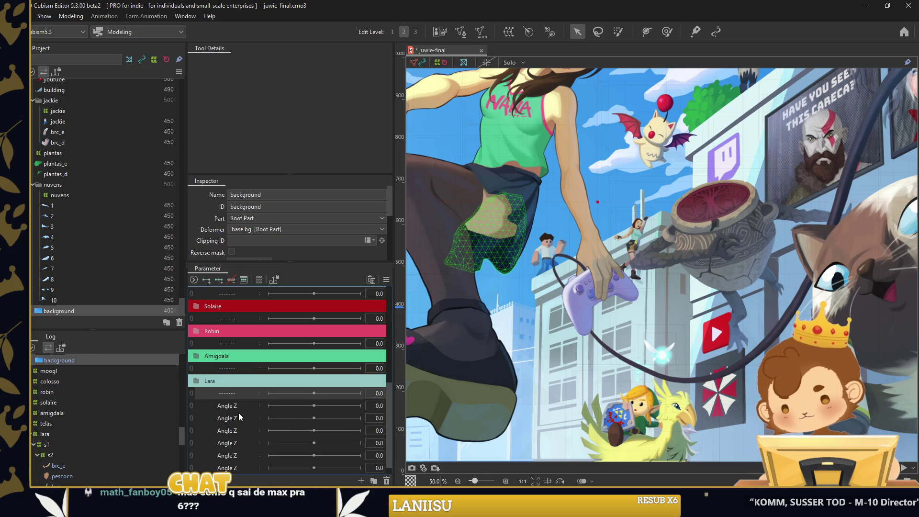
{"action": "left_click", "coordinate": [543, 250]}
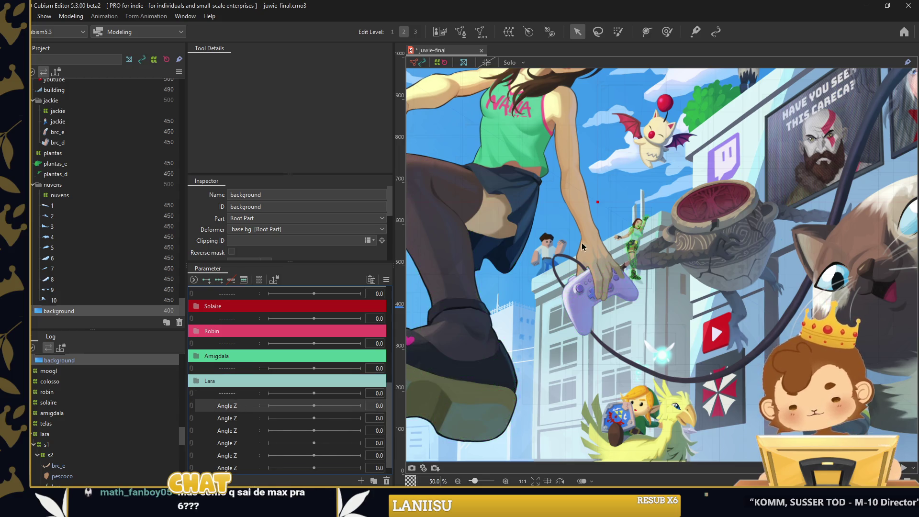
{"action": "scroll", "coordinate": [541, 249], "scroll_direction": "up", "scroll_amount": 2}
{"action": "scroll", "coordinate": [538, 248], "scroll_direction": "up", "scroll_amount": 2}
Group the new Angle Z parameters into a folder with Ctrl+G
{"action": "double_click", "coordinate": [538, 248]}
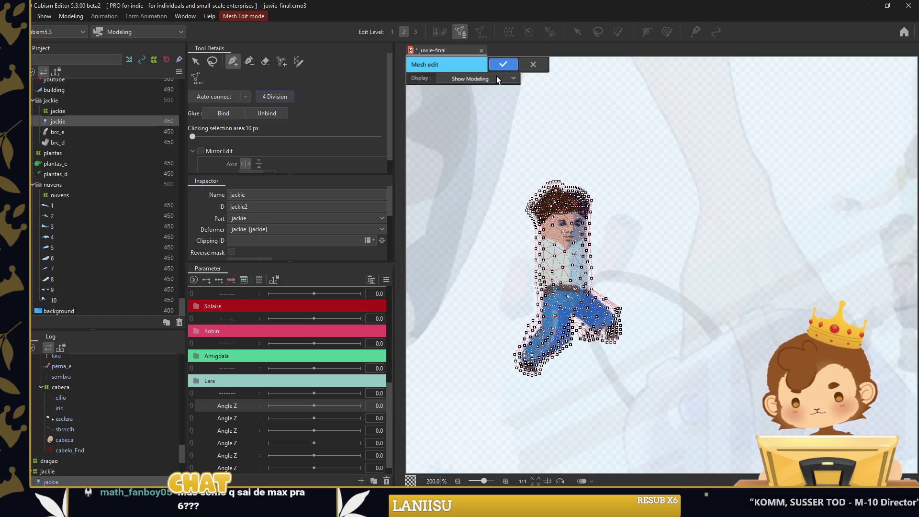
{"action": "left_click", "coordinate": [502, 64]}
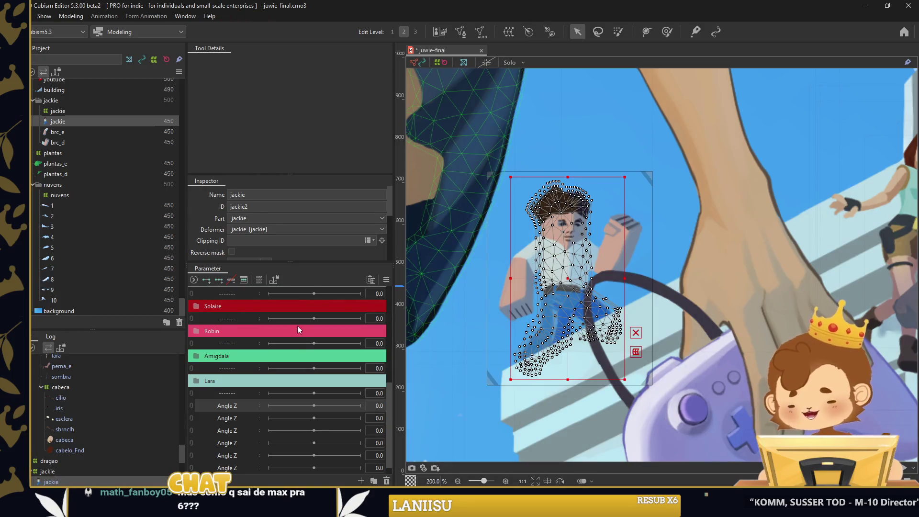
{"action": "scroll", "coordinate": [204, 405], "scroll_direction": "down", "scroll_amount": 1}
{"action": "left_click", "coordinate": [239, 429], "text": "shift"}
{"action": "key", "text": "ctrl+g"}
{"action": "type", "text": "jackie"}
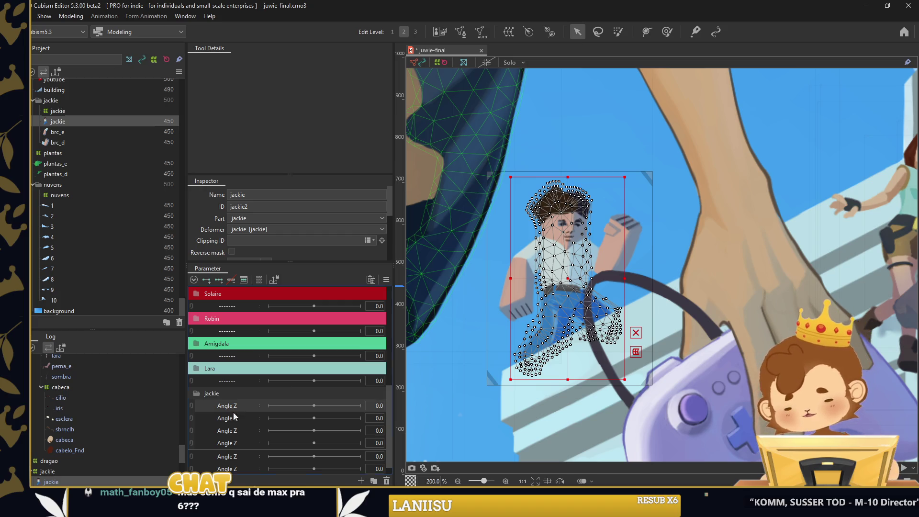
Rename the three Angle Z parameters to s1, s2 and y
{"action": "right_click", "coordinate": [238, 428]}
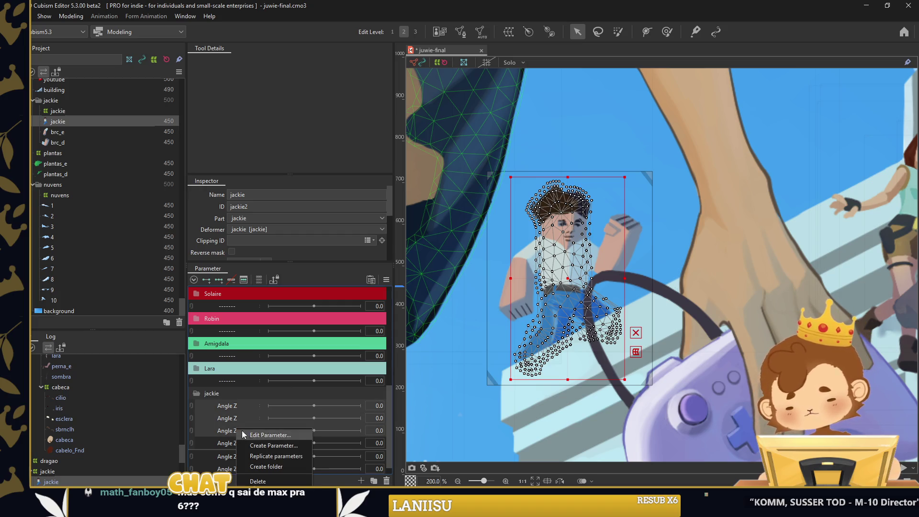
{"action": "key", "text": "Down"}
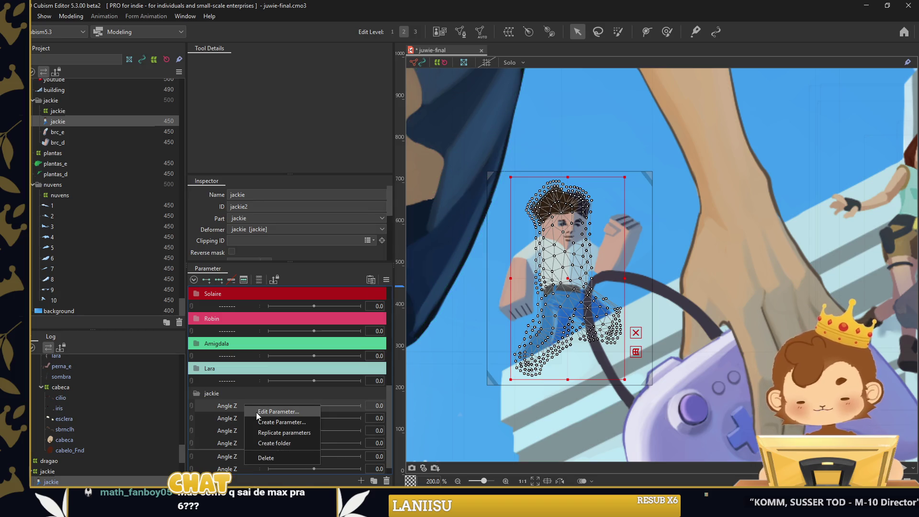
{"action": "key", "text": "Return"}
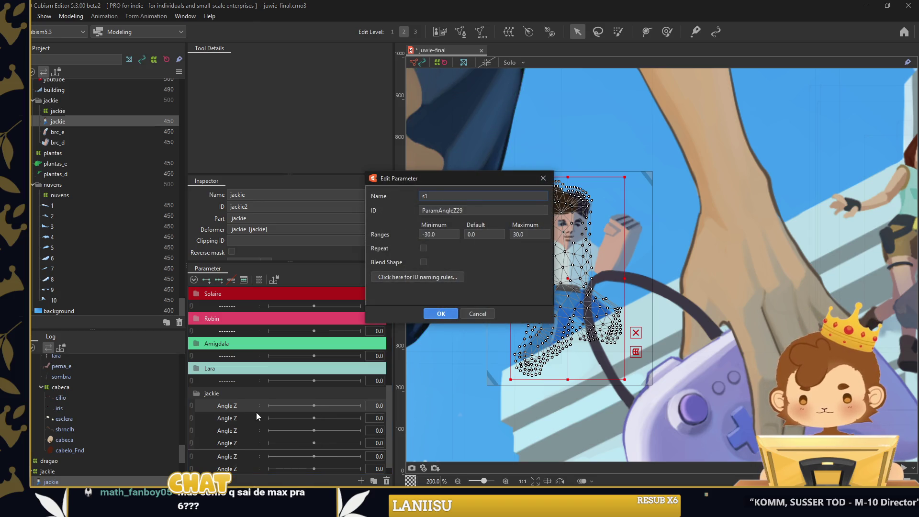
{"action": "key", "text": "Return"}
{"action": "double_click", "coordinate": [243, 418]}
{"action": "type", "text": "s2"}
{"action": "key", "text": "Return"}
{"action": "right_click", "coordinate": [247, 436]}
{"action": "key", "text": "Down"}
{"action": "key", "text": "Return"}
{"action": "type", "text": "y"}
{"action": "key", "text": "Return"}
{"action": "scroll", "coordinate": [238, 421], "scroll_direction": "down", "scroll_amount": 1}
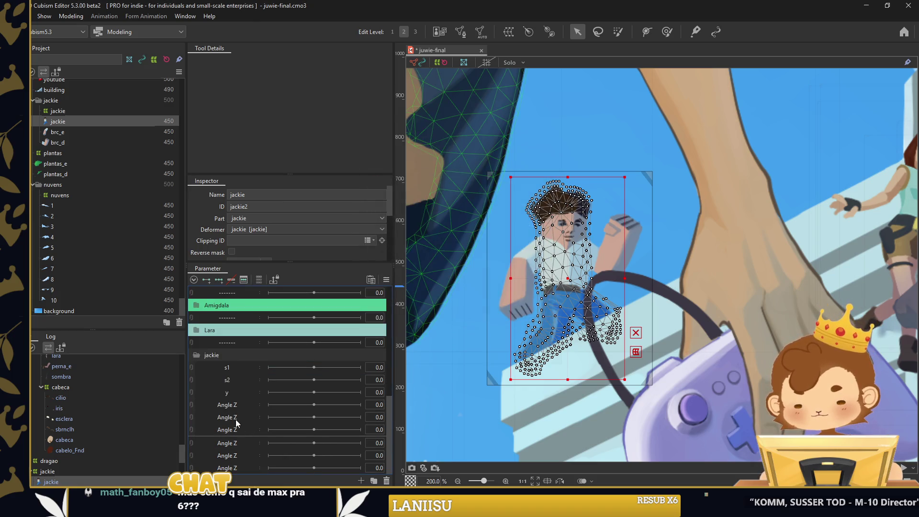
Add a separator under y and give the jackie group custom label colour 9BC2D8
{"action": "right_click", "coordinate": [236, 340]}
{"action": "key", "text": "Escape"}
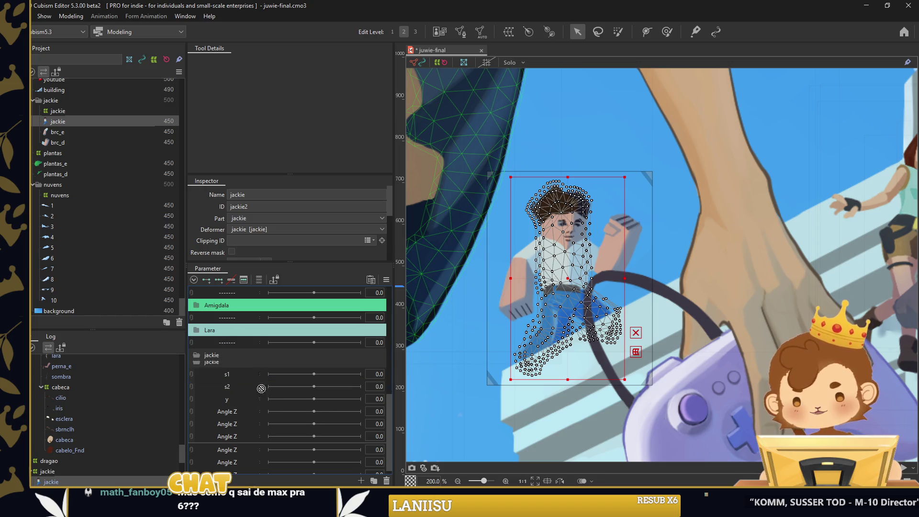
{"action": "right_click", "coordinate": [237, 357]}
{"action": "mouse_move", "coordinate": [245, 365]}
{"action": "left_click", "coordinate": [335, 448]}
{"action": "type", "text": "9BC2D8"}
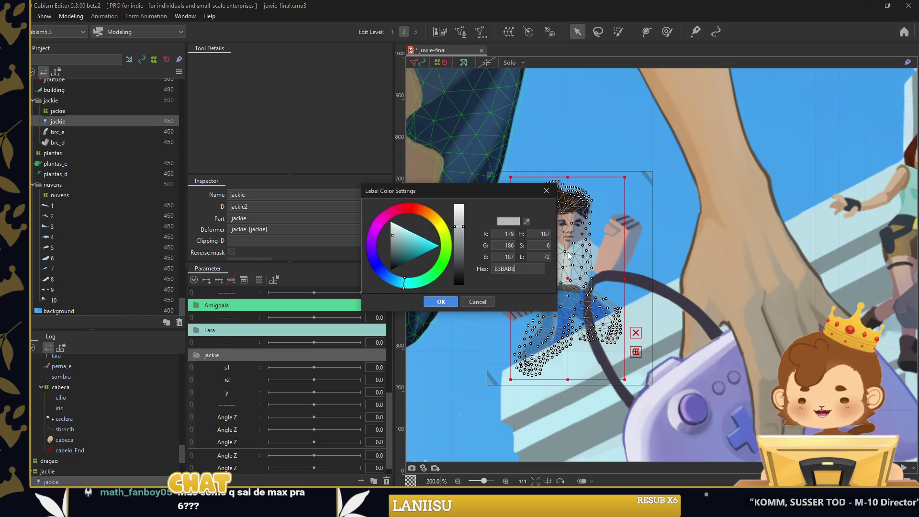
{"action": "left_click", "coordinate": [440, 302]}
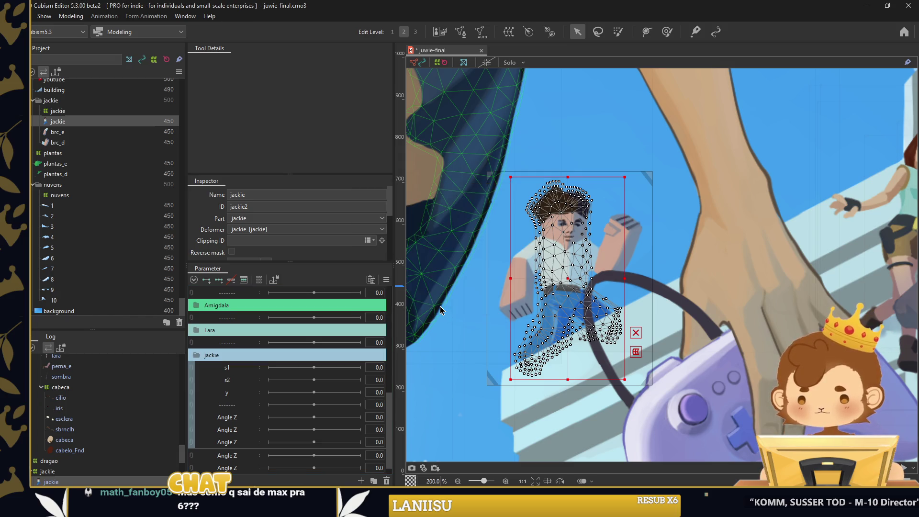
Wrap the jackie, brc_e and brc_d meshes in a new warp deformer named jackie
{"action": "scroll", "coordinate": [96, 431], "scroll_direction": "down", "scroll_amount": 1}
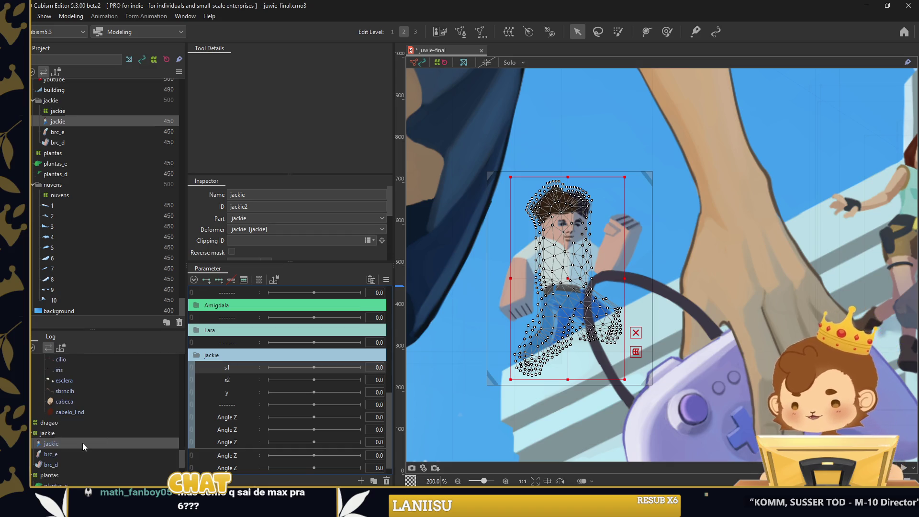
{"action": "scroll", "coordinate": [70, 438], "scroll_direction": "down", "scroll_amount": 2}
{"action": "left_click", "coordinate": [72, 397]}
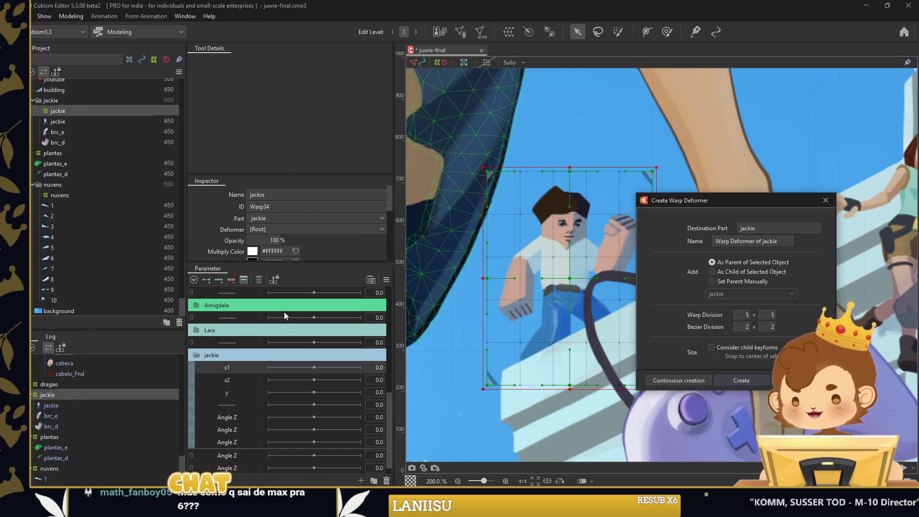
{"action": "left_click", "coordinate": [124, 406]}
{"action": "left_click", "coordinate": [119, 425], "text": "shift"}
{"action": "triple_click", "coordinate": [732, 241]}
{"action": "type", "text": "jackie"}
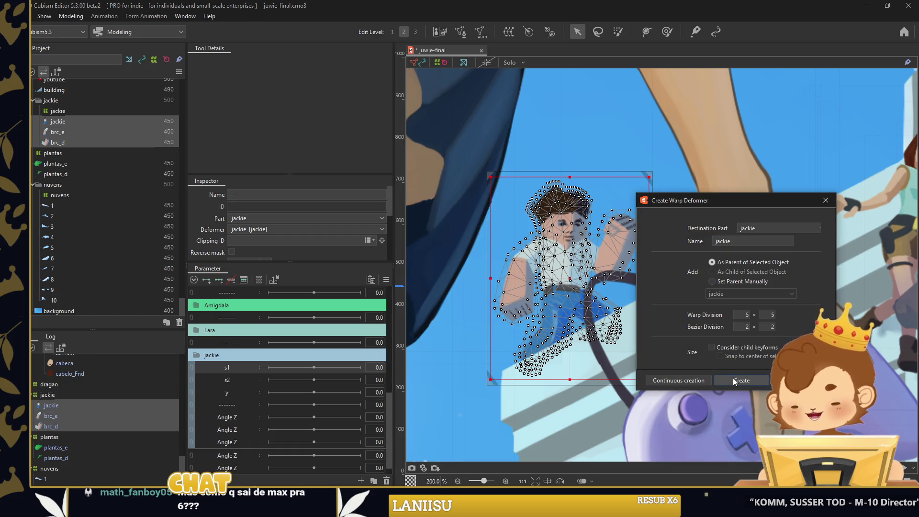
{"action": "key", "text": "Return"}
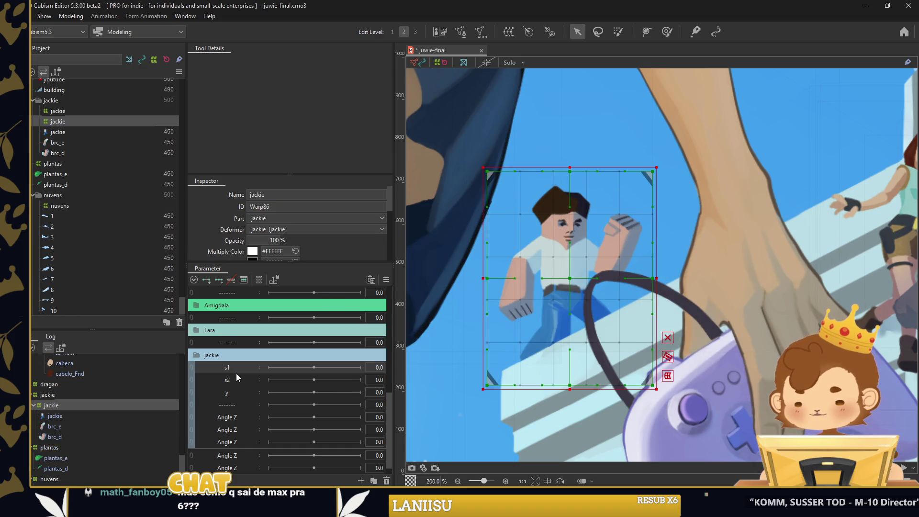
Add three keys to s1 and set the warp division to 25×25
{"action": "left_click", "coordinate": [279, 369]}
{"action": "scroll", "coordinate": [259, 209], "scroll_direction": "down", "scroll_amount": 5}
{"action": "type", "text": "5"}
{"action": "key", "text": "Tab"}
{"action": "type", "text": "25"}
{"action": "key", "text": "Return"}
Shape Jackie's warp grid with the Deform Brush for the s1 -30 and +30 keyforms
{"action": "left_click", "coordinate": [666, 32]}
{"action": "scroll", "coordinate": [747, 216], "scroll_direction": "down", "scroll_amount": 1}
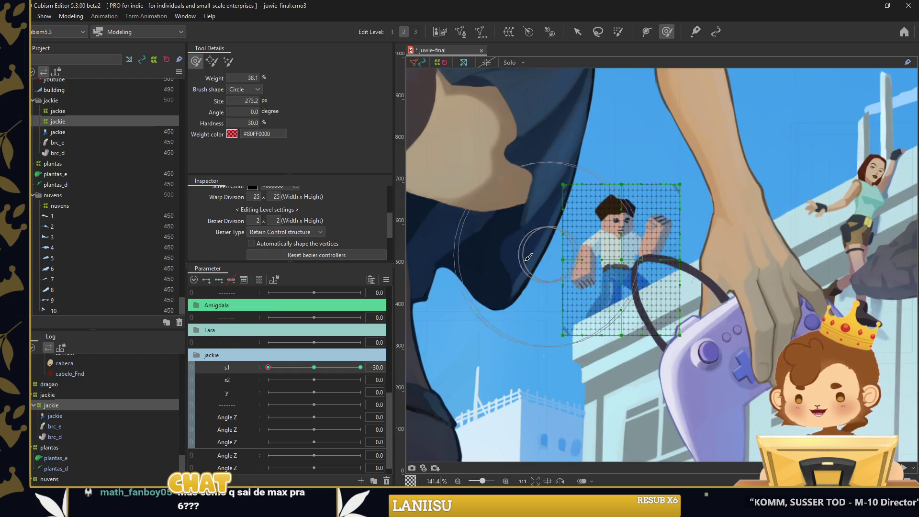
{"action": "left_click_drag", "start_coordinate": [532, 256], "coordinate": [515, 261]}
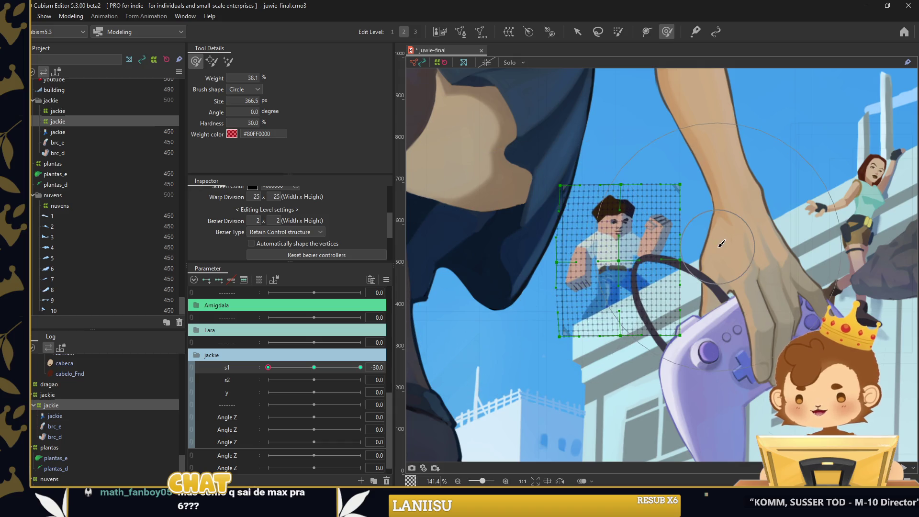
{"action": "left_click_drag", "start_coordinate": [667, 249], "coordinate": [687, 246]}
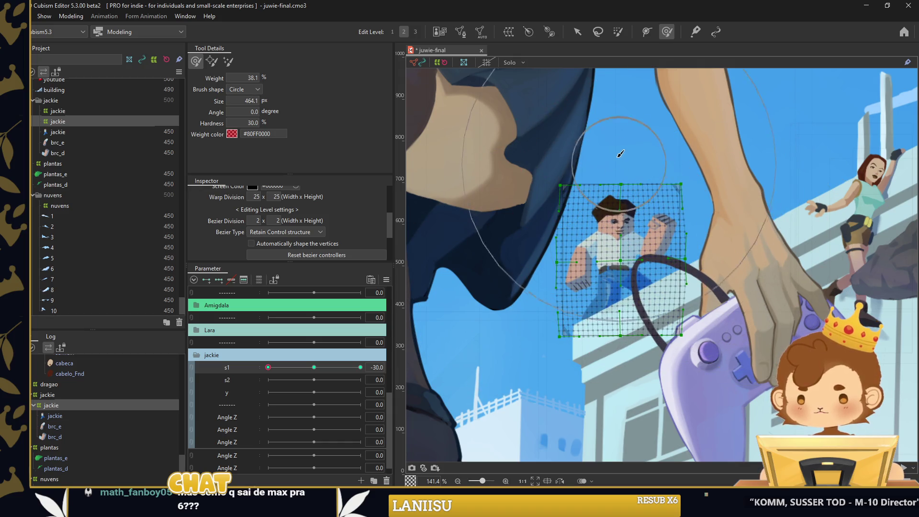
{"action": "key", "text": "v"}
{"action": "left_click_drag", "start_coordinate": [268, 367], "coordinate": [360, 367]}
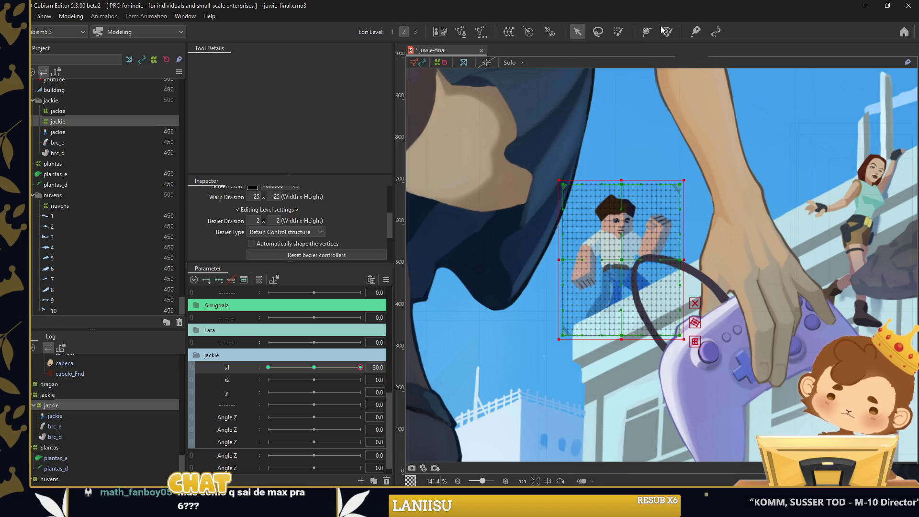
{"action": "key", "text": "b"}
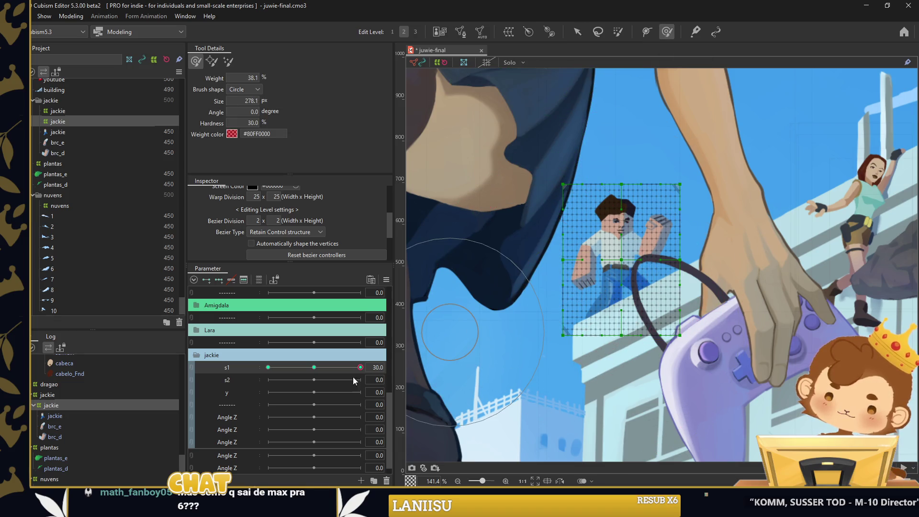
{"action": "mouse_move", "coordinate": [360, 367]}
{"action": "left_mouse_down"}
{"action": "mouse_move", "coordinate": [254, 368]}
{"action": "mouse_move", "coordinate": [361, 367]}
{"action": "left_mouse_up"}
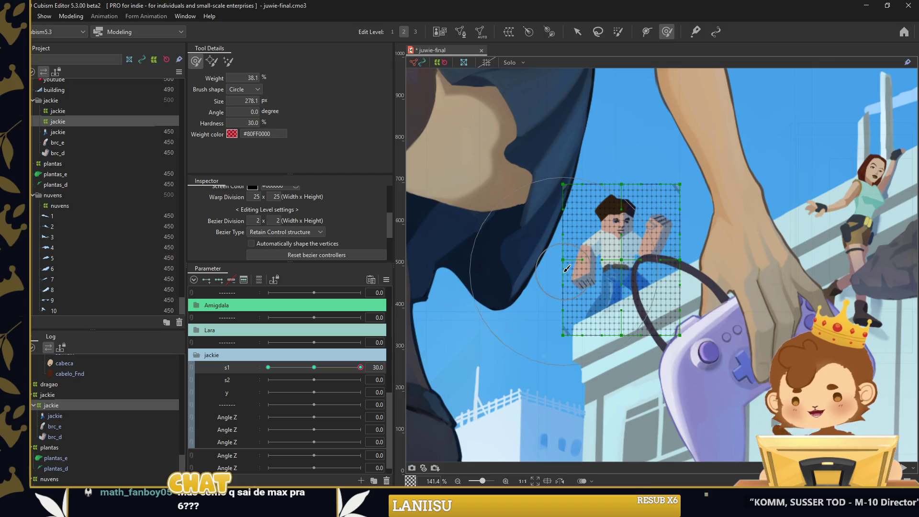
{"action": "left_click_drag", "start_coordinate": [573, 270], "coordinate": [629, 148]}
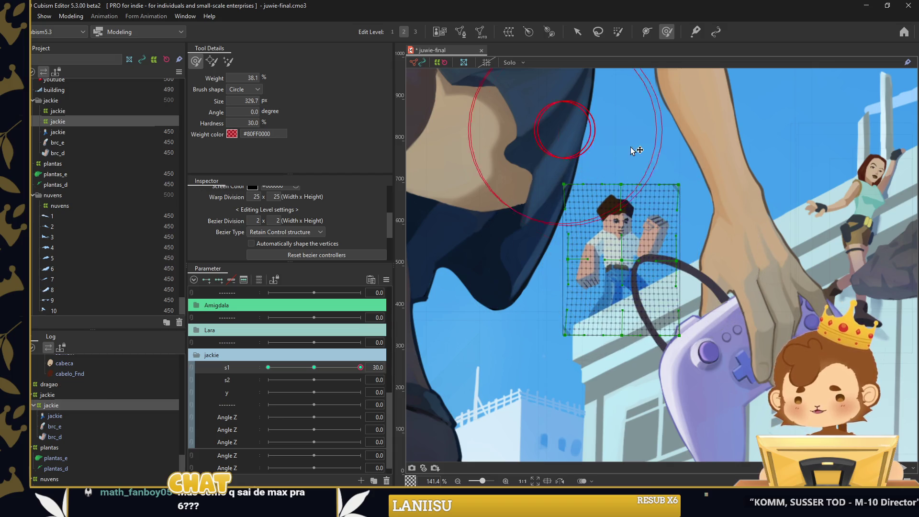
Apply Extended Interpolation to s1, preview -30, and return s1 to its centre
{"action": "left_click", "coordinate": [508, 260]}
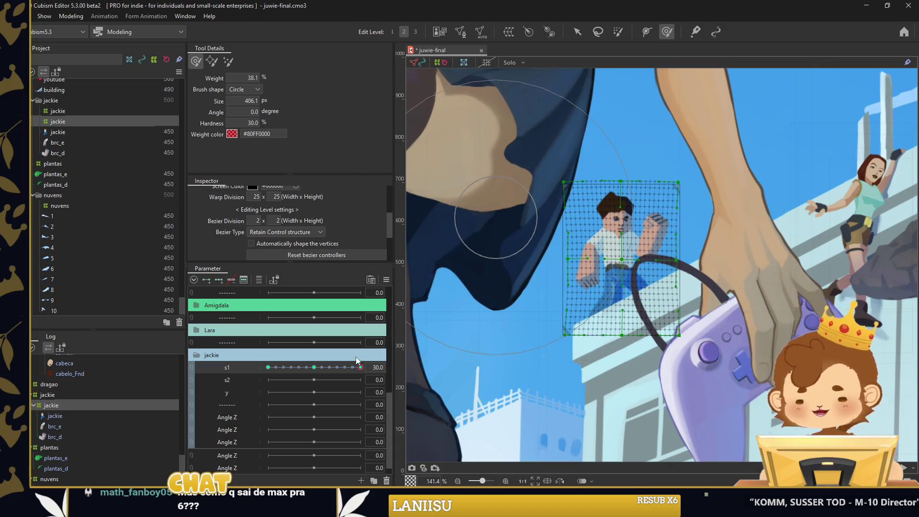
{"action": "left_click_drag", "start_coordinate": [360, 367], "coordinate": [257, 374]}
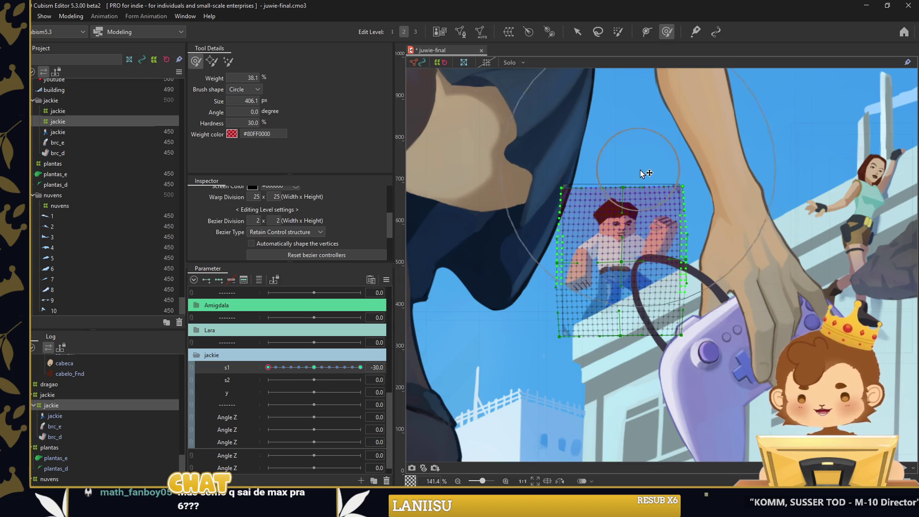
{"action": "key", "text": "v"}
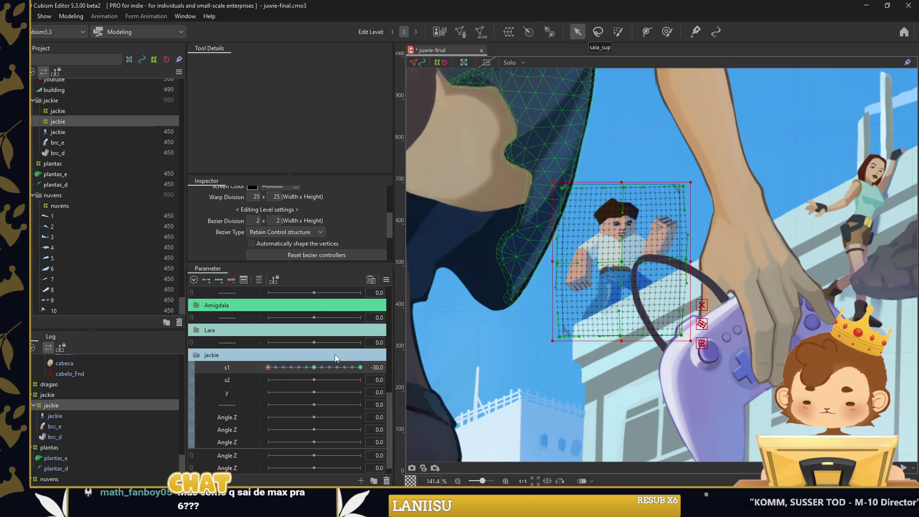
{"action": "left_click", "coordinate": [314, 367]}
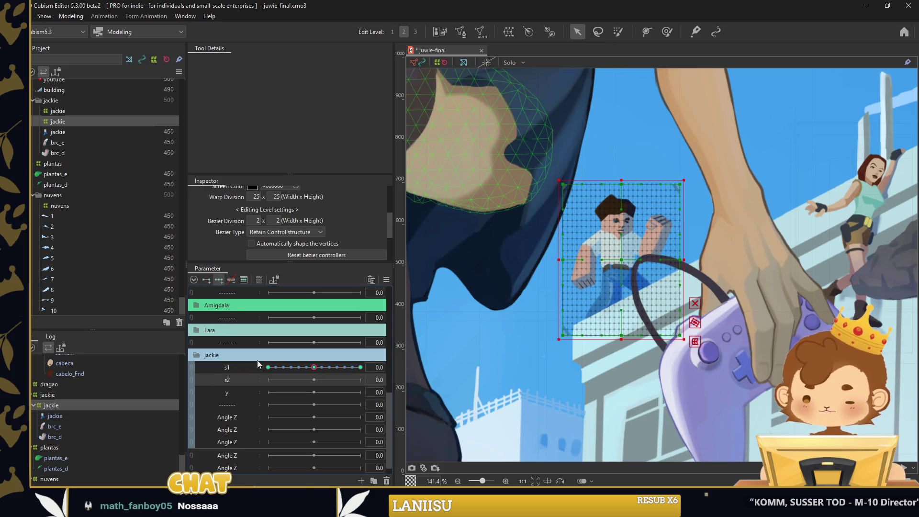
Deform Jackie's warp at s2 -30 and +30, then add interpolated keys to s2
{"action": "left_click", "coordinate": [667, 31]}
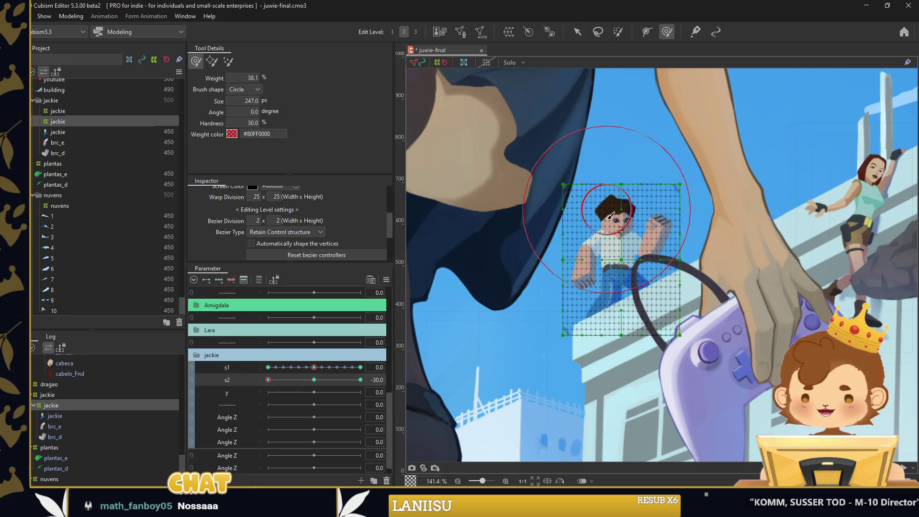
{"action": "scroll", "coordinate": [632, 256], "scroll_direction": "up", "scroll_amount": 2}
{"action": "left_click_drag", "start_coordinate": [628, 255], "coordinate": [618, 254]}
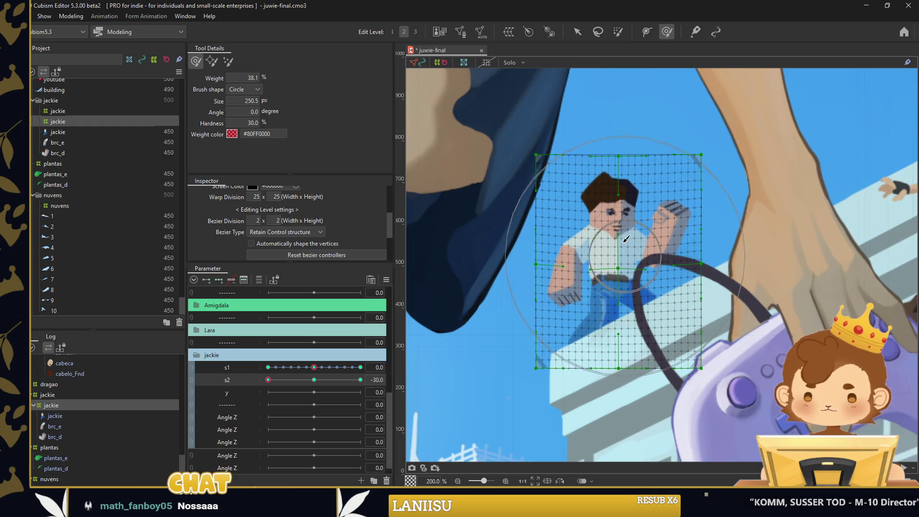
{"action": "left_click", "coordinate": [268, 380]}
{"action": "left_click", "coordinate": [360, 379]}
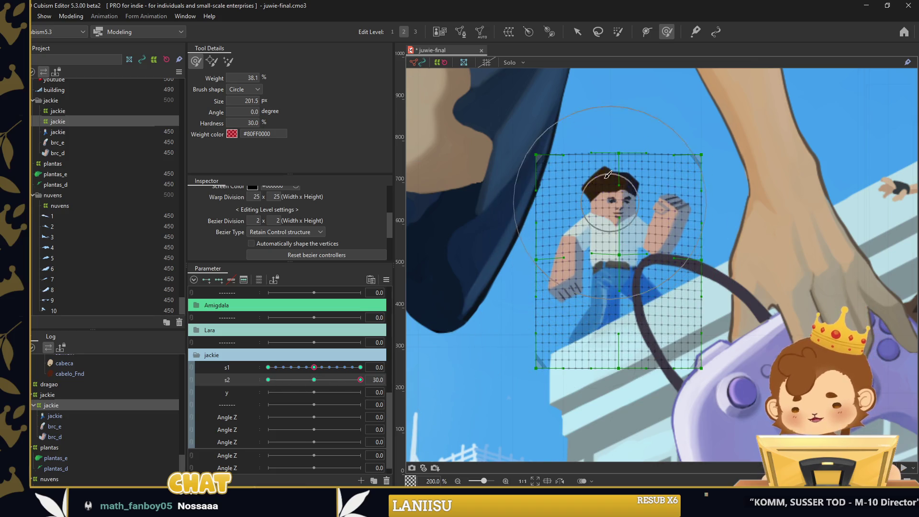
{"action": "key", "text": "v"}
{"action": "left_click", "coordinate": [484, 201]}
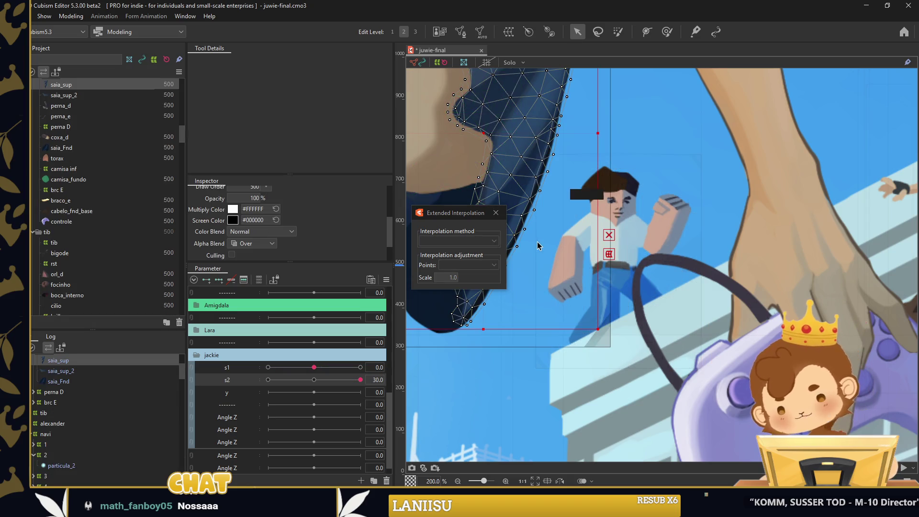
{"action": "left_click", "coordinate": [496, 212]}
Reset s2 to 0, combine s1 and s2 into one 2D control, and test it
{"action": "left_click", "coordinate": [596, 232]}
{"action": "left_click", "coordinate": [321, 380]}
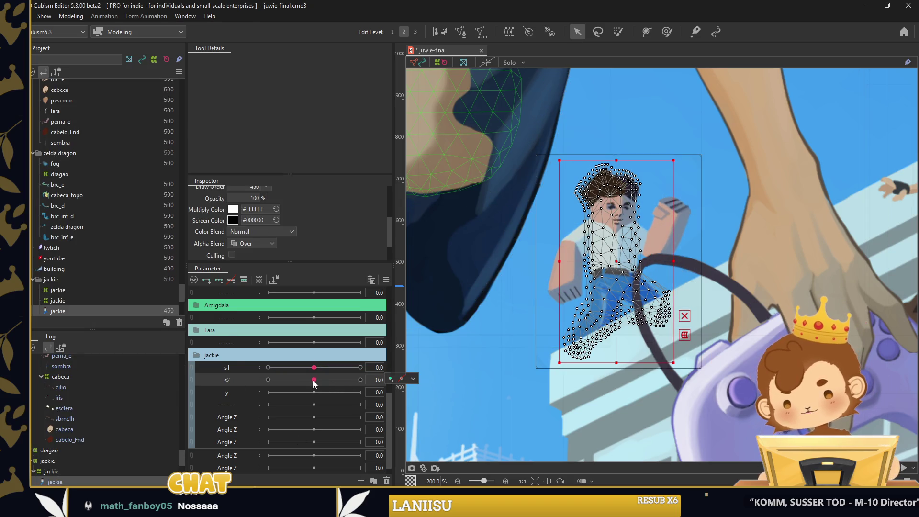
{"action": "left_click", "coordinate": [193, 367]}
{"action": "left_click_drag", "start_coordinate": [335, 376], "coordinate": [314, 383]}
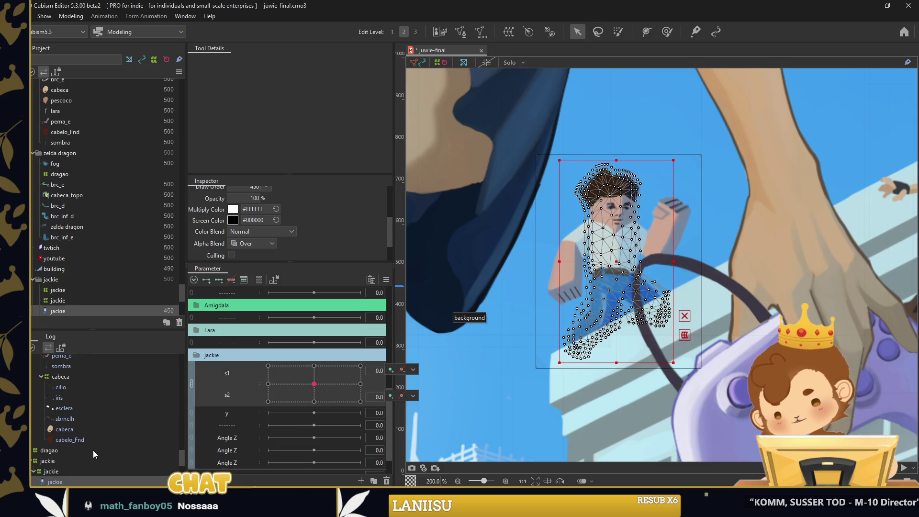
{"action": "scroll", "coordinate": [87, 449], "scroll_direction": "down", "scroll_amount": 2}
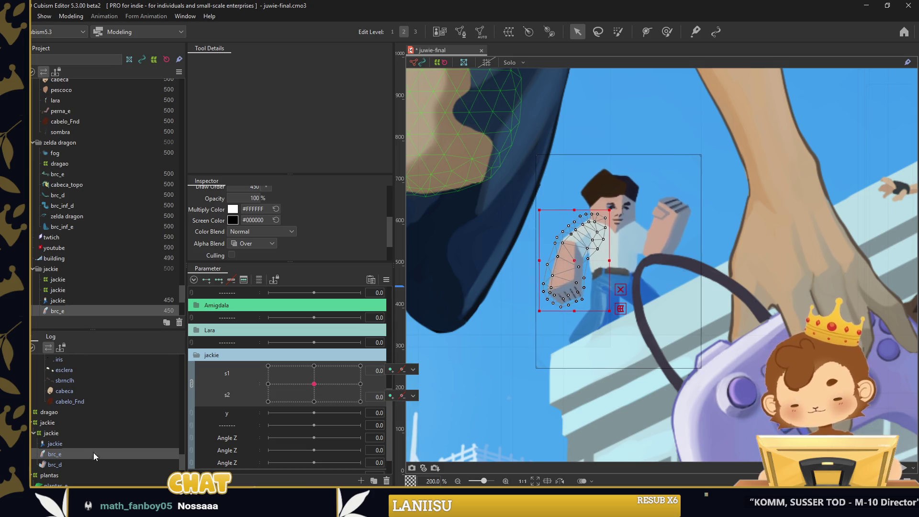
{"action": "left_click_drag", "start_coordinate": [91, 455], "coordinate": [94, 432]}
{"action": "left_click", "coordinate": [94, 433]}
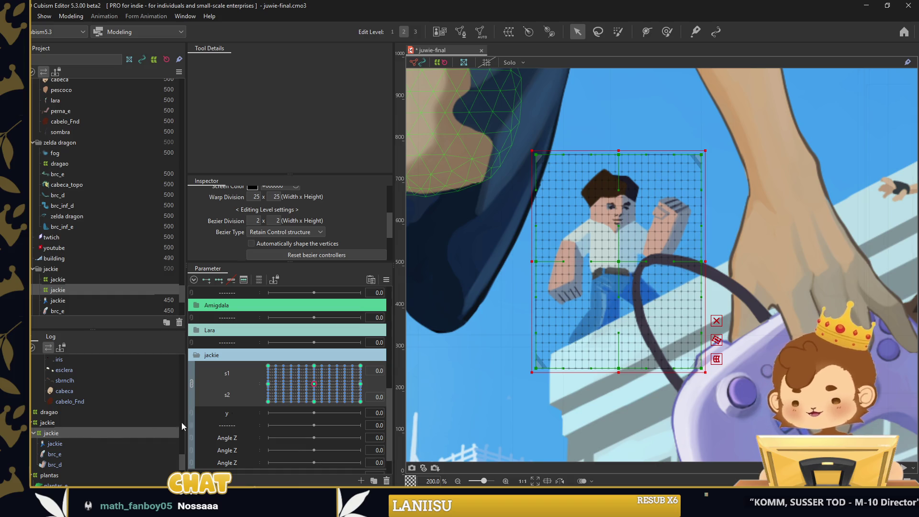
Create a warp deformer named y around Jackie and add three keys to the y parameter
{"action": "key", "text": "ctrl+shift+w"}
{"action": "type", "text": "y"}
{"action": "left_click", "coordinate": [743, 381]}
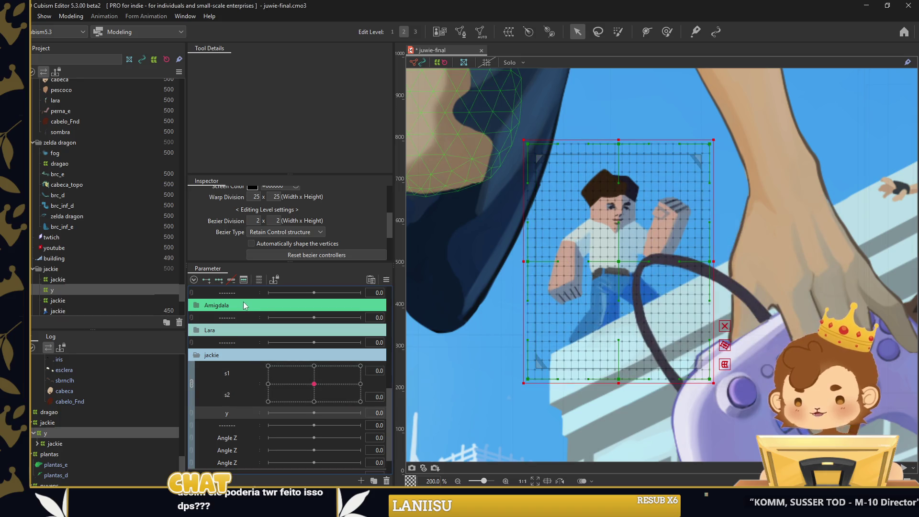
{"action": "left_click", "coordinate": [280, 413]}
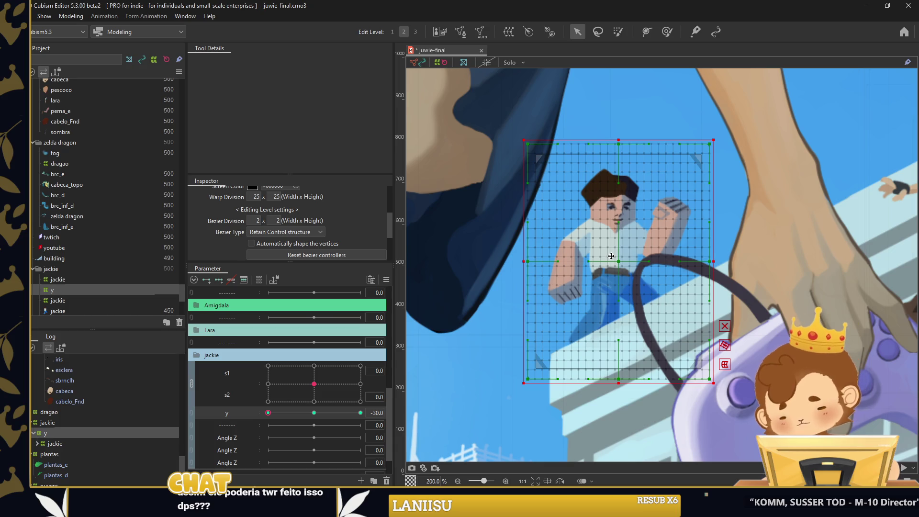
Bend the y warp with a temporary three-point path so Jackie leans left, and confirm
{"action": "right_click", "coordinate": [630, 263]}
{"action": "key", "text": "Escape"}
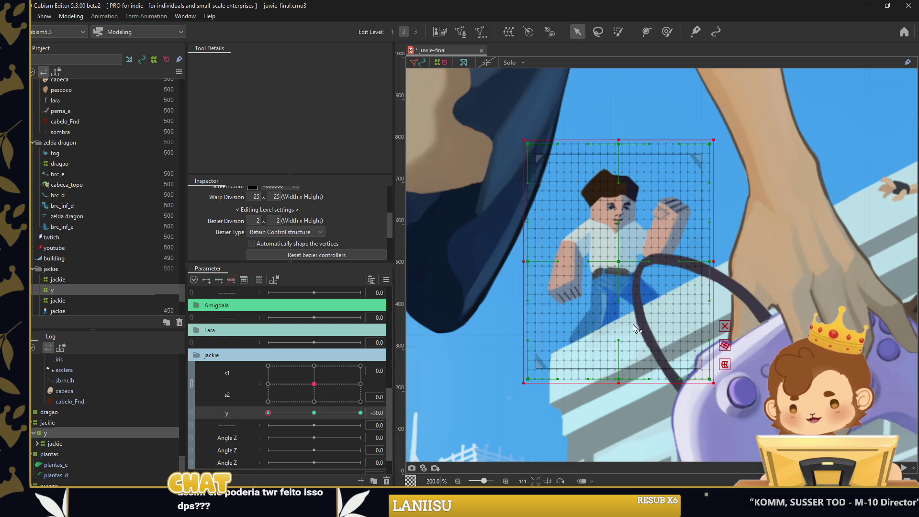
{"action": "key", "text": "p"}
{"action": "left_click", "coordinate": [618, 374]}
{"action": "left_click", "coordinate": [620, 271]}
{"action": "left_click", "coordinate": [623, 148]}
{"action": "left_click_drag", "start_coordinate": [624, 148], "coordinate": [579, 154]}
{"action": "left_click_drag", "start_coordinate": [620, 271], "coordinate": [618, 269]}
{"action": "left_click_drag", "start_coordinate": [579, 153], "coordinate": [573, 152]}
{"action": "left_click", "coordinate": [528, 77]}
At y 30, bend the path to tilt Jackie's warp right and confirm the deformation
{"action": "left_click_drag", "start_coordinate": [268, 412], "coordinate": [361, 413]}
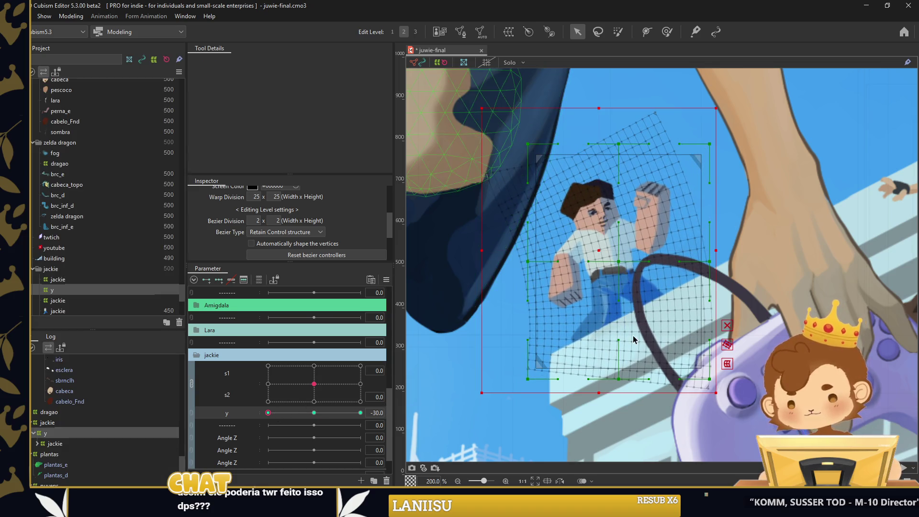
{"action": "left_click", "coordinate": [629, 143]}
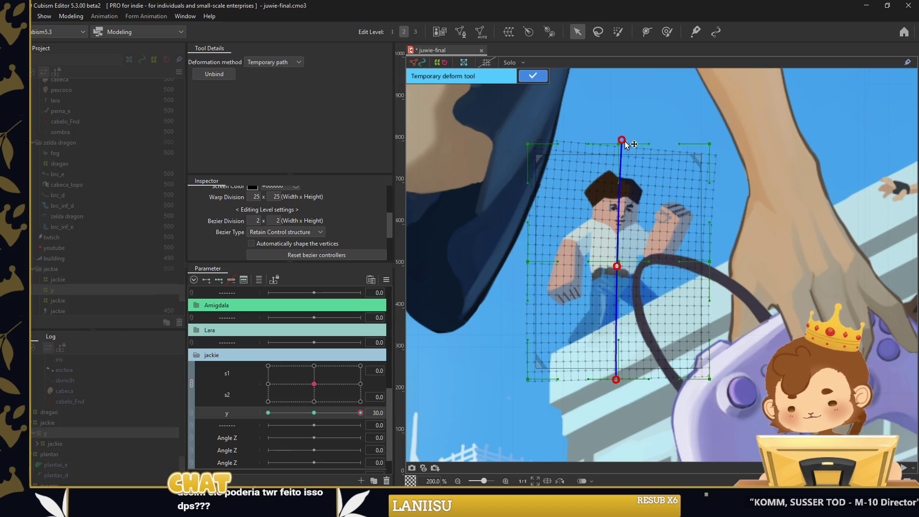
{"action": "left_click_drag", "start_coordinate": [629, 144], "coordinate": [663, 182]}
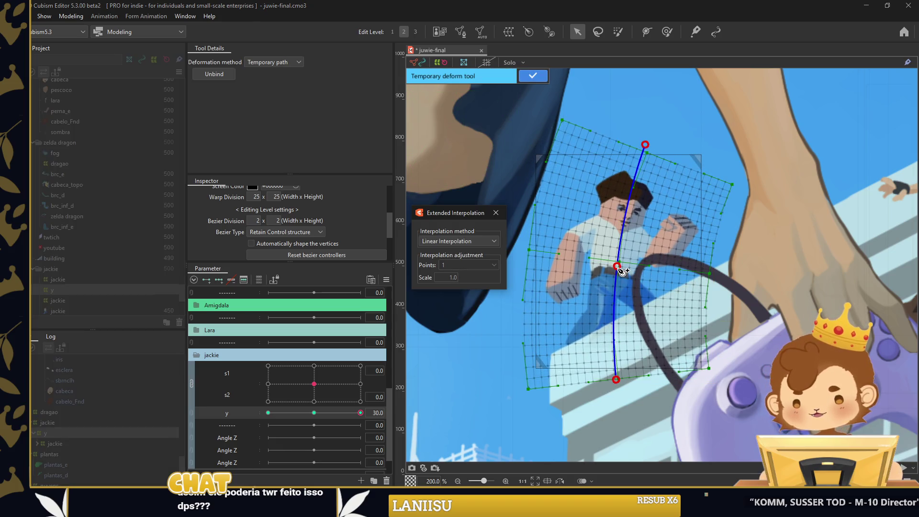
{"action": "left_click_drag", "start_coordinate": [617, 266], "coordinate": [624, 268]}
{"action": "left_click", "coordinate": [496, 212]}
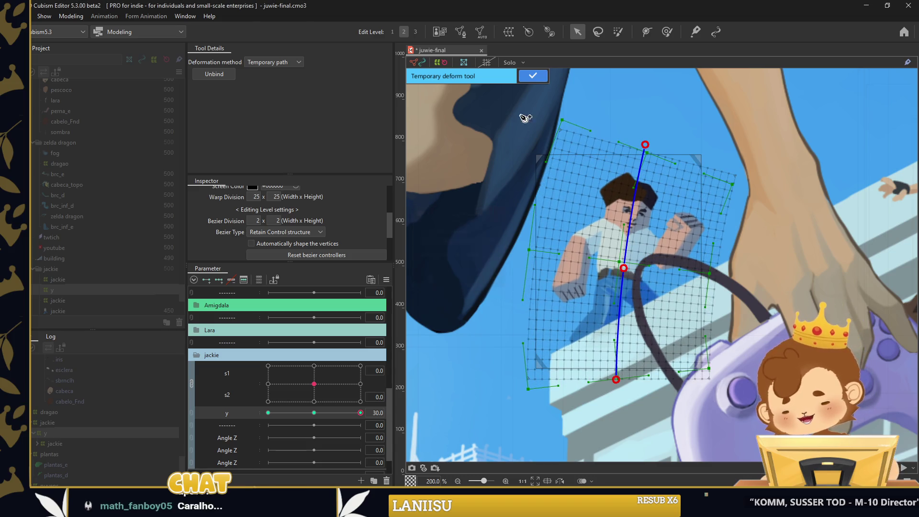
{"action": "left_click", "coordinate": [531, 75]}
{"action": "left_click", "coordinate": [636, 106]}
At y -30, rotate the y warp slightly counter-clockwise, then reselect it at y 30
{"action": "left_click_drag", "start_coordinate": [361, 413], "coordinate": [207, 436]}
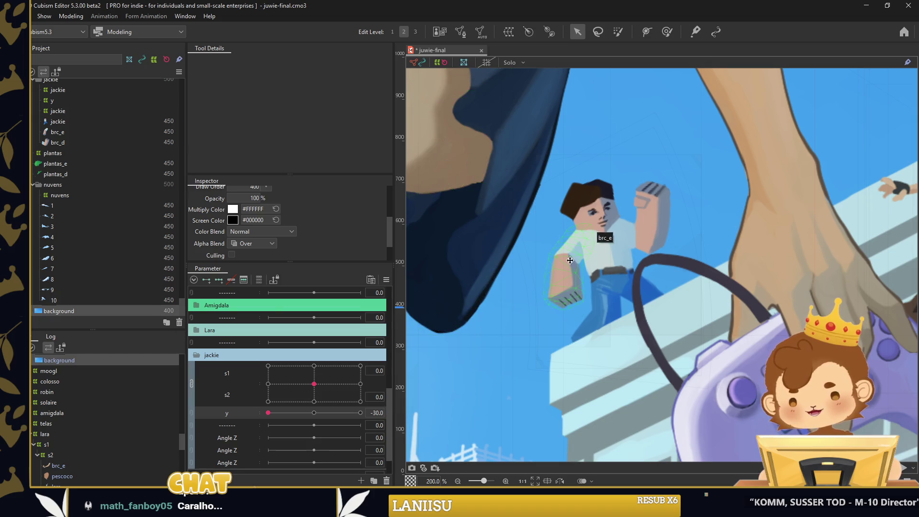
{"action": "scroll", "coordinate": [57, 421], "scroll_direction": "down", "scroll_amount": 5}
{"action": "left_click", "coordinate": [60, 461]}
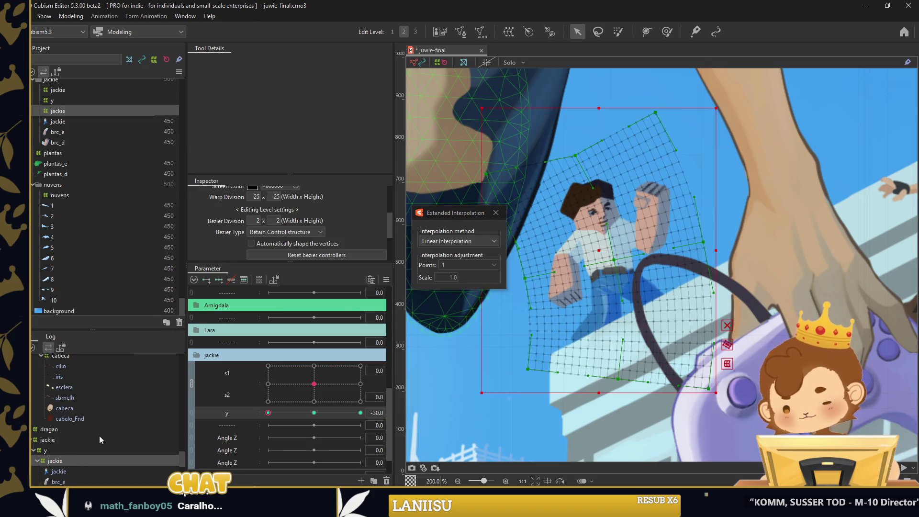
{"action": "left_click", "coordinate": [78, 449]}
{"action": "left_click", "coordinate": [498, 214]}
{"action": "left_click_drag", "start_coordinate": [616, 240], "coordinate": [593, 249]}
{"action": "left_click", "coordinate": [541, 309]}
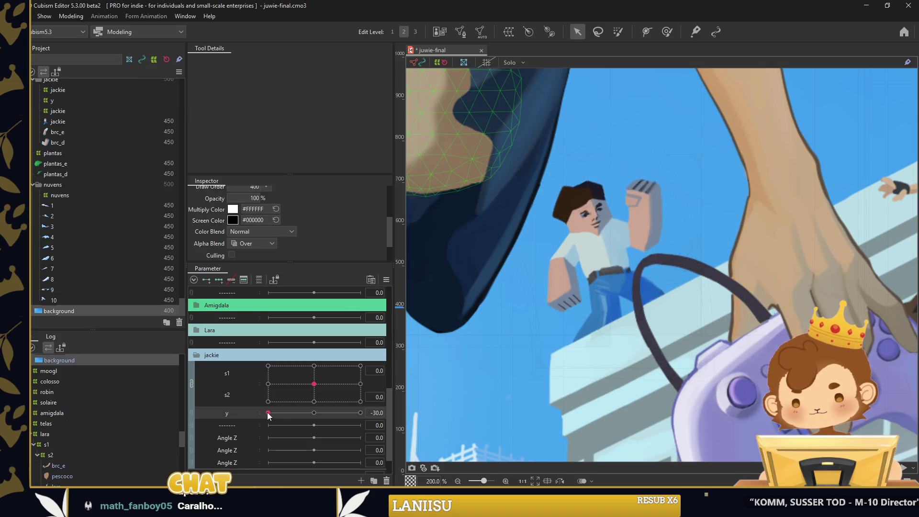
{"action": "left_click_drag", "start_coordinate": [269, 413], "coordinate": [360, 413]}
{"action": "left_click", "coordinate": [34, 445]}
{"action": "left_click", "coordinate": [67, 423]}
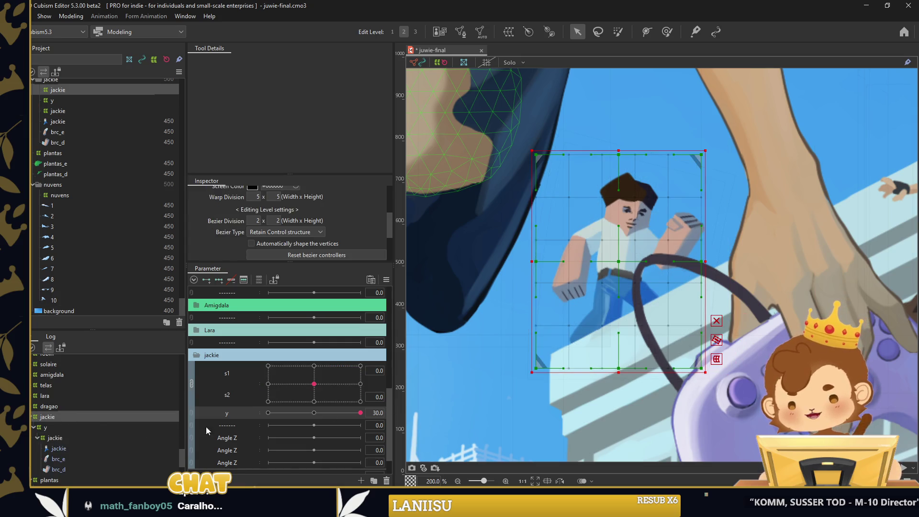
At y 30, shift the y warp up-right and brush its lower-left down and top-right outward
{"action": "scroll", "coordinate": [748, 250], "scroll_direction": "down", "scroll_amount": 2}
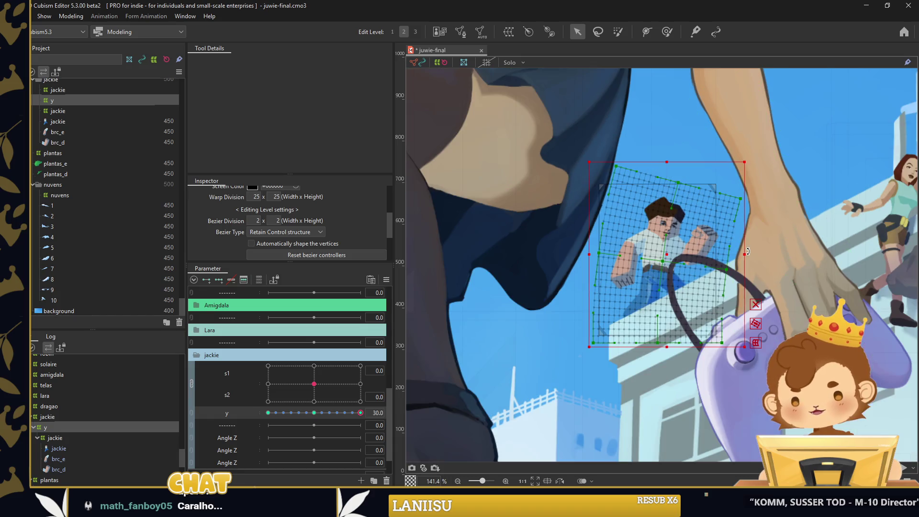
{"action": "scroll", "coordinate": [748, 252], "scroll_direction": "up", "scroll_amount": 2}
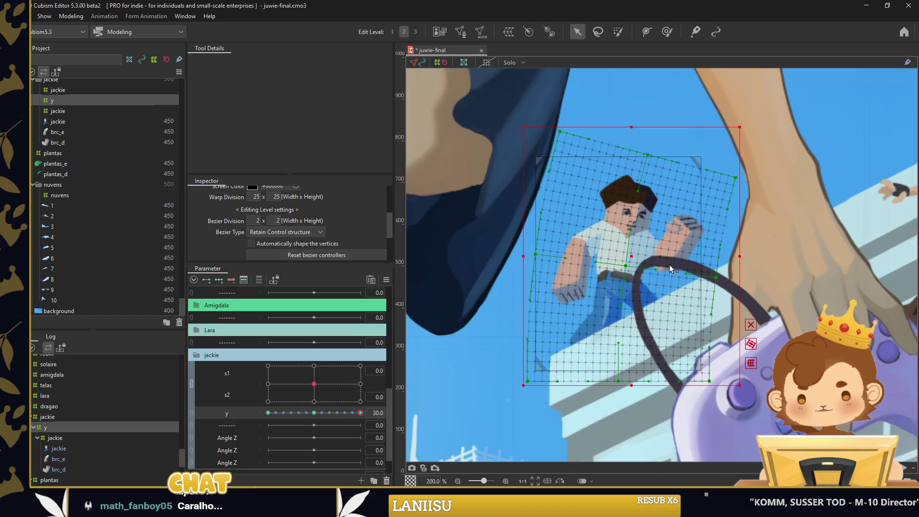
{"action": "left_click_drag", "start_coordinate": [641, 259], "coordinate": [649, 250]}
{"action": "left_click", "coordinate": [667, 32]}
{"action": "left_click_drag", "start_coordinate": [486, 349], "coordinate": [503, 369]}
{"action": "mouse_move", "coordinate": [362, 414]}
{"action": "left_mouse_down"}
{"action": "mouse_move", "coordinate": [257, 414]}
{"action": "mouse_move", "coordinate": [361, 413]}
{"action": "left_mouse_up"}
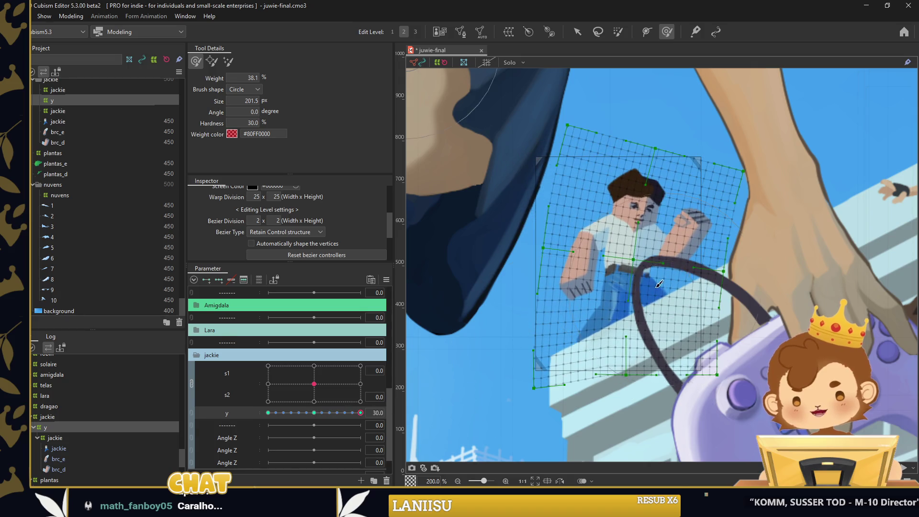
{"action": "left_click_drag", "start_coordinate": [702, 163], "coordinate": [705, 114]}
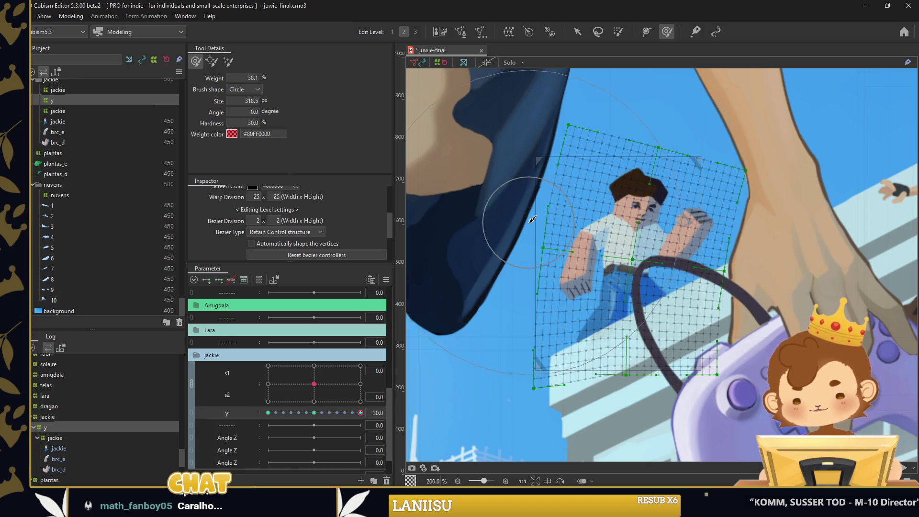
Brush-reshape the warp's upper-left and right side at y -30, then shift its top right at 30
{"action": "left_click_drag", "start_coordinate": [361, 413], "coordinate": [258, 412]}
{"action": "left_click_drag", "start_coordinate": [451, 306], "coordinate": [527, 96]}
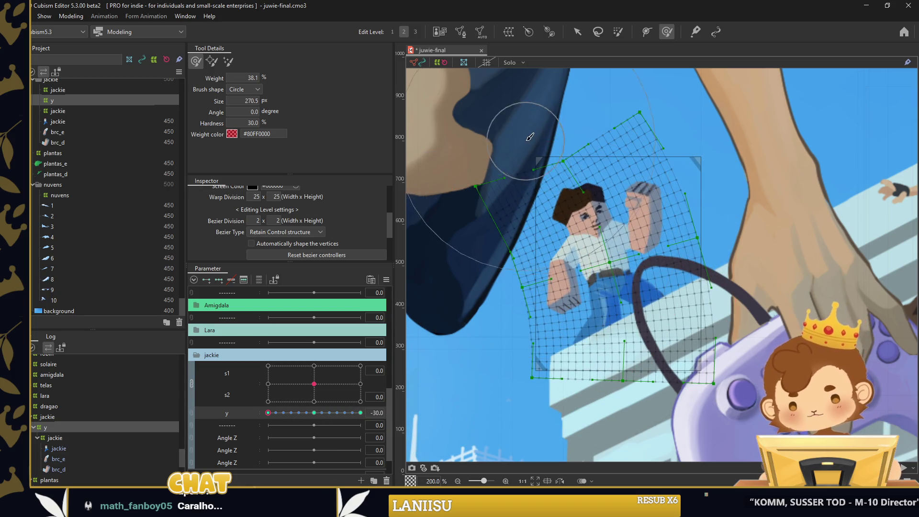
{"action": "left_click_drag", "start_coordinate": [703, 191], "coordinate": [565, 282]}
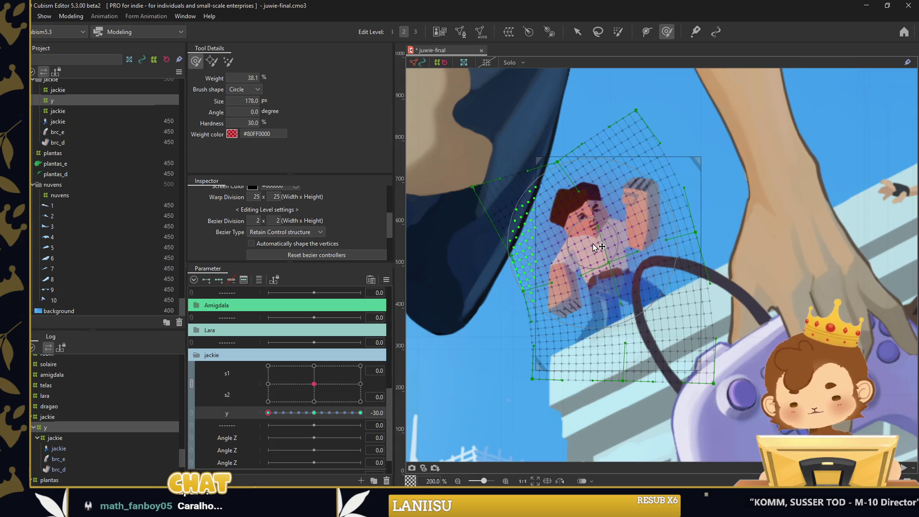
{"action": "left_click_drag", "start_coordinate": [276, 415], "coordinate": [360, 413]}
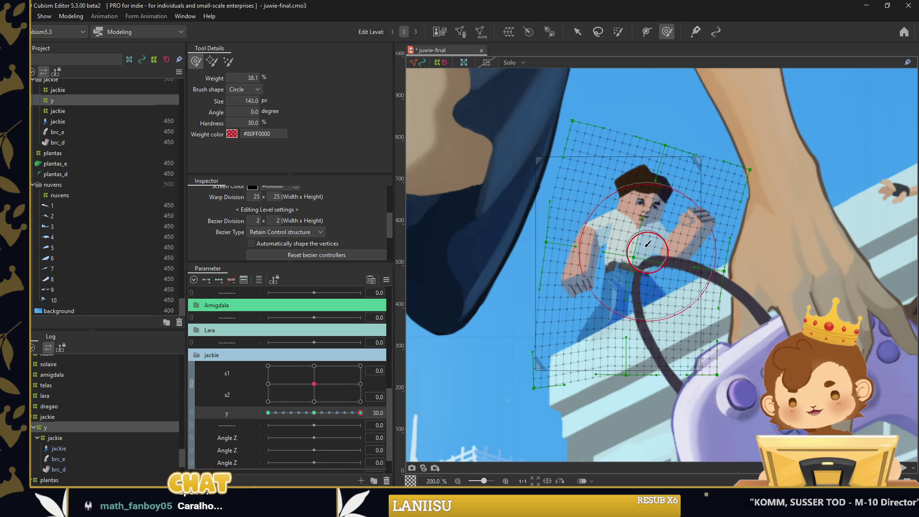
{"action": "left_click_drag", "start_coordinate": [673, 132], "coordinate": [685, 136]}
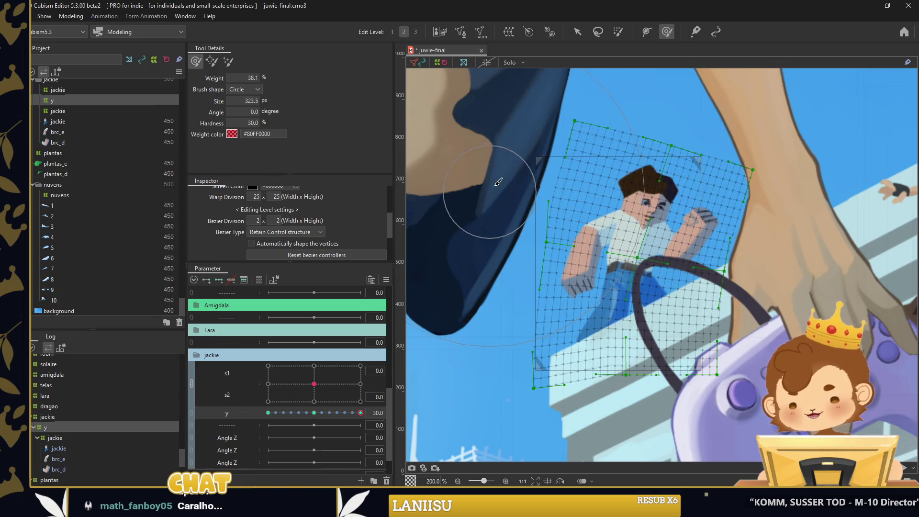
{"action": "left_click", "coordinate": [579, 33]}
{"action": "mouse_move", "coordinate": [352, 414]}
{"action": "left_mouse_down"}
{"action": "mouse_move", "coordinate": [240, 414]}
{"action": "mouse_move", "coordinate": [362, 415]}
{"action": "left_mouse_up"}
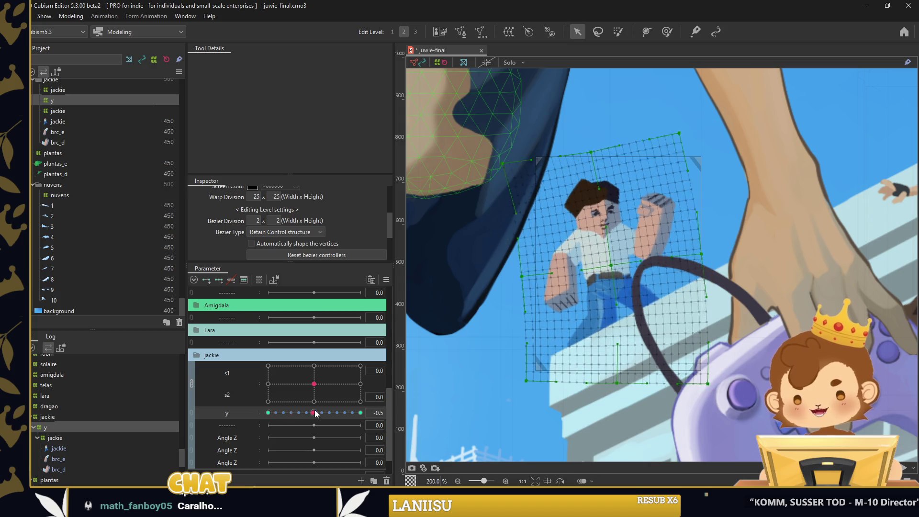
{"action": "left_click", "coordinate": [666, 32]}
{"action": "scroll", "coordinate": [667, 317], "scroll_direction": "down", "scroll_amount": 1}
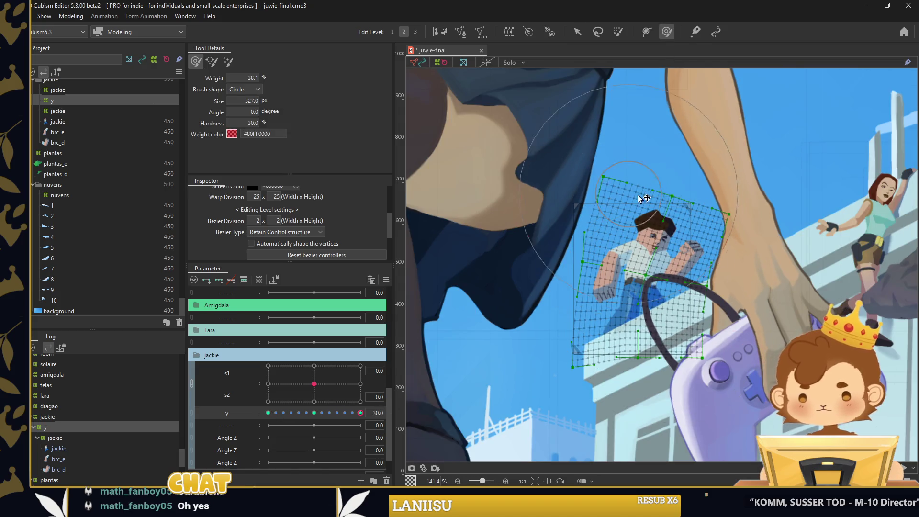
Nudge the y warp's left and top edges and reset y to its default
{"action": "left_click_drag", "start_coordinate": [637, 198], "coordinate": [622, 182]}
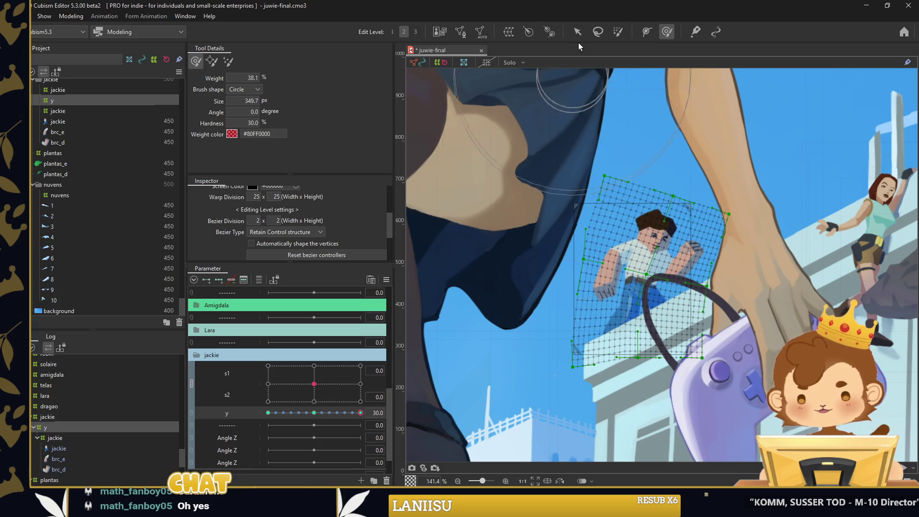
{"action": "left_click", "coordinate": [578, 31]}
{"action": "left_click", "coordinate": [314, 412]}
Rename the first Angle Z parameter to 'brc e'
{"action": "right_click", "coordinate": [237, 438]}
{"action": "left_click", "coordinate": [237, 444]}
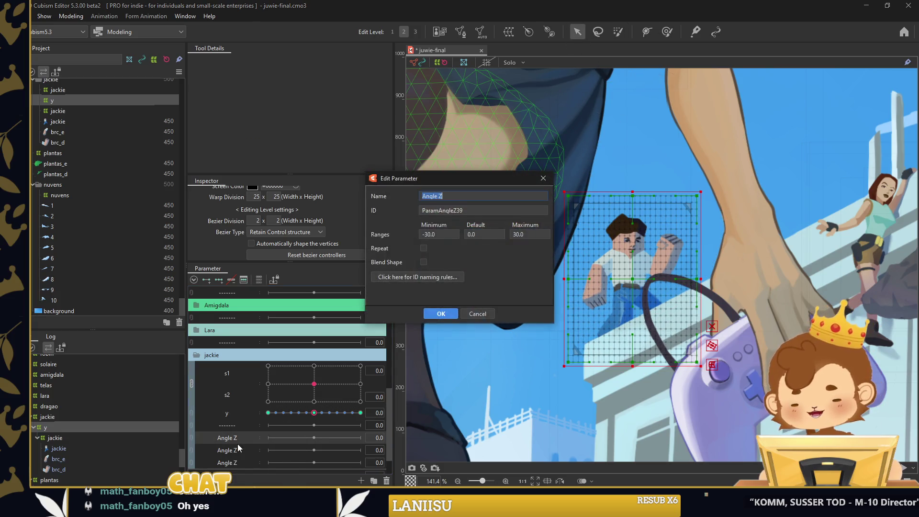
{"action": "type", "text": "rc e"}
{"action": "key", "text": "Return"}
{"action": "right_click", "coordinate": [238, 443]}
{"action": "left_click", "coordinate": [241, 450]}
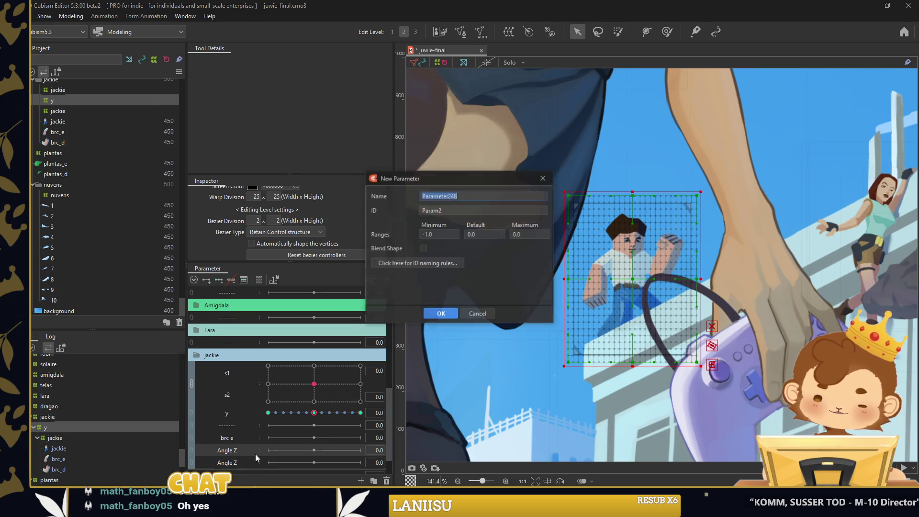
{"action": "key", "text": "Escape"}
Rename the next Angle Z parameter to 'brc d'
{"action": "right_click", "coordinate": [245, 415]}
{"action": "left_click", "coordinate": [263, 412]}
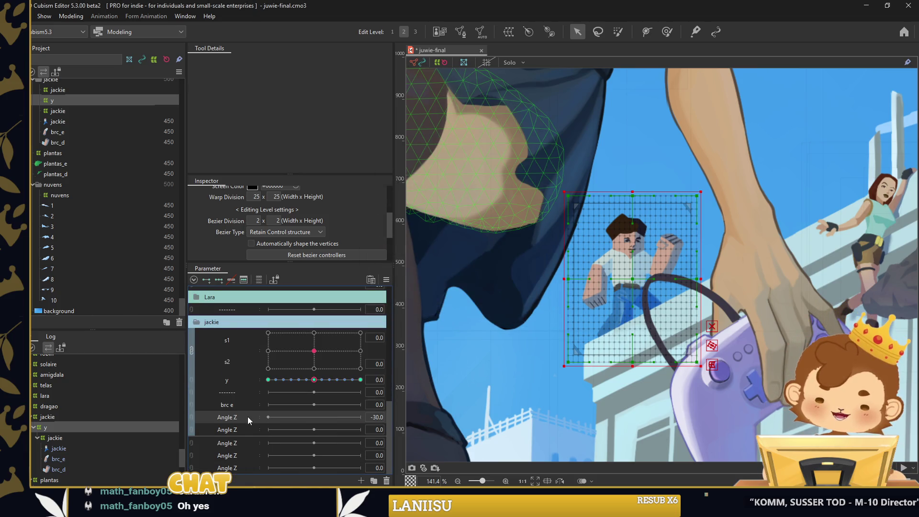
{"action": "right_click", "coordinate": [248, 416]}
{"action": "left_click", "coordinate": [257, 421]}
{"action": "type", "text": "brc d"}
{"action": "key", "text": "Return"}
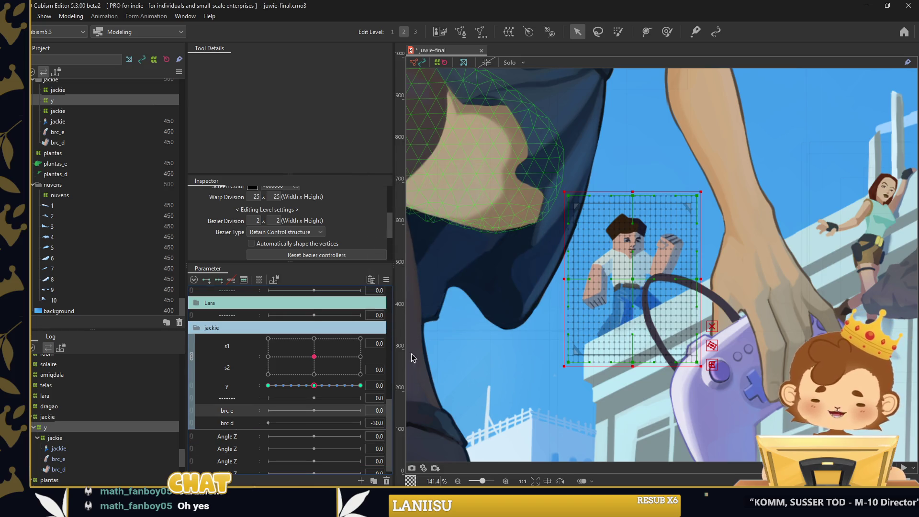
{"action": "left_click", "coordinate": [540, 302]}
{"action": "left_click", "coordinate": [595, 284]}
{"action": "scroll", "coordinate": [595, 284], "scroll_direction": "up", "scroll_amount": 2}
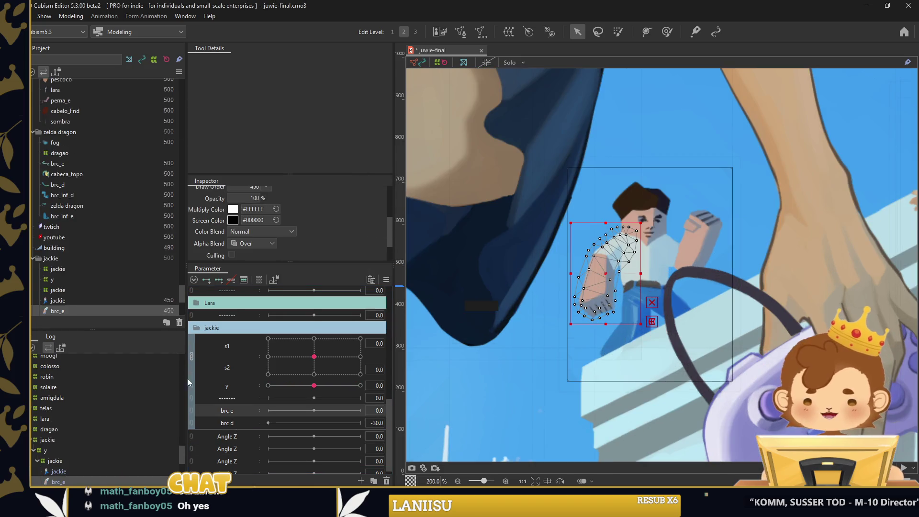
Key brc e and rotate the brc_e arm down for -30 and up for 30
{"action": "left_click", "coordinate": [269, 410]}
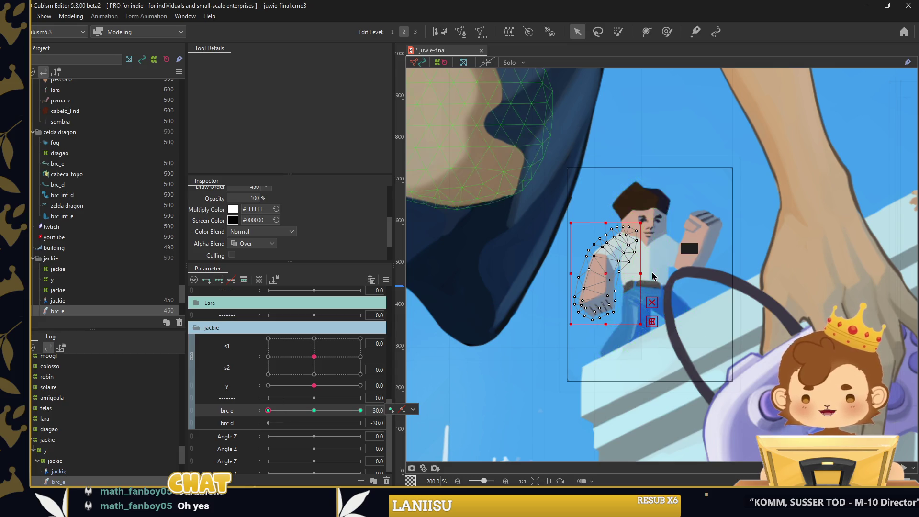
{"action": "mouse_move", "coordinate": [647, 266]}
{"action": "left_mouse_down"}
{"action": "mouse_move", "coordinate": [645, 254]}
{"action": "mouse_move", "coordinate": [618, 290]}
{"action": "left_mouse_up"}
{"action": "scroll", "coordinate": [610, 258], "scroll_direction": "up", "scroll_amount": 1}
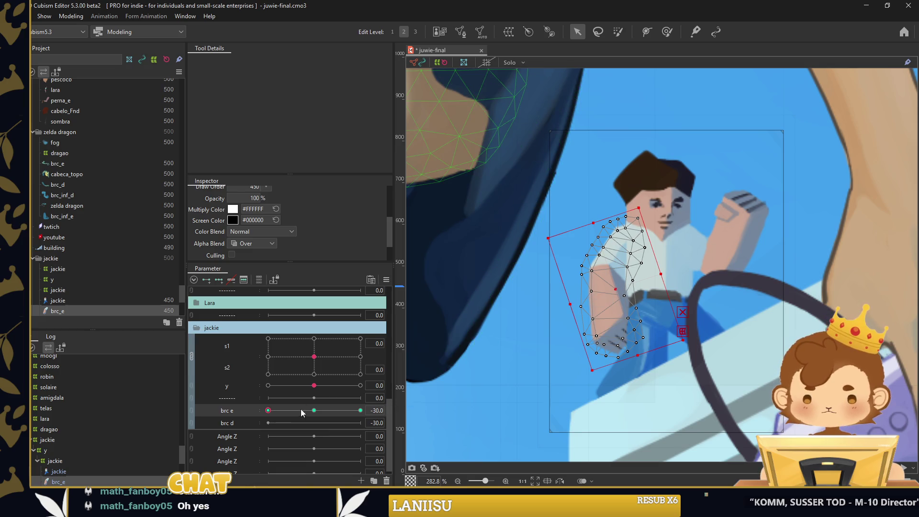
{"action": "left_click", "coordinate": [360, 410]}
{"action": "mouse_move", "coordinate": [655, 277]}
{"action": "left_mouse_down"}
{"action": "mouse_move", "coordinate": [625, 288]}
{"action": "mouse_move", "coordinate": [575, 268]}
{"action": "left_mouse_up"}
{"action": "left_click", "coordinate": [520, 344]}
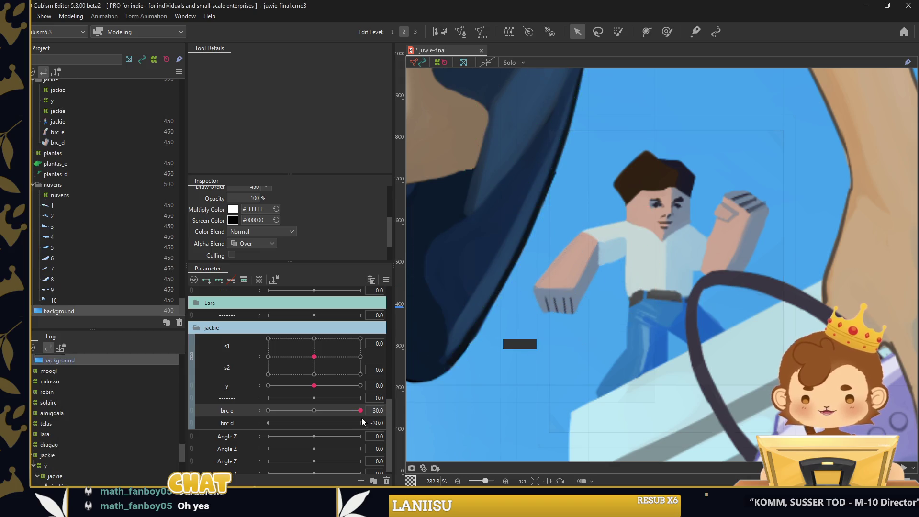
{"action": "left_click_drag", "start_coordinate": [360, 411], "coordinate": [262, 413]}
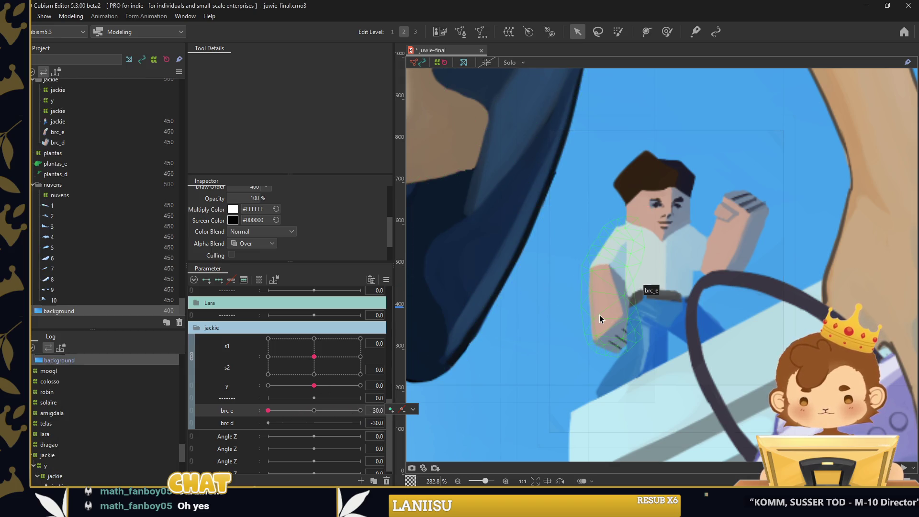
{"action": "left_click", "coordinate": [613, 297]}
{"action": "left_click", "coordinate": [314, 411]}
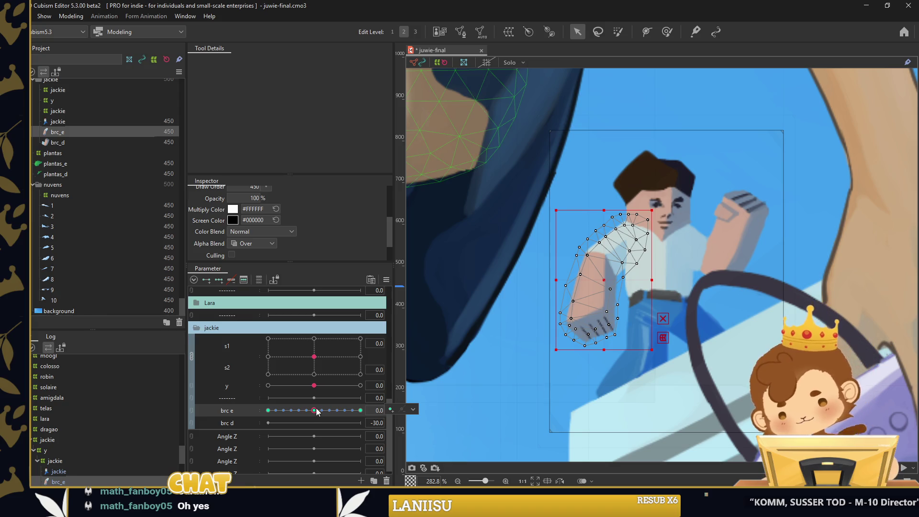
Move brc_e above jackie in the layer order and test the arm swing
{"action": "left_click_drag", "start_coordinate": [70, 119], "coordinate": [71, 119]}
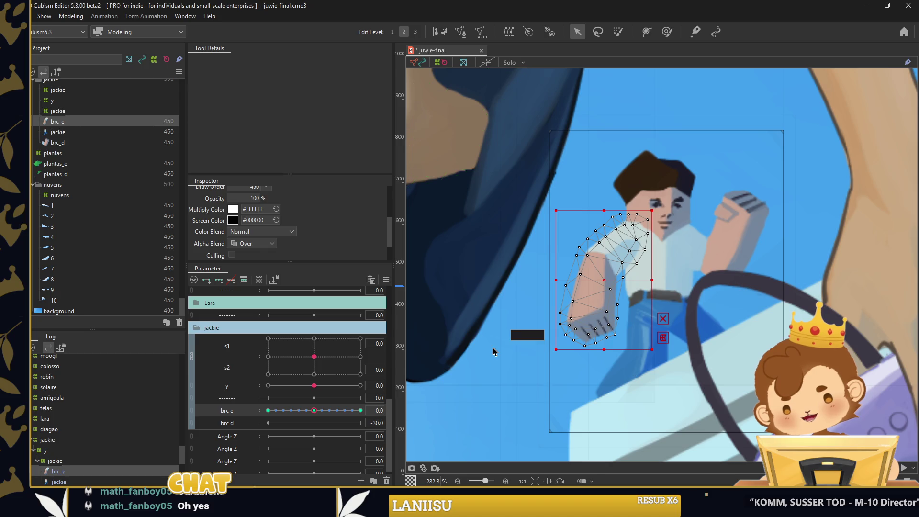
{"action": "left_click", "coordinate": [481, 360]}
{"action": "mouse_move", "coordinate": [314, 410]}
{"action": "left_mouse_down"}
{"action": "mouse_move", "coordinate": [367, 406]}
{"action": "mouse_move", "coordinate": [268, 411]}
{"action": "left_mouse_up"}
Weight-paint brc_e's top shoulder vertices with a smaller brush and check the 30 pose
{"action": "left_click", "coordinate": [659, 154]}
{"action": "left_click", "coordinate": [667, 32]}
{"action": "scroll", "coordinate": [625, 225], "scroll_direction": "up", "scroll_amount": 2}
{"action": "left_click_drag", "start_coordinate": [657, 229], "coordinate": [625, 240]}
{"action": "left_click_drag", "start_coordinate": [499, 205], "coordinate": [663, 205]}
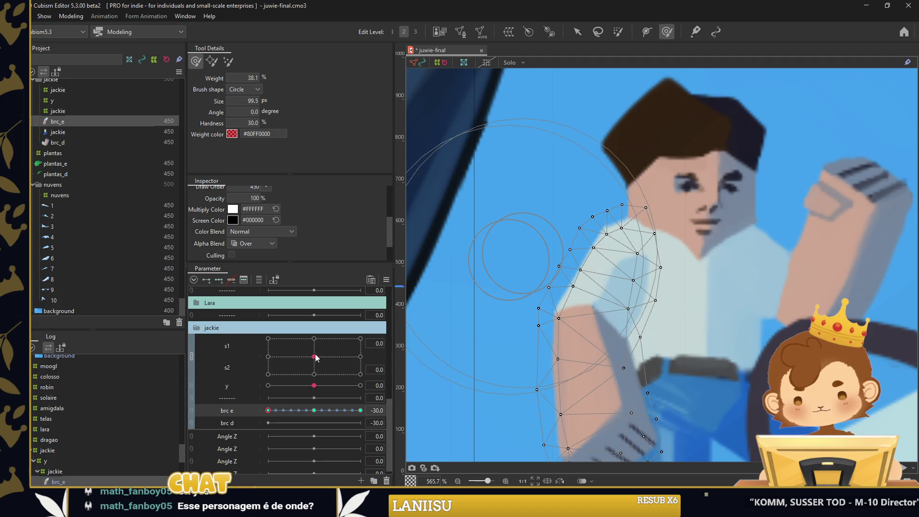
{"action": "left_click_drag", "start_coordinate": [268, 410], "coordinate": [360, 410]}
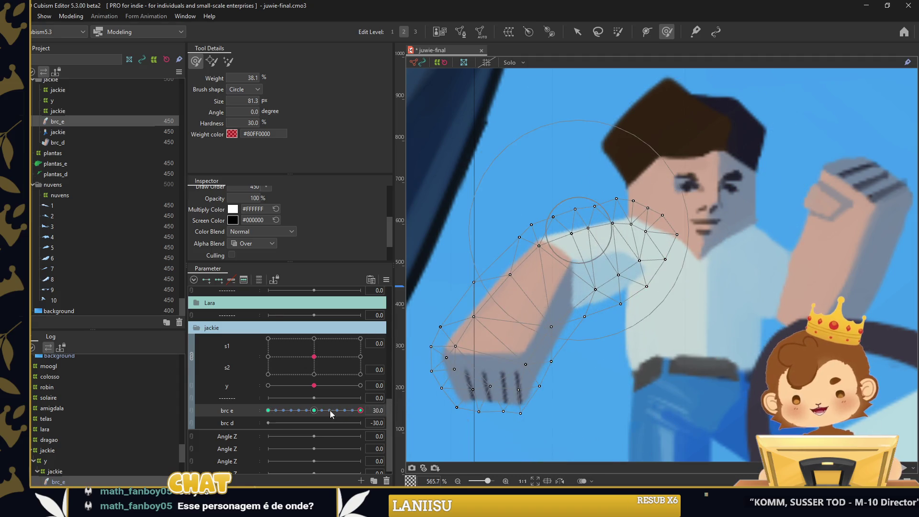
{"action": "left_click", "coordinate": [314, 410]}
Paint more weight across the upper shoulder and check brc e at -30 and 30
{"action": "mouse_move", "coordinate": [621, 195]}
{"action": "left_mouse_down"}
{"action": "mouse_move", "coordinate": [615, 230]}
{"action": "mouse_move", "coordinate": [616, 208]}
{"action": "left_mouse_up"}
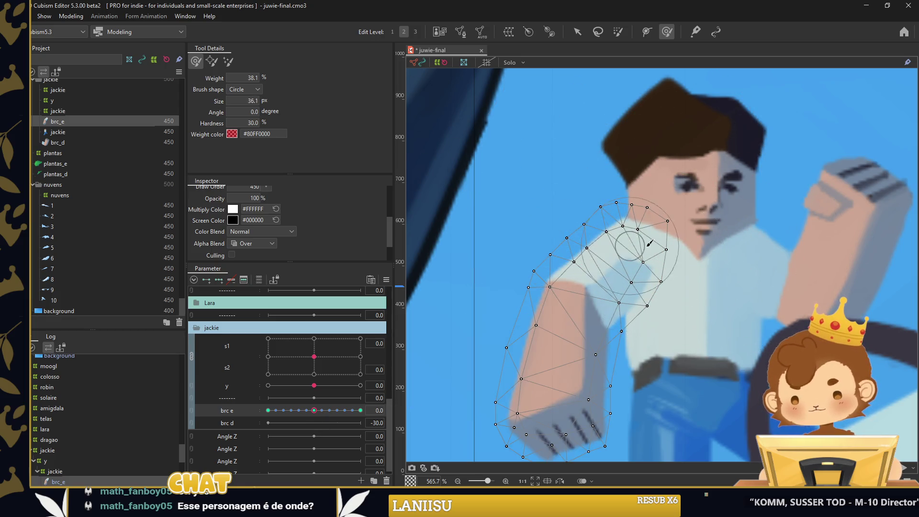
{"action": "left_click_drag", "start_coordinate": [662, 250], "coordinate": [621, 261]}
{"action": "left_click_drag", "start_coordinate": [282, 418], "coordinate": [265, 424]}
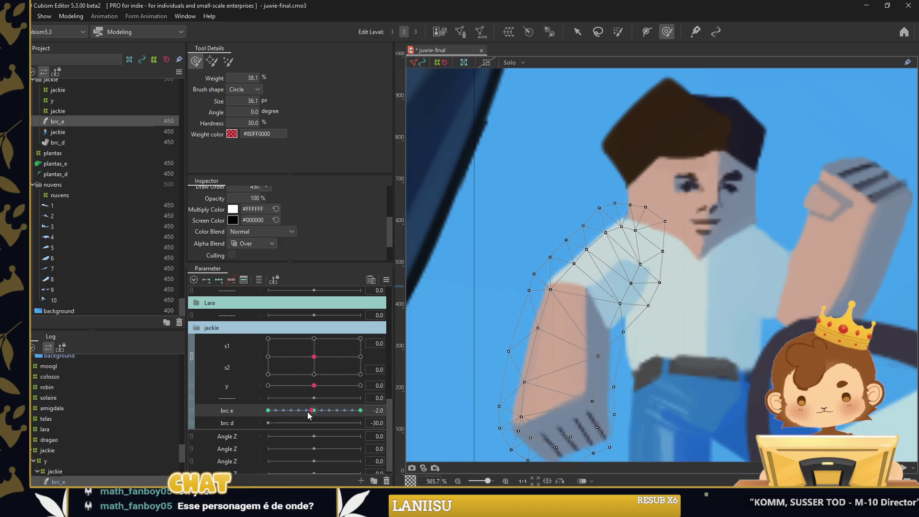
{"action": "left_click_drag", "start_coordinate": [637, 194], "coordinate": [615, 237]}
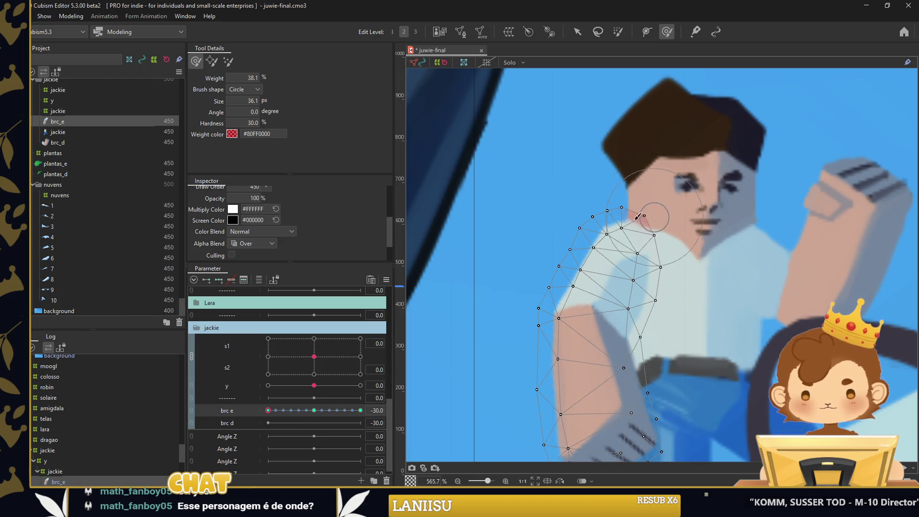
{"action": "left_click_drag", "start_coordinate": [280, 411], "coordinate": [360, 411]}
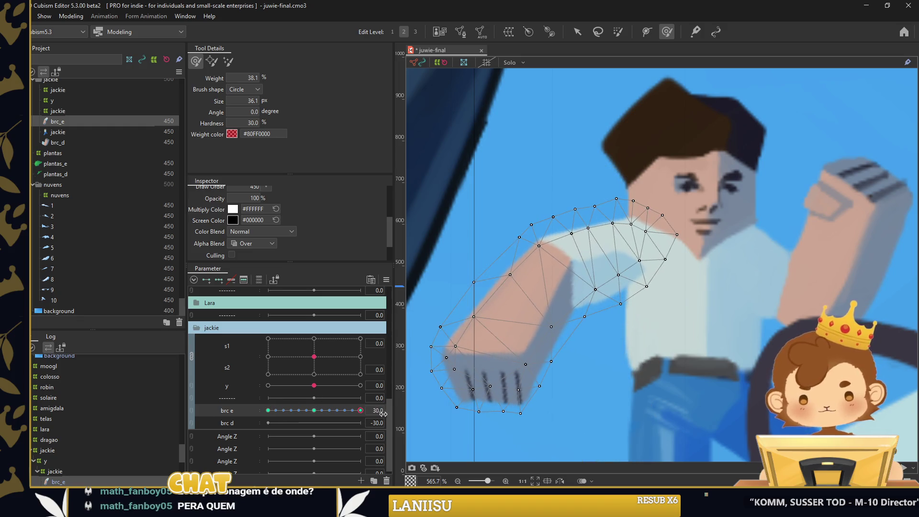
{"action": "scroll", "coordinate": [537, 286], "scroll_direction": "down", "scroll_amount": 2}
Rotate and reposition the brc_d arm on brc d, and reshape it for the 30 key
{"action": "key", "text": "v"}
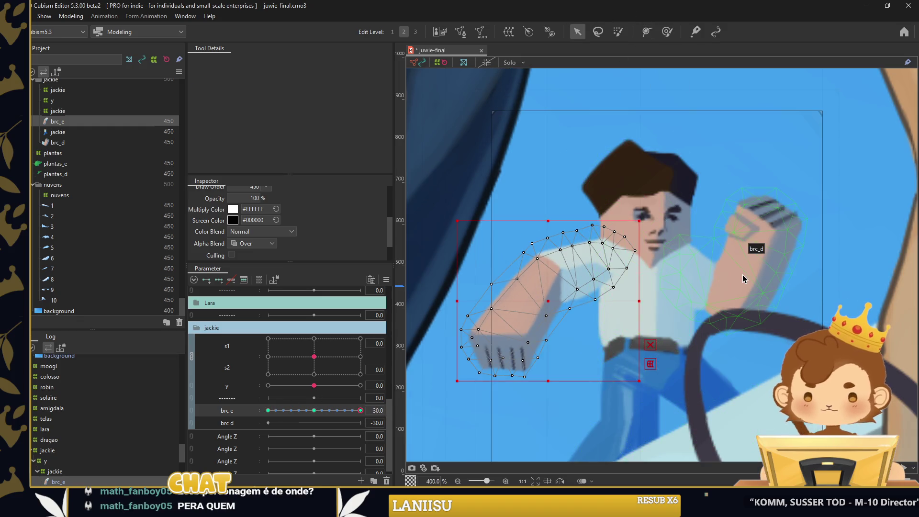
{"action": "left_click", "coordinate": [743, 274]}
{"action": "left_click", "coordinate": [254, 424]}
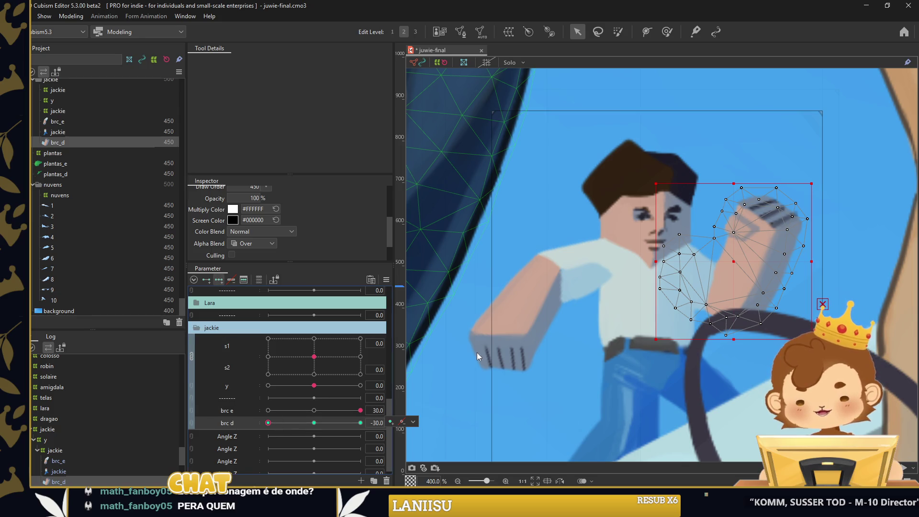
{"action": "left_click_drag", "start_coordinate": [820, 260], "coordinate": [809, 264]}
{"action": "left_click_drag", "start_coordinate": [733, 263], "coordinate": [724, 287]}
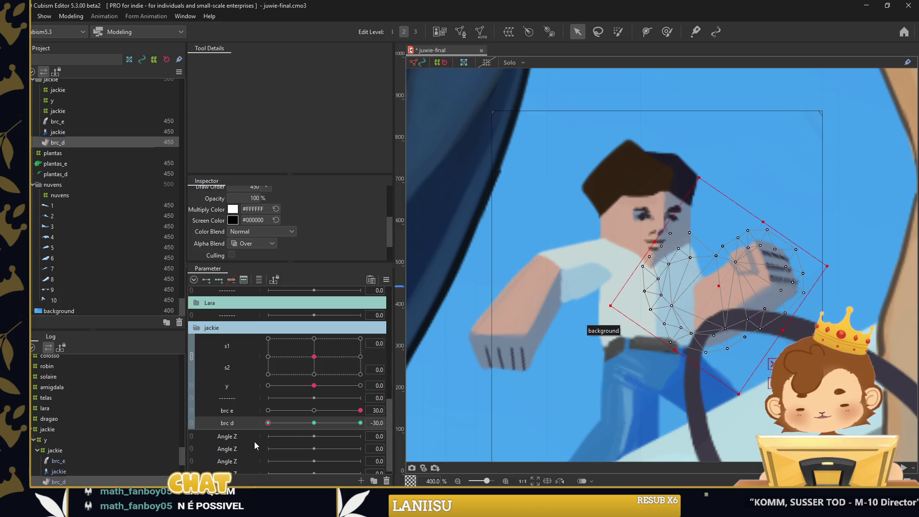
{"action": "left_click_drag", "start_coordinate": [268, 423], "coordinate": [361, 423]}
{"action": "left_click_drag", "start_coordinate": [771, 241], "coordinate": [766, 214]}
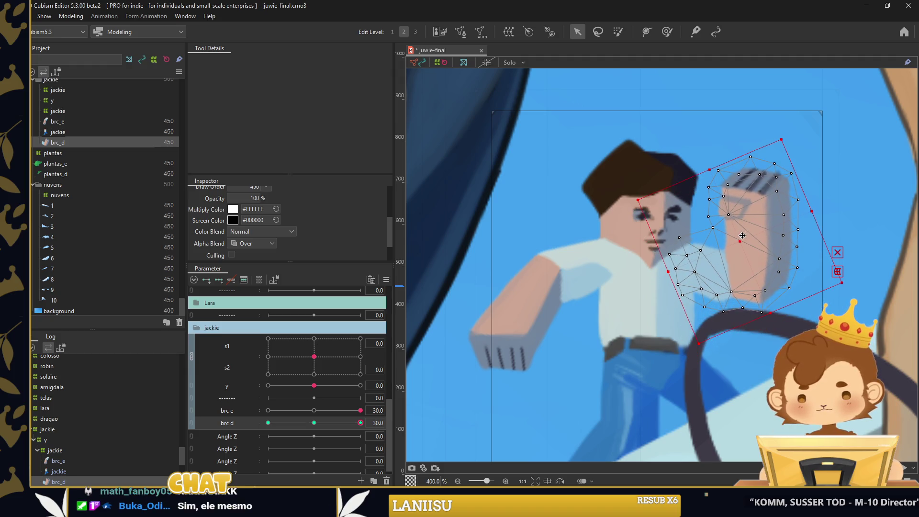
Test both arm parameters and the s2 pose together, then save the project
{"action": "left_click", "coordinate": [667, 32]}
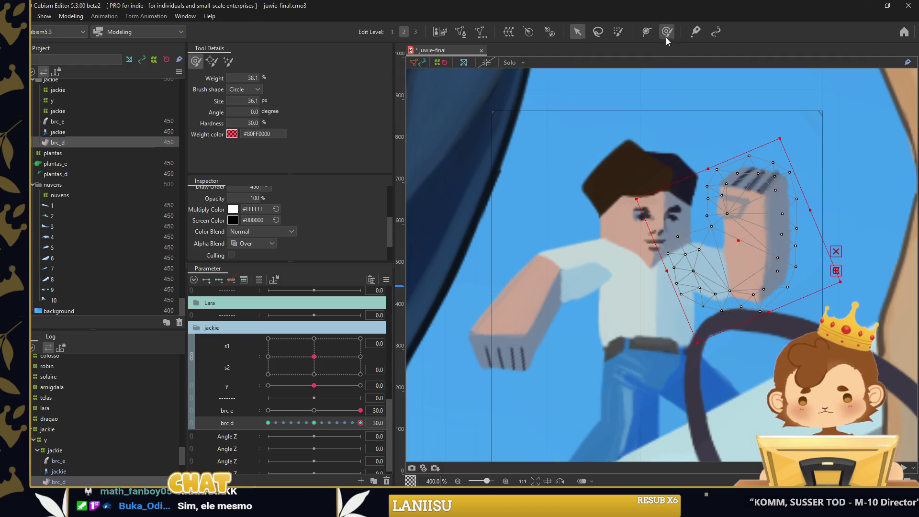
{"action": "scroll", "coordinate": [602, 299], "scroll_direction": "down", "scroll_amount": 3}
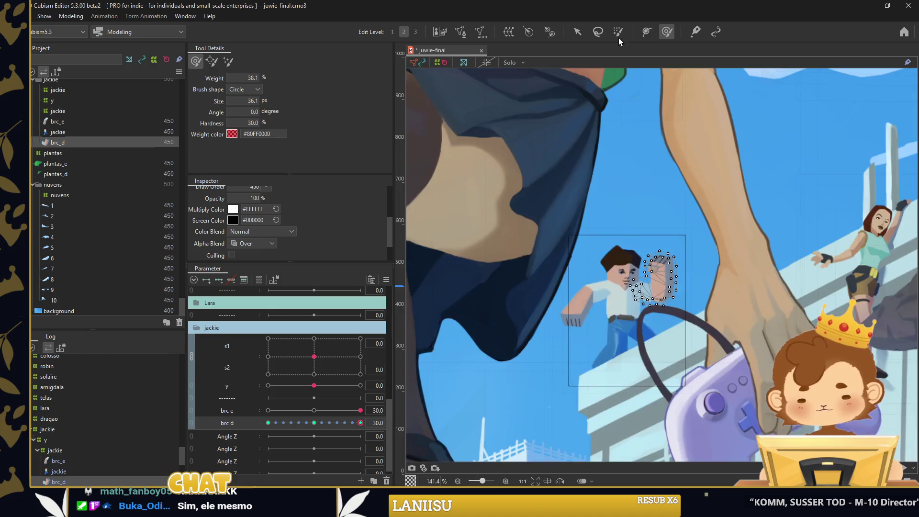
{"action": "key", "text": "v"}
{"action": "left_click", "coordinate": [657, 77]}
{"action": "mouse_move", "coordinate": [333, 426]}
{"action": "left_mouse_down"}
{"action": "mouse_move", "coordinate": [279, 423]}
{"action": "mouse_move", "coordinate": [300, 411]}
{"action": "left_mouse_up"}
{"action": "left_click_drag", "start_coordinate": [314, 356], "coordinate": [314, 339]}
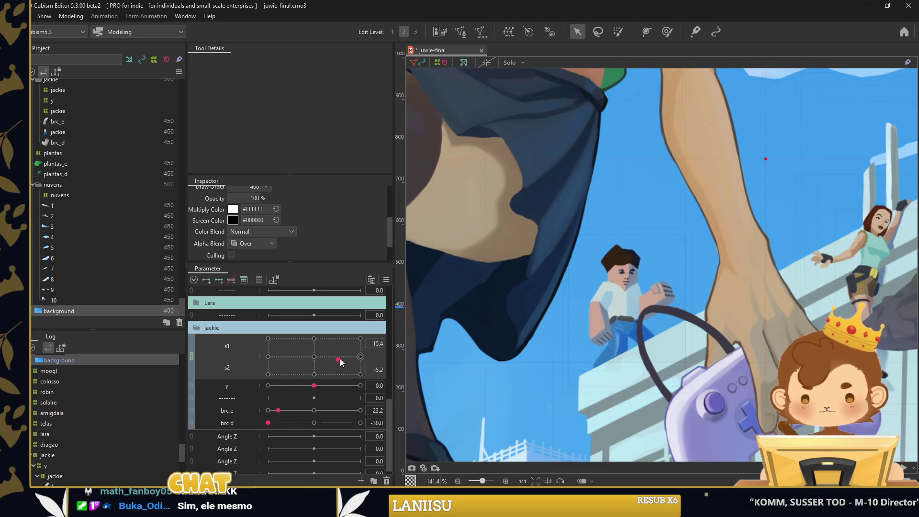
{"action": "scroll", "coordinate": [711, 287], "scroll_direction": "down", "scroll_amount": 3}
{"action": "scroll", "coordinate": [711, 284], "scroll_direction": "down", "scroll_amount": 1}
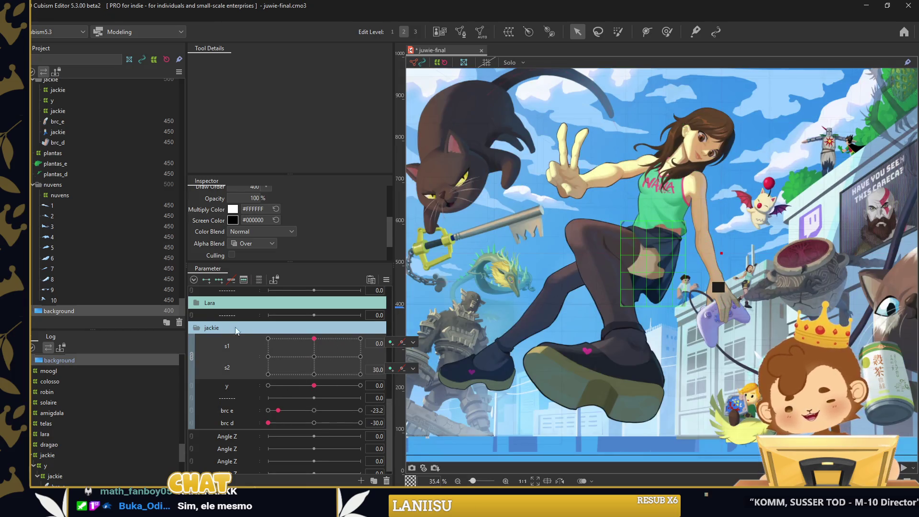
{"action": "key", "text": "ctrl+s"}
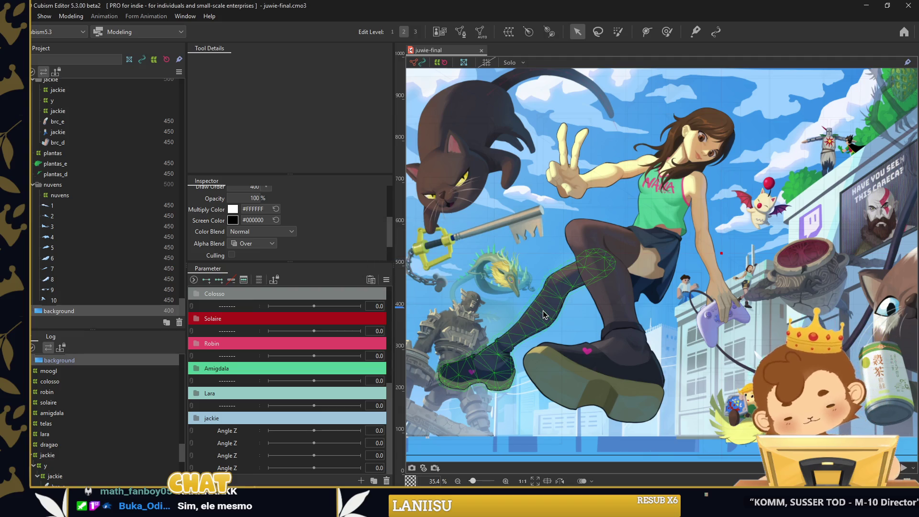
Move the fog layer out of the zelda dragon group in the Project panel
{"action": "scroll", "coordinate": [472, 285], "scroll_direction": "up", "scroll_amount": 5}
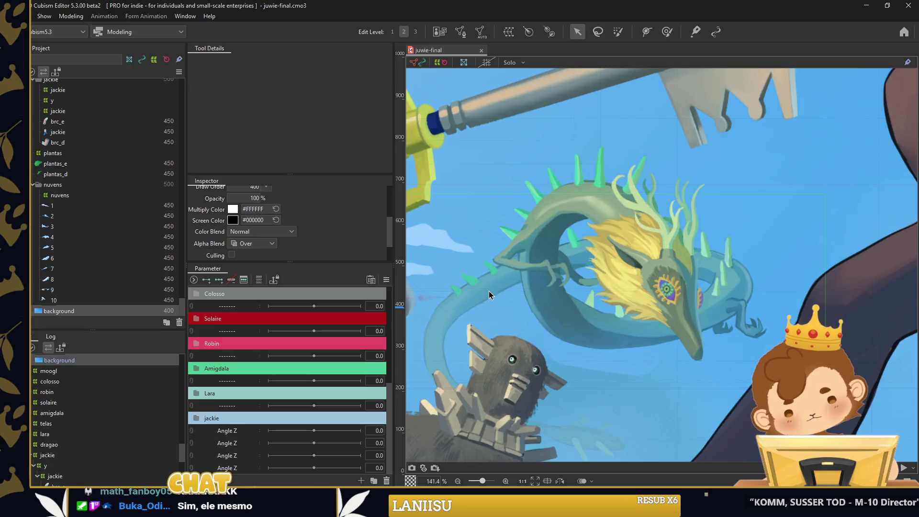
{"action": "left_click", "coordinate": [489, 291]}
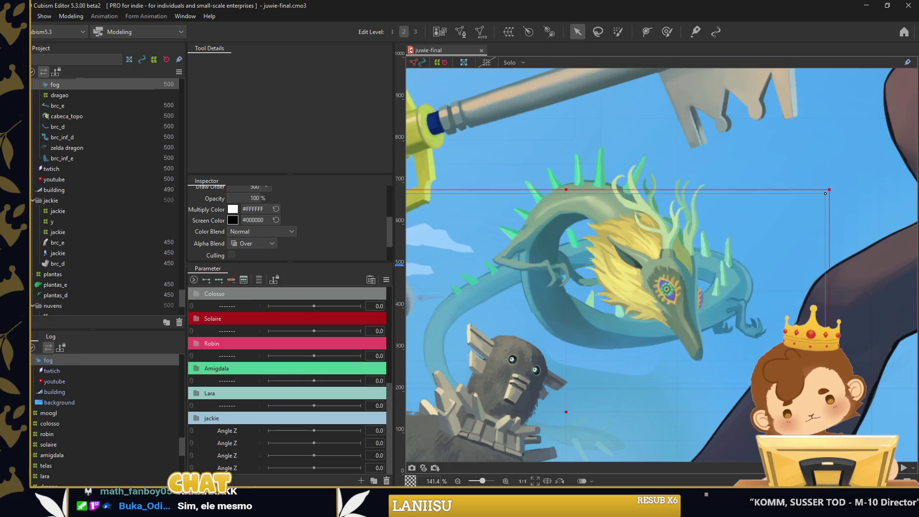
{"action": "scroll", "coordinate": [277, 214], "scroll_direction": "up", "scroll_amount": 3}
{"action": "scroll", "coordinate": [70, 182], "scroll_direction": "up", "scroll_amount": 1}
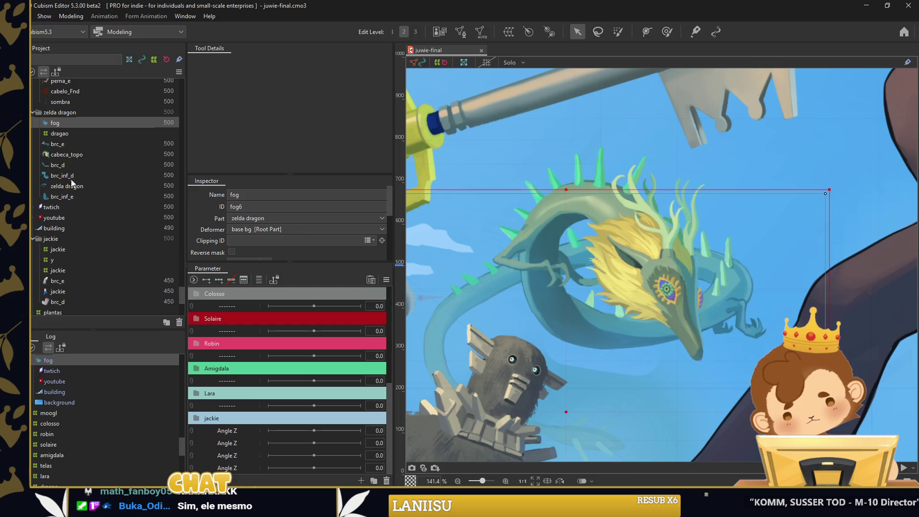
{"action": "left_click_drag", "start_coordinate": [77, 109], "coordinate": [77, 108]}
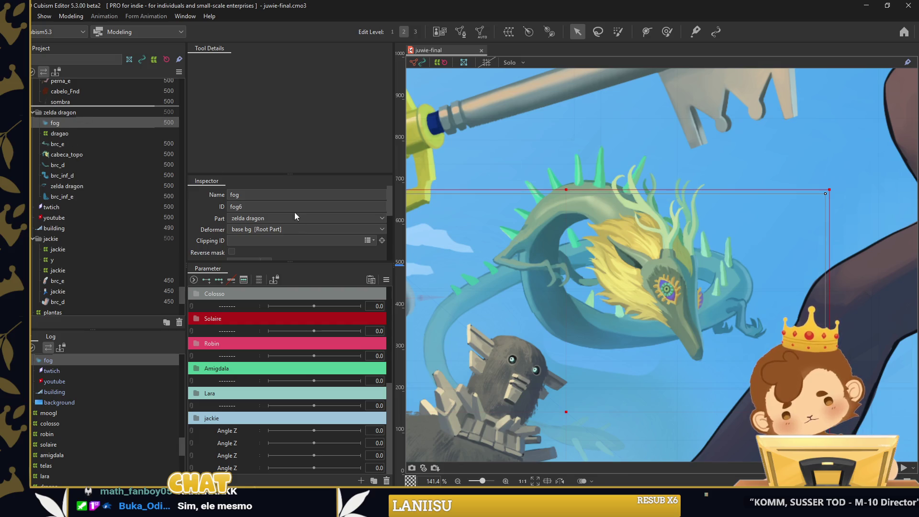
Set fog's Clipping ID to the zelda dragon group, clipping it to all the dragon's parts
{"action": "left_click", "coordinate": [373, 241]}
{"action": "scroll", "coordinate": [292, 335], "scroll_direction": "down", "scroll_amount": 5}
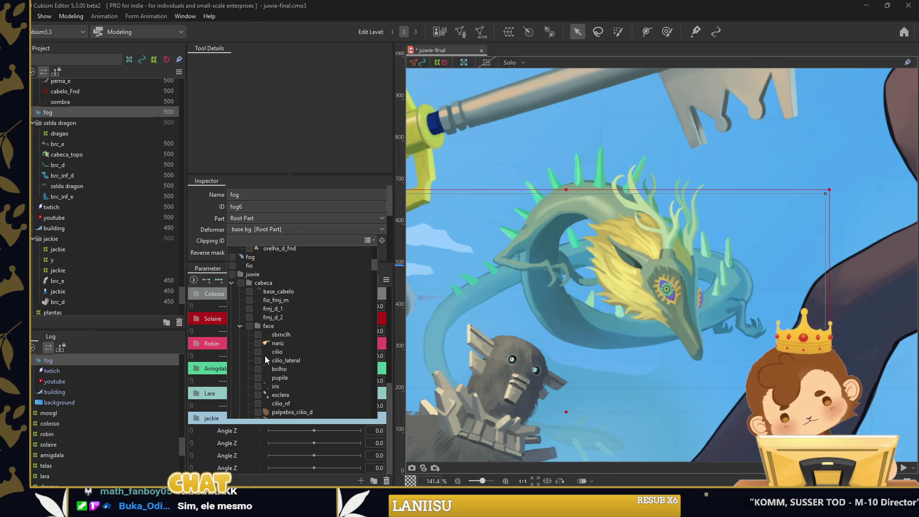
{"action": "scroll", "coordinate": [260, 360], "scroll_direction": "down", "scroll_amount": 2}
{"action": "scroll", "coordinate": [261, 360], "scroll_direction": "down", "scroll_amount": 2}
{"action": "scroll", "coordinate": [259, 356], "scroll_direction": "down", "scroll_amount": 2}
{"action": "scroll", "coordinate": [254, 352], "scroll_direction": "down", "scroll_amount": 2}
{"action": "scroll", "coordinate": [249, 354], "scroll_direction": "down", "scroll_amount": 2}
{"action": "scroll", "coordinate": [248, 354], "scroll_direction": "down", "scroll_amount": 3}
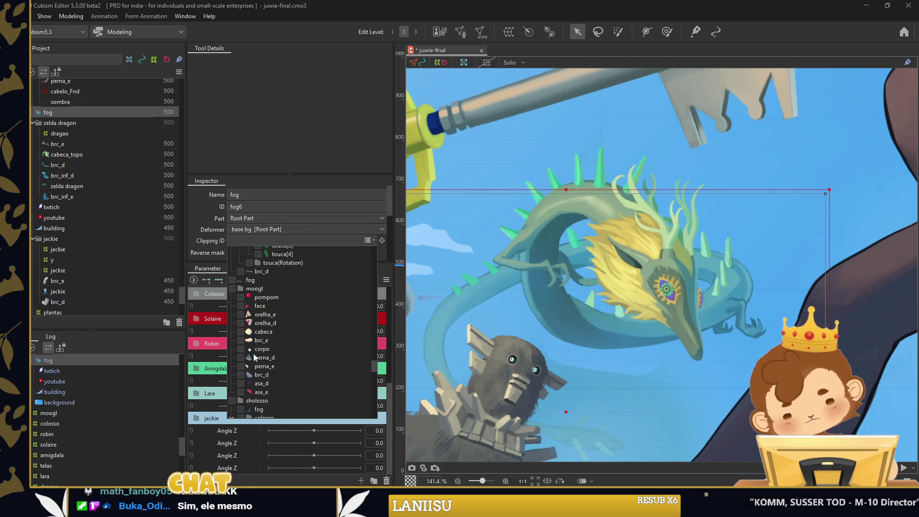
{"action": "scroll", "coordinate": [254, 353], "scroll_direction": "down", "scroll_amount": 3}
{"action": "scroll", "coordinate": [247, 343], "scroll_direction": "down", "scroll_amount": 2}
{"action": "scroll", "coordinate": [245, 346], "scroll_direction": "down", "scroll_amount": 2}
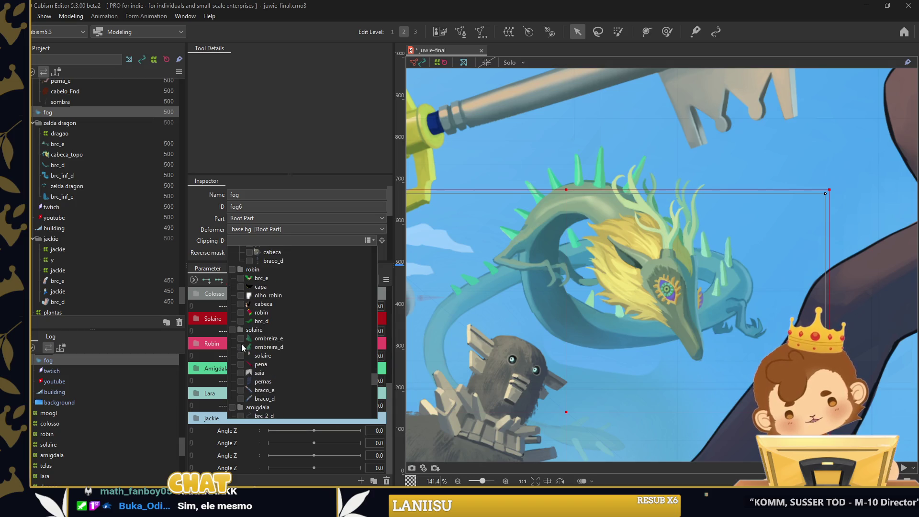
{"action": "scroll", "coordinate": [242, 344], "scroll_direction": "down", "scroll_amount": 2}
{"action": "scroll", "coordinate": [239, 344], "scroll_direction": "down", "scroll_amount": 2}
{"action": "scroll", "coordinate": [239, 344], "scroll_direction": "down", "scroll_amount": 2}
{"action": "scroll", "coordinate": [237, 350], "scroll_direction": "down", "scroll_amount": 2}
{"action": "scroll", "coordinate": [238, 350], "scroll_direction": "down", "scroll_amount": 3}
{"action": "left_click", "coordinate": [233, 368]}
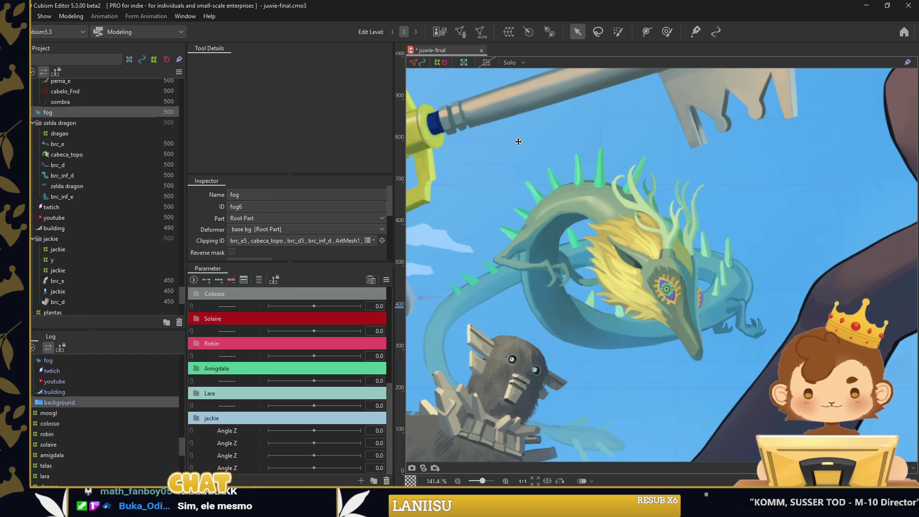
{"action": "left_click", "coordinate": [530, 270]}
Inspect the fog layer and the cabeca_topo head mesh to check the clipped fog
{"action": "left_click", "coordinate": [559, 309]}
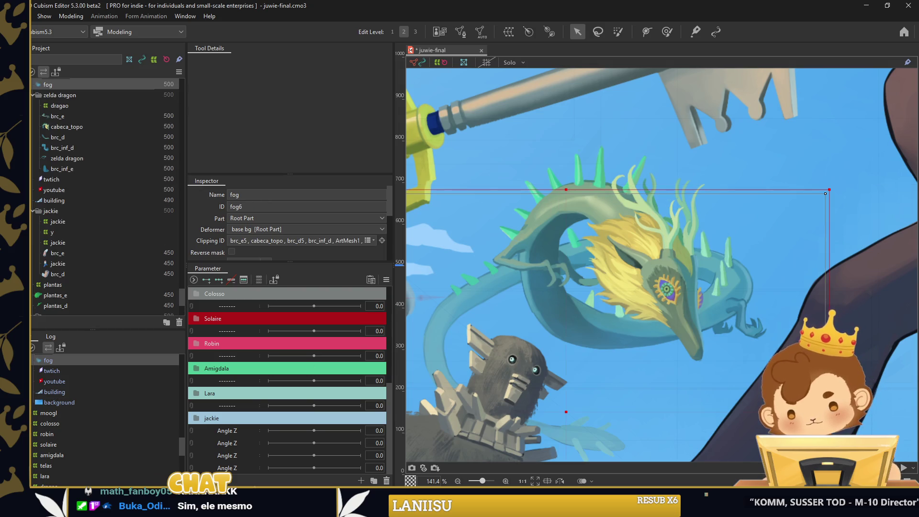
{"action": "left_click", "coordinate": [558, 309]}
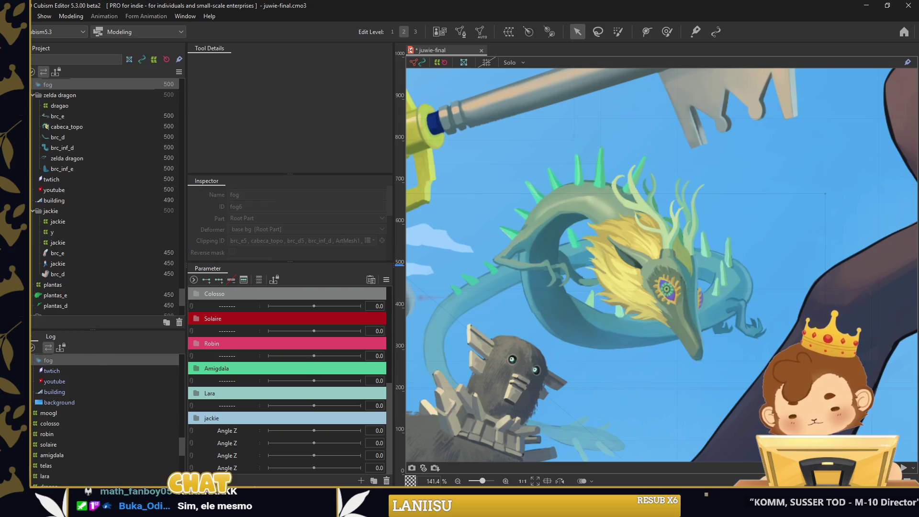
{"action": "left_click", "coordinate": [561, 308]}
{"action": "left_click", "coordinate": [772, 188]}
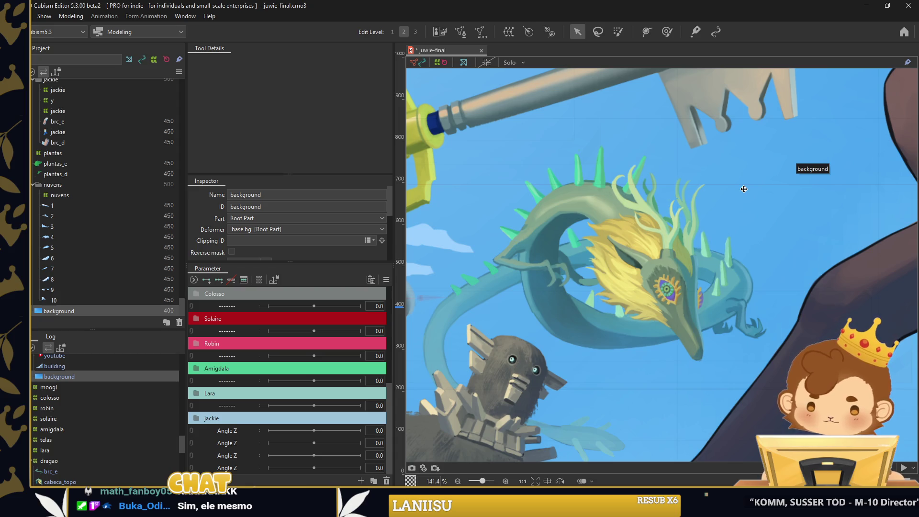
{"action": "scroll", "coordinate": [683, 293], "scroll_direction": "up", "scroll_amount": 2}
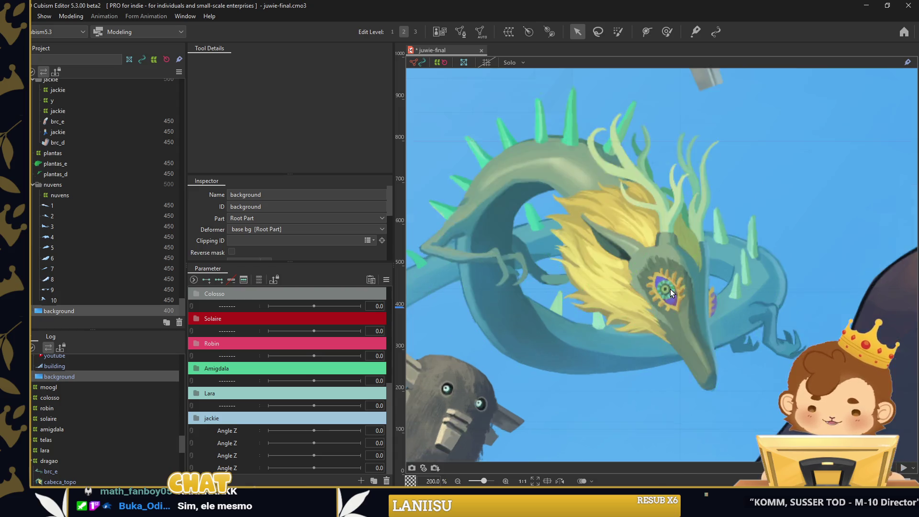
{"action": "scroll", "coordinate": [665, 287], "scroll_direction": "down", "scroll_amount": 1}
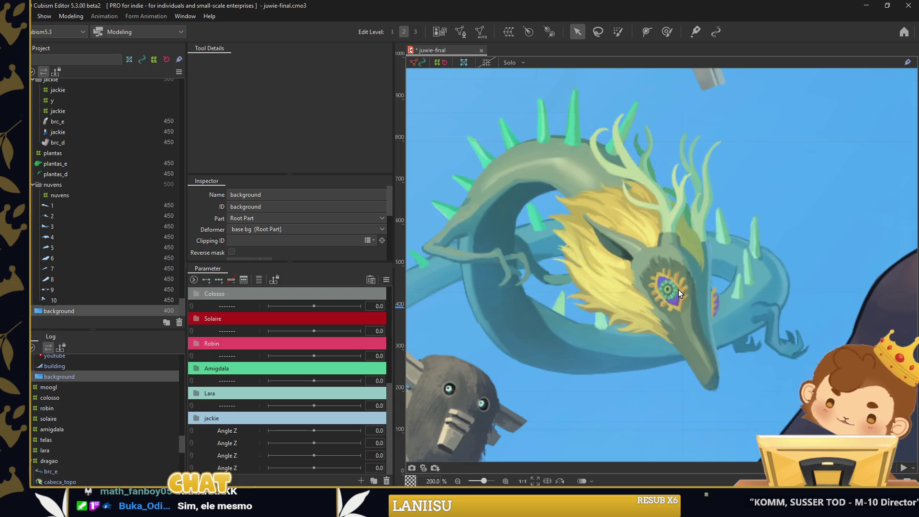
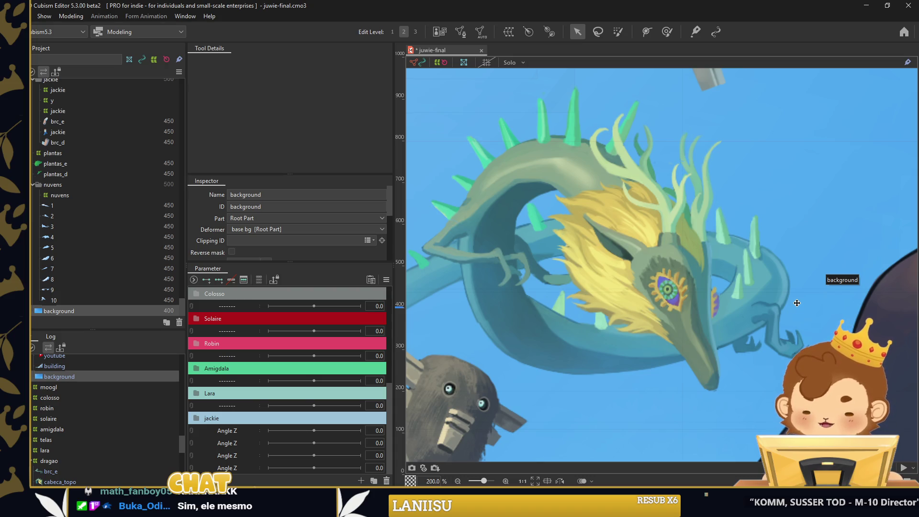
Select the dragon's cabeca_topo mesh, then the background, and zoom out to the full illustration
{"action": "left_click", "coordinate": [667, 255]}
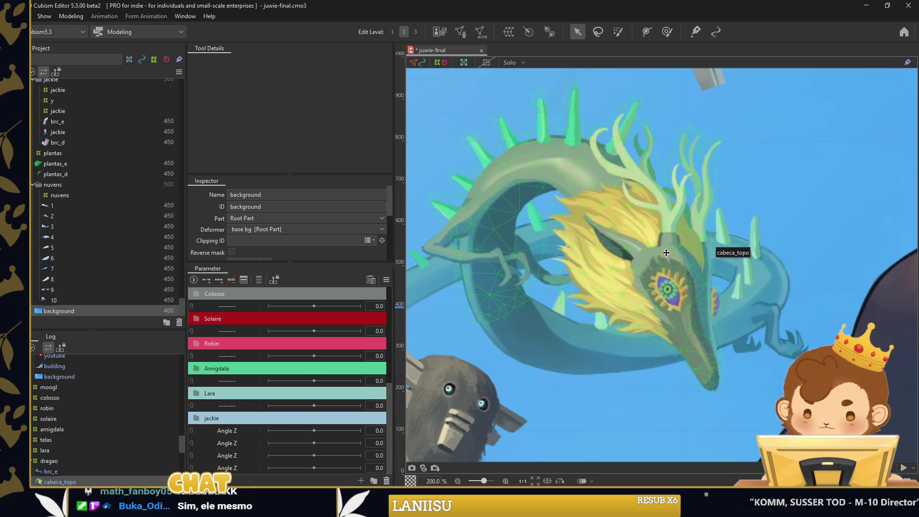
{"action": "left_click", "coordinate": [821, 193]}
{"action": "scroll", "coordinate": [711, 299], "scroll_direction": "down", "scroll_amount": 1}
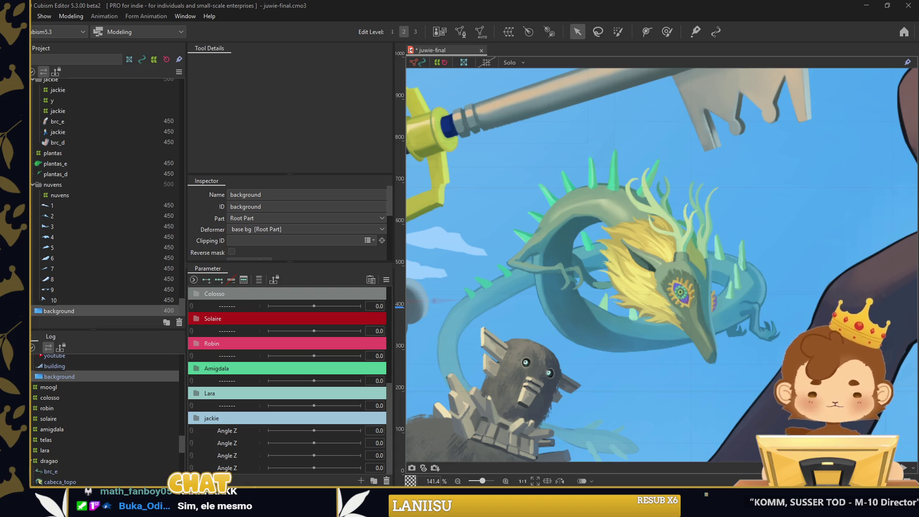
{"action": "scroll", "coordinate": [676, 283], "scroll_direction": "down", "scroll_amount": 3}
{"action": "scroll", "coordinate": [728, 286], "scroll_direction": "down", "scroll_amount": 1}
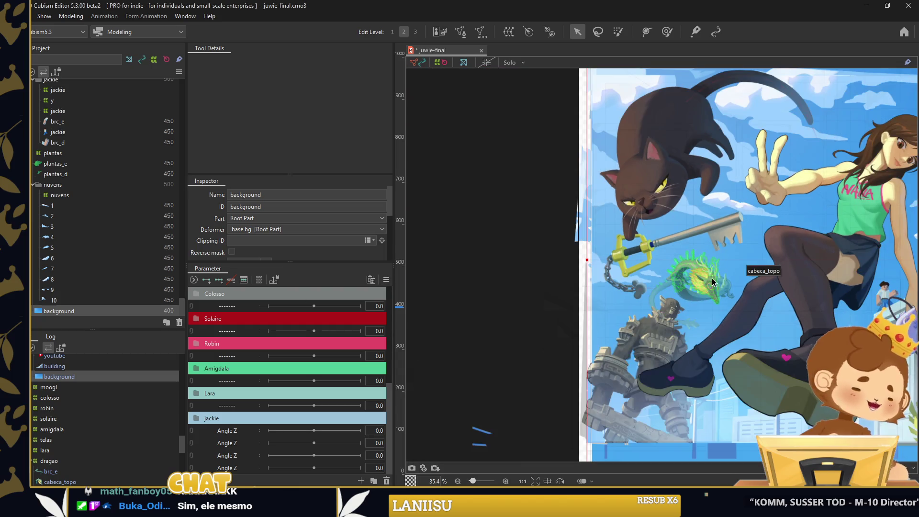
{"action": "scroll", "coordinate": [705, 305], "scroll_direction": "down", "scroll_amount": 1}
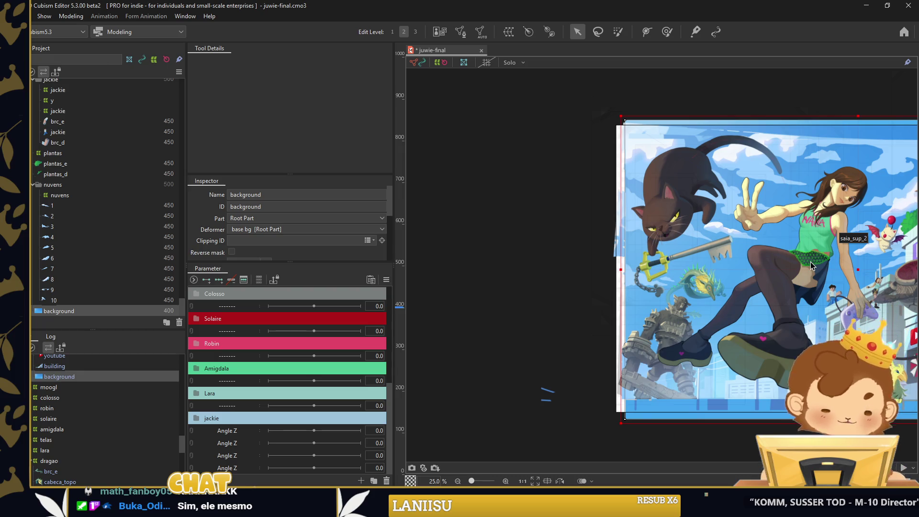
{"action": "scroll", "coordinate": [525, 232], "scroll_direction": "down", "scroll_amount": 2}
{"action": "scroll", "coordinate": [711, 238], "scroll_direction": "up", "scroll_amount": 1}
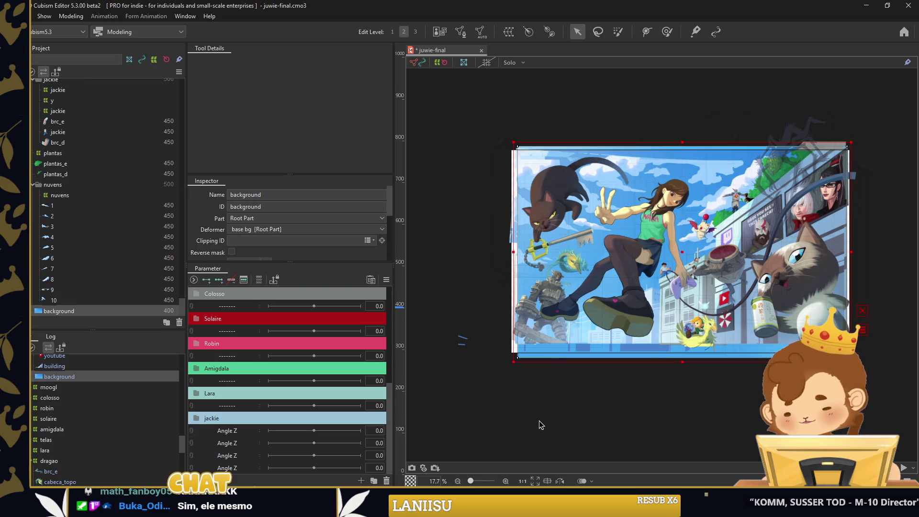
Deselect everything and save juwie-final.cmo3 with Ctrl+S
{"action": "left_click", "coordinate": [542, 396]}
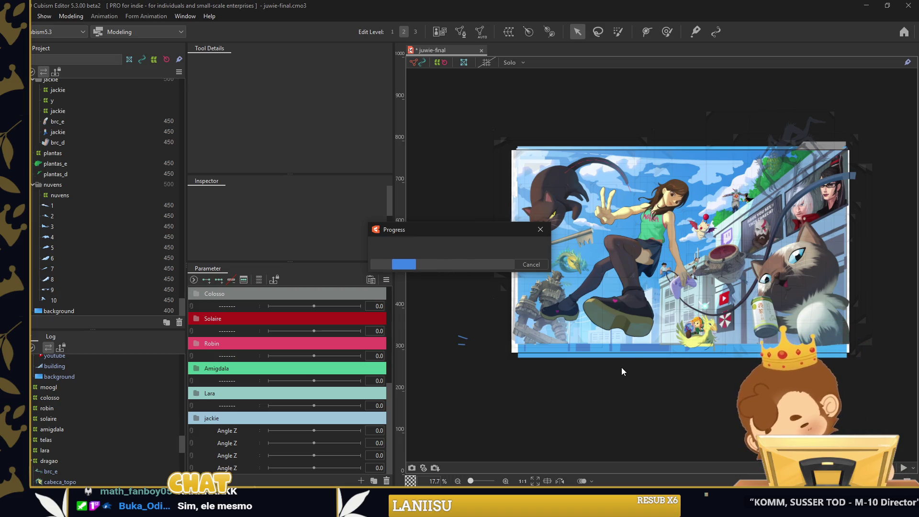
{"action": "scroll", "coordinate": [848, 294], "scroll_direction": "up", "scroll_amount": 2}
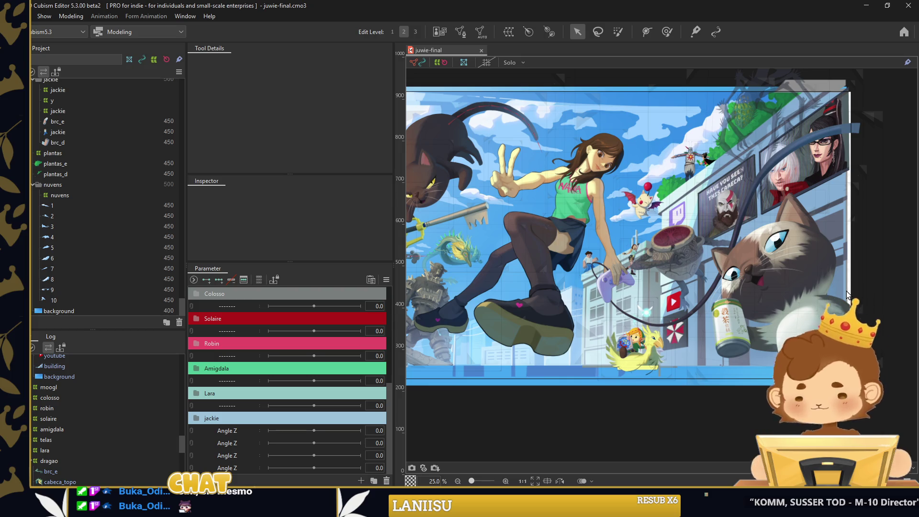
{"action": "scroll", "coordinate": [225, 366], "scroll_direction": "up", "scroll_amount": 3}
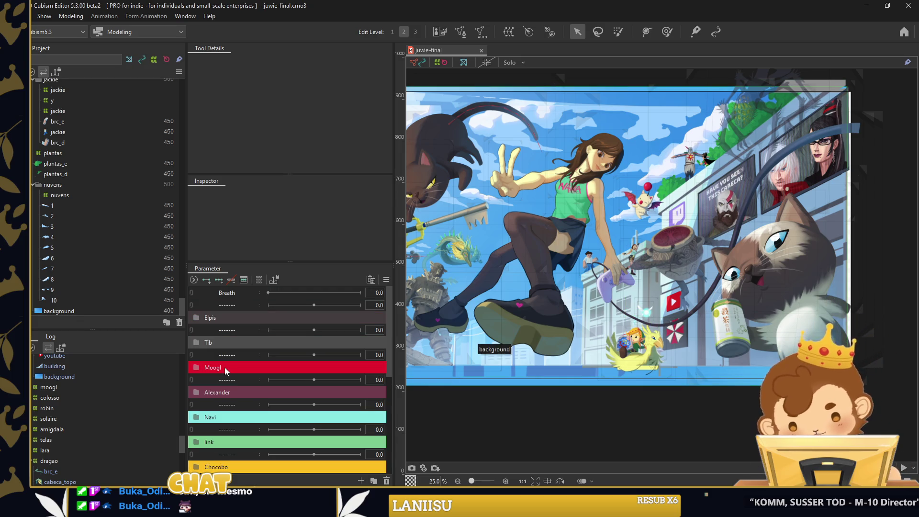
In the Elpis group, test the s1/s2 head tilt, y and cabeca head turn on the white cat
{"action": "left_click", "coordinate": [191, 318]}
{"action": "left_click_drag", "start_coordinate": [314, 347], "coordinate": [316, 358]}
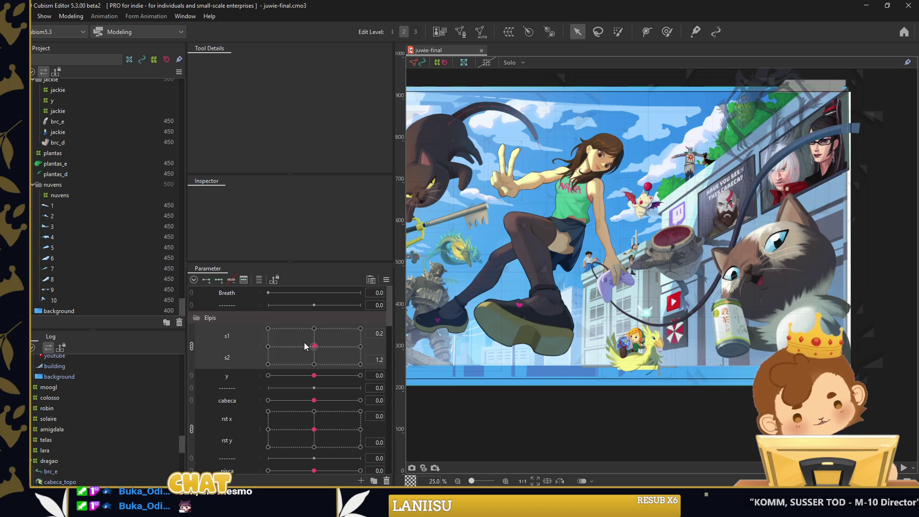
{"action": "left_click", "coordinate": [314, 347]}
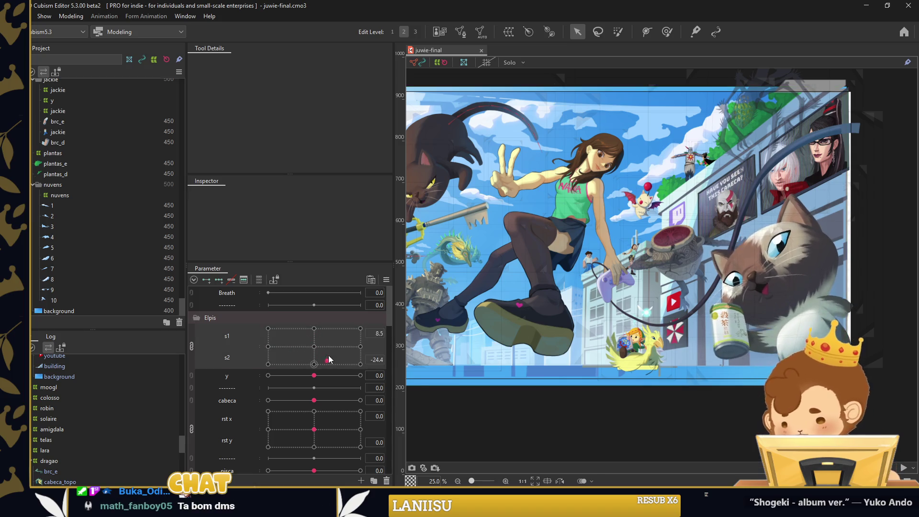
{"action": "left_click_drag", "start_coordinate": [298, 375], "coordinate": [305, 375]}
{"action": "left_click", "coordinate": [748, 266]}
{"action": "scroll", "coordinate": [766, 264], "scroll_direction": "down", "scroll_amount": 2}
{"action": "scroll", "coordinate": [804, 252], "scroll_direction": "up", "scroll_amount": 1}
{"action": "scroll", "coordinate": [703, 230], "scroll_direction": "up", "scroll_amount": 1}
{"action": "scroll", "coordinate": [717, 226], "scroll_direction": "up", "scroll_amount": 2}
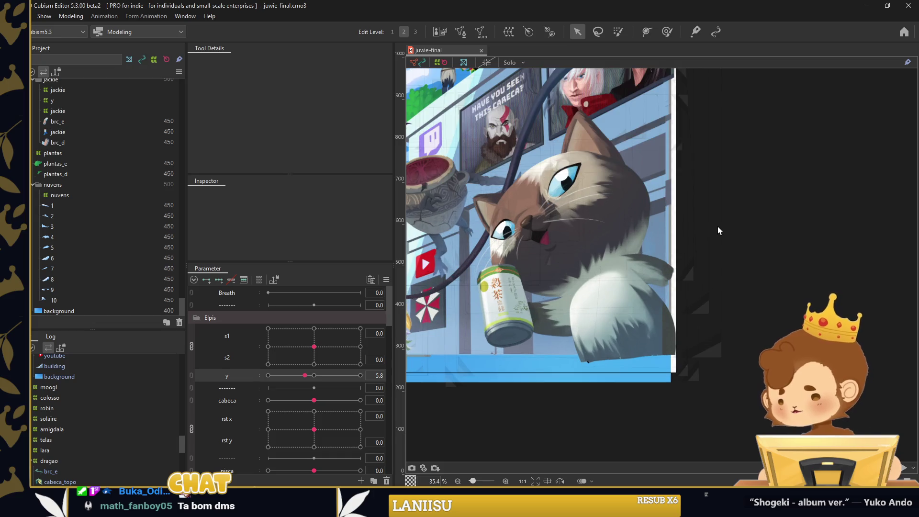
{"action": "left_click_drag", "start_coordinate": [314, 347], "coordinate": [326, 342]}
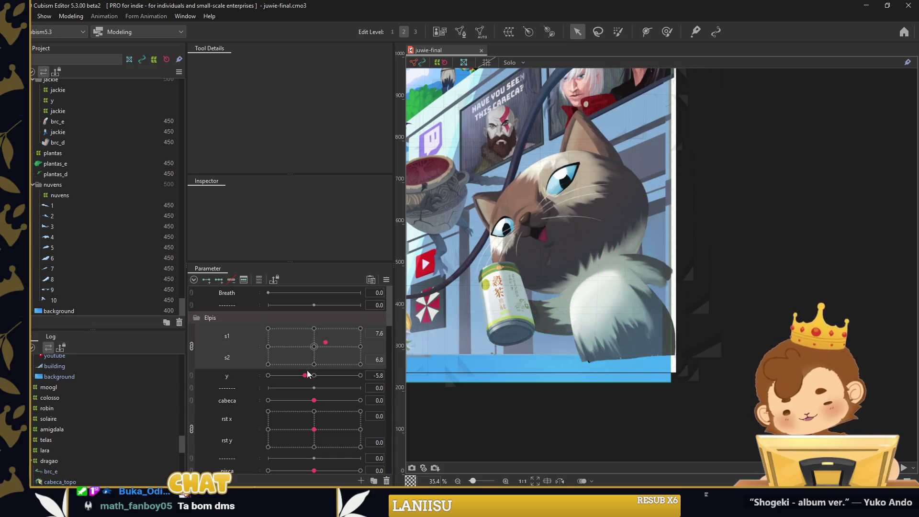
{"action": "mouse_move", "coordinate": [297, 401]}
{"action": "left_mouse_down"}
{"action": "mouse_move", "coordinate": [283, 404]}
{"action": "mouse_move", "coordinate": [298, 442]}
{"action": "left_mouse_up"}
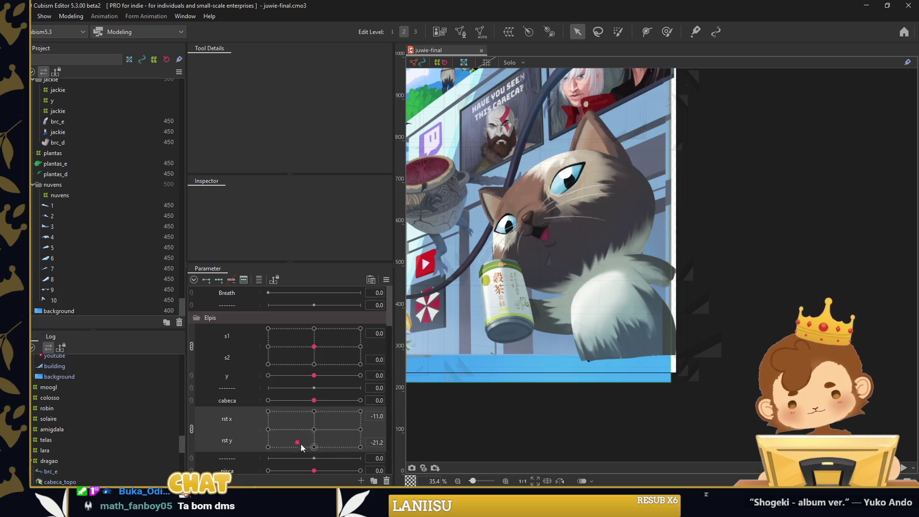
Test the cat's eyes: close them with pisca and shift the irises toward the upper left
{"action": "scroll", "coordinate": [286, 388], "scroll_direction": "down", "scroll_amount": 3}
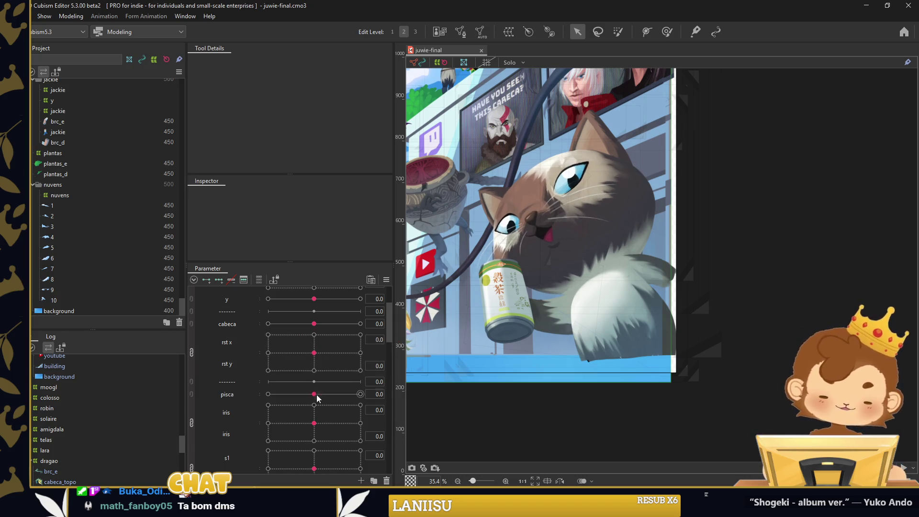
{"action": "left_click_drag", "start_coordinate": [318, 393], "coordinate": [352, 393]}
{"action": "mouse_move", "coordinate": [296, 412]}
{"action": "left_mouse_down"}
{"action": "mouse_move", "coordinate": [280, 415]}
{"action": "mouse_move", "coordinate": [311, 421]}
{"action": "mouse_move", "coordinate": [302, 425]}
{"action": "mouse_move", "coordinate": [319, 440]}
{"action": "mouse_move", "coordinate": [290, 450]}
{"action": "left_mouse_up"}
{"action": "scroll", "coordinate": [313, 428], "scroll_direction": "down", "scroll_amount": 3}
{"action": "scroll", "coordinate": [326, 428], "scroll_direction": "down", "scroll_amount": 3}
{"action": "left_click_drag", "start_coordinate": [314, 394], "coordinate": [288, 396]}
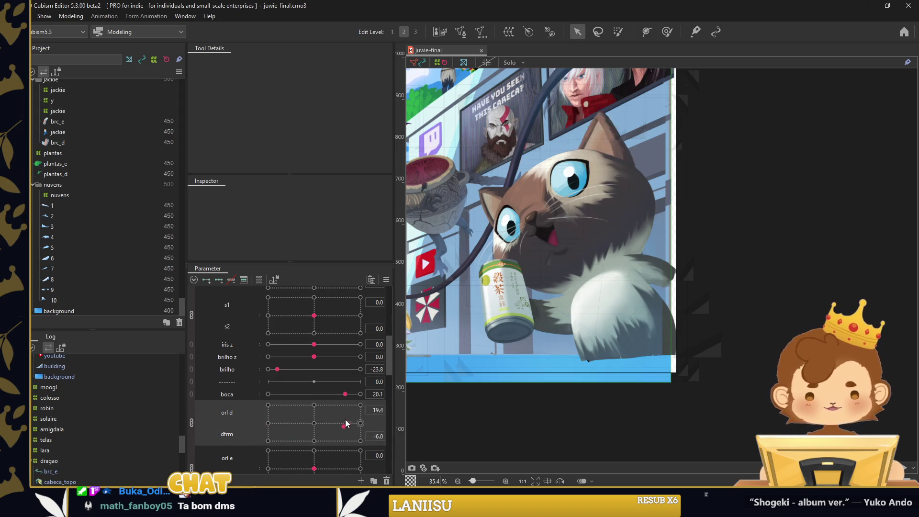
{"action": "scroll", "coordinate": [321, 418], "scroll_direction": "down", "scroll_amount": 3}
Swing the cat's left ear with orl e to -12.0 and lower the right arm with brc d to -30.0
{"action": "left_click_drag", "start_coordinate": [324, 405], "coordinate": [304, 359]}
{"action": "scroll", "coordinate": [325, 388], "scroll_direction": "down", "scroll_amount": 3}
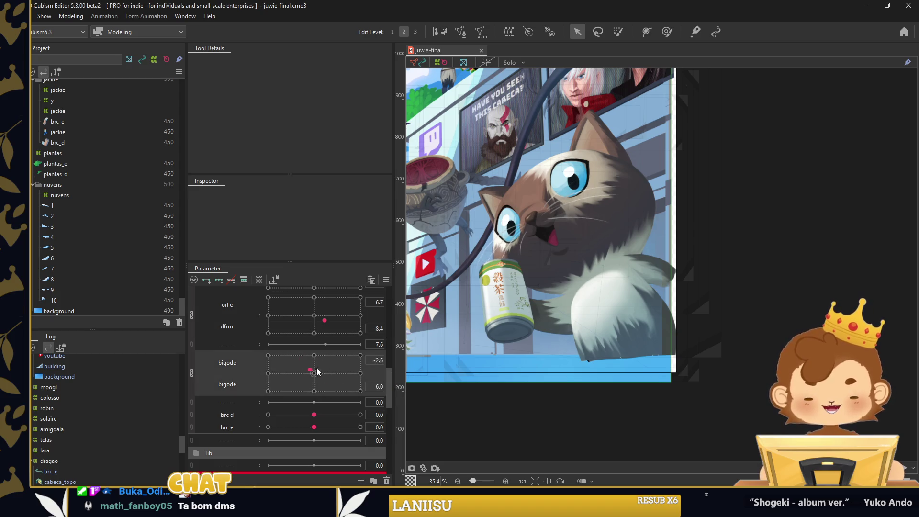
{"action": "mouse_move", "coordinate": [319, 418]}
{"action": "left_mouse_down"}
{"action": "mouse_move", "coordinate": [271, 415]}
{"action": "mouse_move", "coordinate": [401, 427]}
{"action": "mouse_move", "coordinate": [268, 427]}
{"action": "left_mouse_up"}
{"action": "scroll", "coordinate": [760, 319], "scroll_direction": "down", "scroll_amount": 5}
{"action": "scroll", "coordinate": [585, 263], "scroll_direction": "up", "scroll_amount": 5}
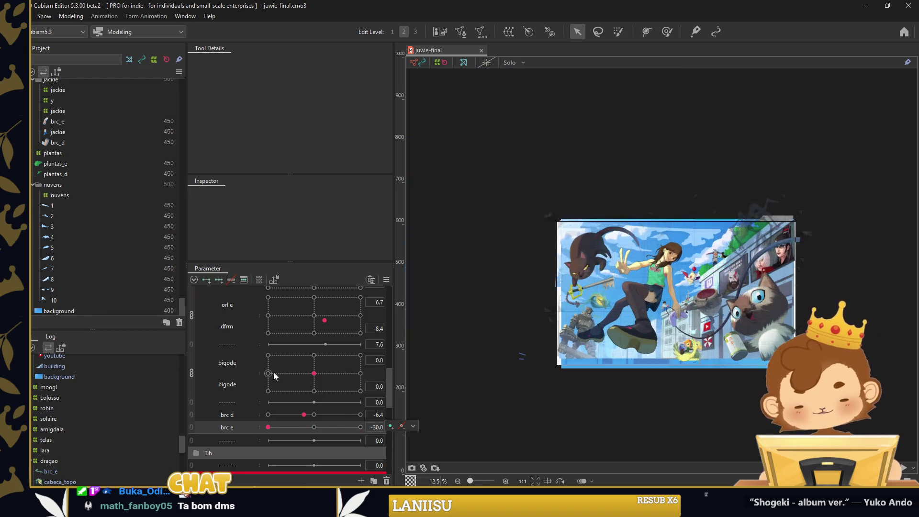
{"action": "scroll", "coordinate": [328, 369], "scroll_direction": "down", "scroll_amount": 5}
{"action": "mouse_move", "coordinate": [329, 368]}
{"action": "left_mouse_down"}
{"action": "mouse_move", "coordinate": [312, 363]}
{"action": "mouse_move", "coordinate": [340, 362]}
{"action": "mouse_move", "coordinate": [314, 368]}
{"action": "mouse_move", "coordinate": [315, 389]}
{"action": "mouse_move", "coordinate": [239, 394]}
{"action": "left_mouse_up"}
{"action": "scroll", "coordinate": [314, 365], "scroll_direction": "down", "scroll_amount": 2}
{"action": "scroll", "coordinate": [316, 357], "scroll_direction": "down", "scroll_amount": 2}
{"action": "scroll", "coordinate": [328, 369], "scroll_direction": "down", "scroll_amount": 2}
{"action": "scroll", "coordinate": [316, 388], "scroll_direction": "down", "scroll_amount": 2}
Pick the iris x/y parameter, raise the brilho z eye highlight, and select the black cat's arm mesh
{"action": "left_click", "coordinate": [240, 394]}
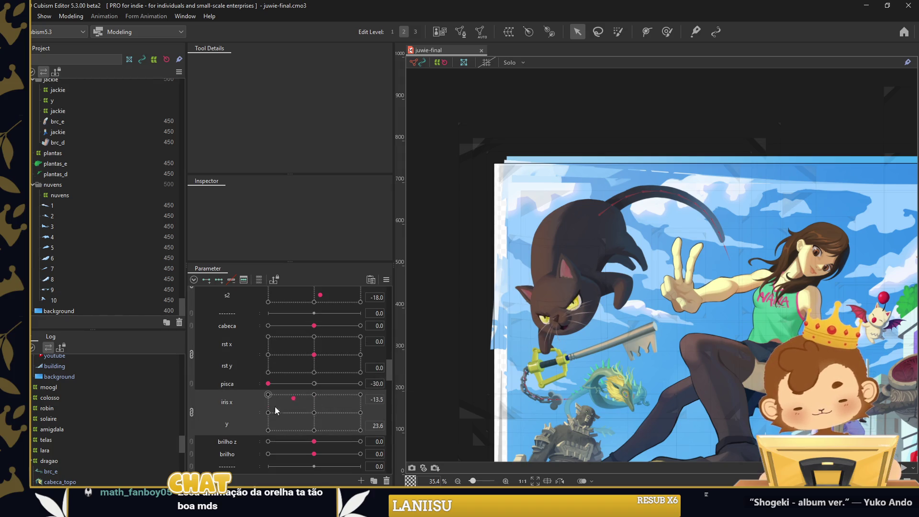
{"action": "mouse_move", "coordinate": [315, 442]}
{"action": "left_mouse_down"}
{"action": "mouse_move", "coordinate": [345, 442]}
{"action": "mouse_move", "coordinate": [289, 418]}
{"action": "mouse_move", "coordinate": [295, 433]}
{"action": "mouse_move", "coordinate": [351, 410]}
{"action": "mouse_move", "coordinate": [328, 425]}
{"action": "mouse_move", "coordinate": [362, 418]}
{"action": "mouse_move", "coordinate": [268, 421]}
{"action": "left_mouse_up"}
{"action": "scroll", "coordinate": [303, 428], "scroll_direction": "down", "scroll_amount": 3}
{"action": "scroll", "coordinate": [298, 430], "scroll_direction": "down", "scroll_amount": 1}
{"action": "scroll", "coordinate": [295, 433], "scroll_direction": "down", "scroll_amount": 2}
{"action": "scroll", "coordinate": [328, 425], "scroll_direction": "down", "scroll_amount": 1}
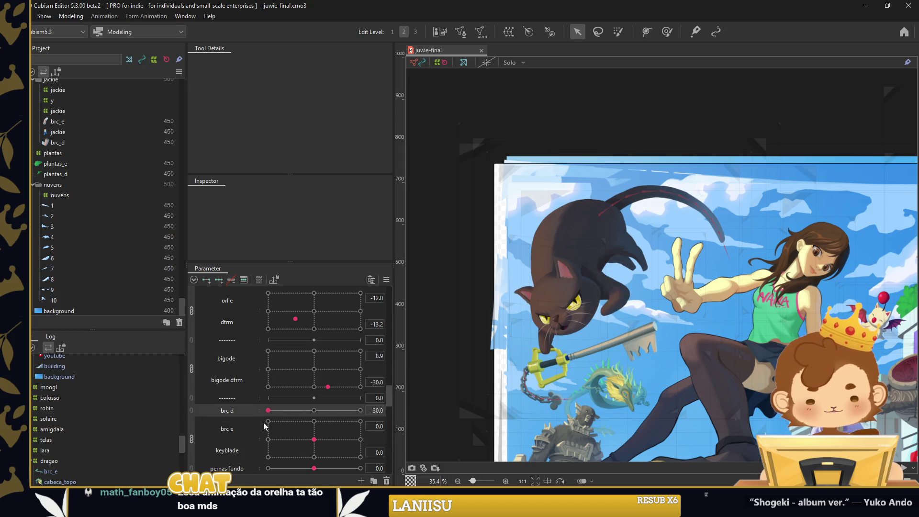
{"action": "scroll", "coordinate": [583, 286], "scroll_direction": "up", "scroll_amount": 5}
{"action": "left_click", "coordinate": [583, 289]}
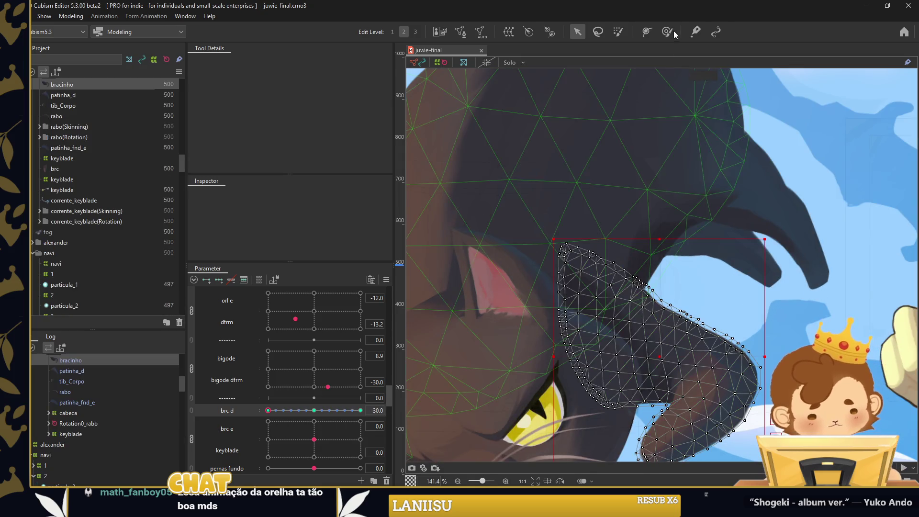
Paint skinning weights onto the cat's arm mesh with the Weight tool, including the arm tip
{"action": "left_click", "coordinate": [667, 32]}
{"action": "left_click_drag", "start_coordinate": [693, 353], "coordinate": [435, 325]}
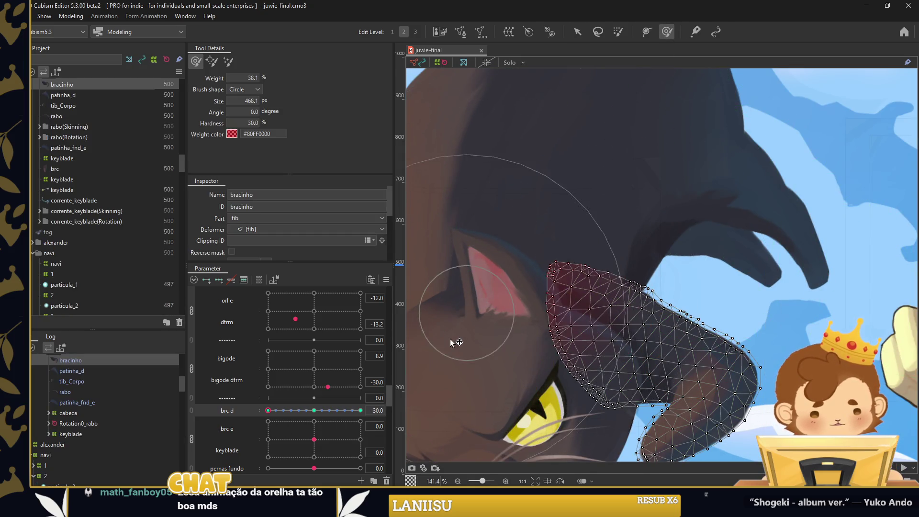
{"action": "left_click_drag", "start_coordinate": [550, 189], "coordinate": [597, 269]}
{"action": "scroll", "coordinate": [590, 237], "scroll_direction": "down", "scroll_amount": 3}
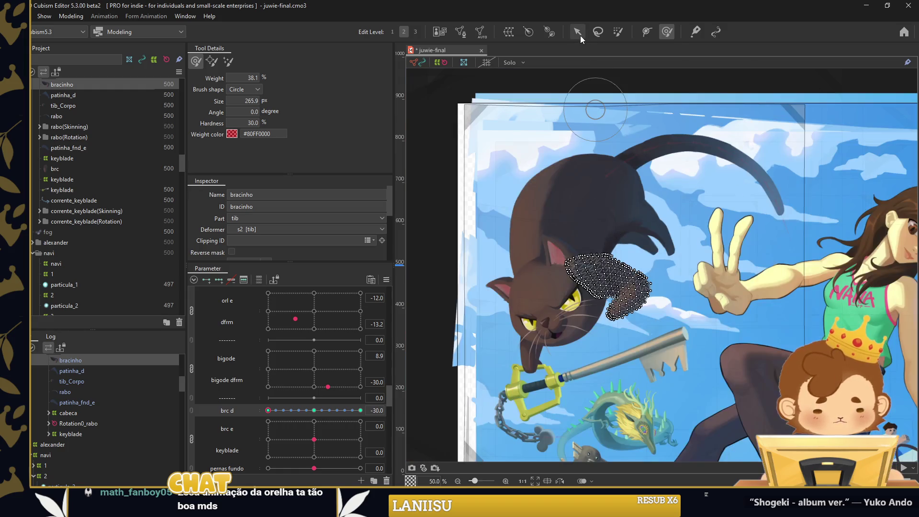
{"action": "left_click", "coordinate": [577, 31]}
{"action": "scroll", "coordinate": [605, 303], "scroll_direction": "up", "scroll_amount": 2}
Test the bracinho arm pose with brc d, undo a stray weight stroke, and raise the arm to 30
{"action": "mouse_move", "coordinate": [268, 410]}
{"action": "left_mouse_down"}
{"action": "mouse_move", "coordinate": [277, 410]}
{"action": "mouse_move", "coordinate": [268, 418]}
{"action": "left_mouse_up"}
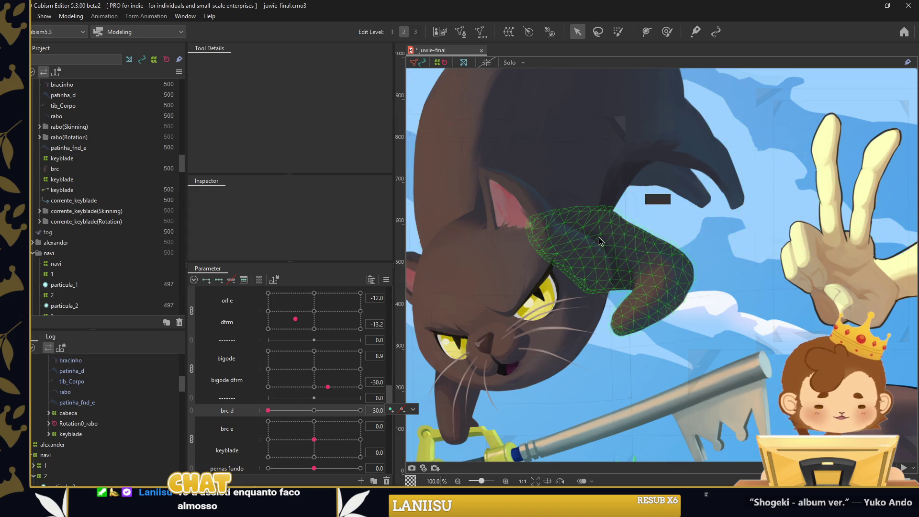
{"action": "left_click", "coordinate": [613, 248]}
{"action": "left_click", "coordinate": [667, 32]}
{"action": "left_click", "coordinate": [314, 410]}
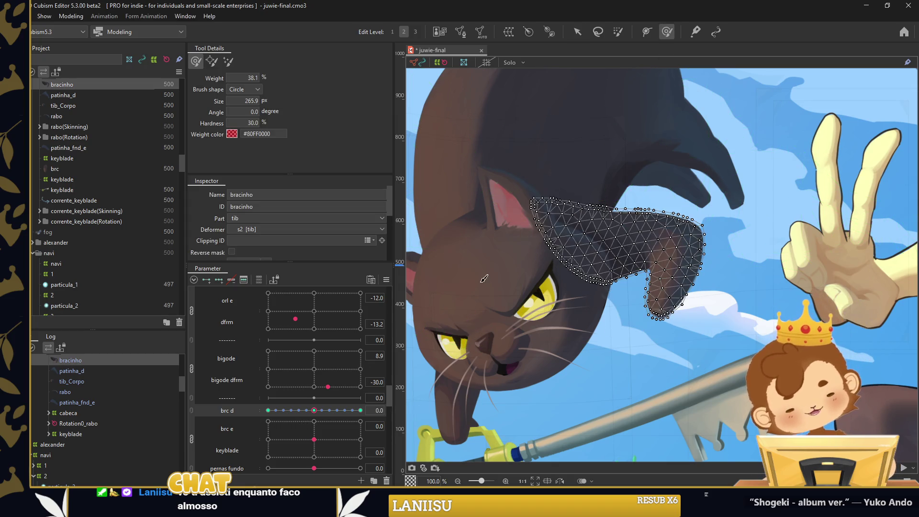
{"action": "left_click_drag", "start_coordinate": [555, 225], "coordinate": [536, 239]}
{"action": "key", "text": "ctrl+z"}
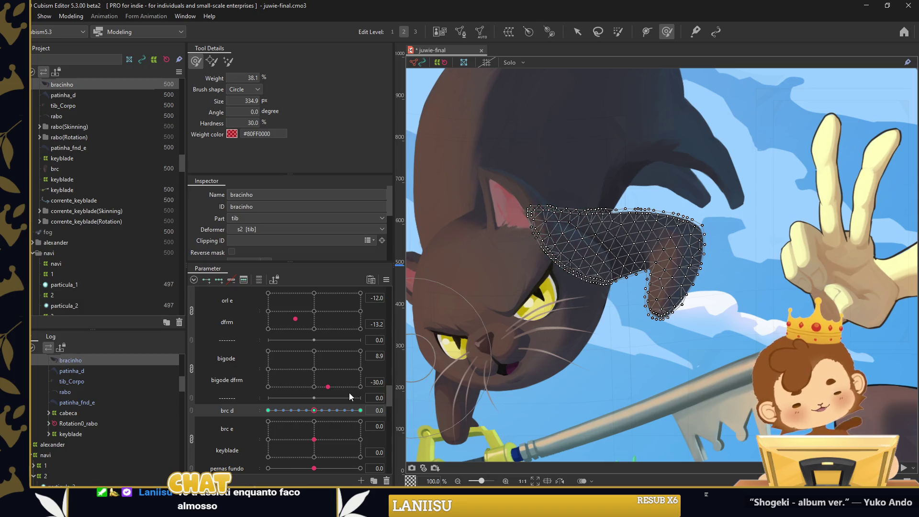
{"action": "mouse_move", "coordinate": [315, 410]}
{"action": "left_mouse_down"}
{"action": "mouse_move", "coordinate": [361, 410]}
{"action": "mouse_move", "coordinate": [268, 412]}
{"action": "left_mouse_up"}
{"action": "left_click", "coordinate": [577, 32]}
Repaint skinning weights on the bracinho paw mesh, then return to the Arrow tool
{"action": "left_click", "coordinate": [742, 268]}
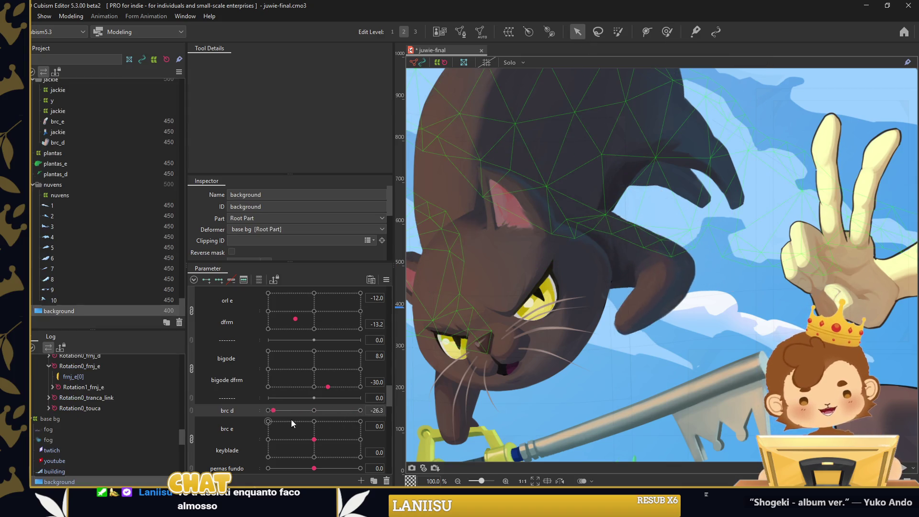
{"action": "left_click", "coordinate": [636, 230]}
{"action": "left_click", "coordinate": [667, 32]}
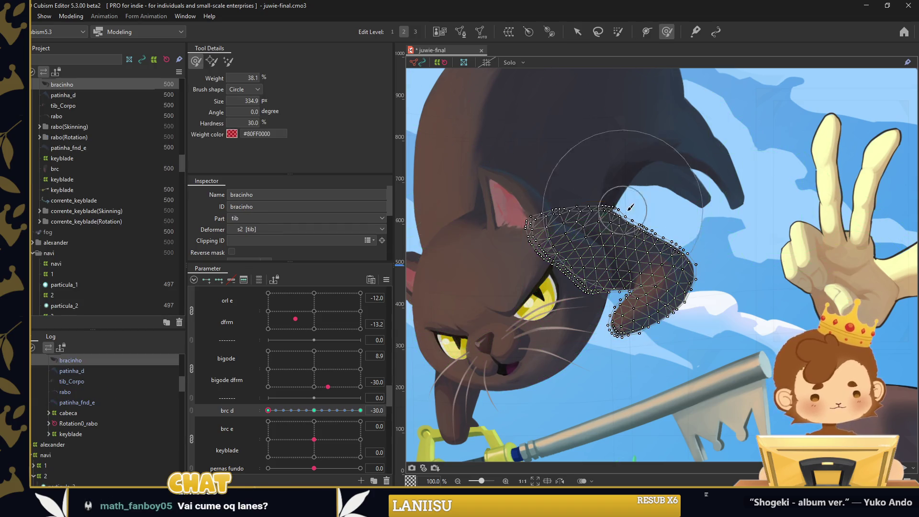
{"action": "scroll", "coordinate": [590, 182], "scroll_direction": "up", "scroll_amount": 1}
{"action": "scroll", "coordinate": [599, 196], "scroll_direction": "up", "scroll_amount": 1}
{"action": "scroll", "coordinate": [574, 207], "scroll_direction": "down", "scroll_amount": 2}
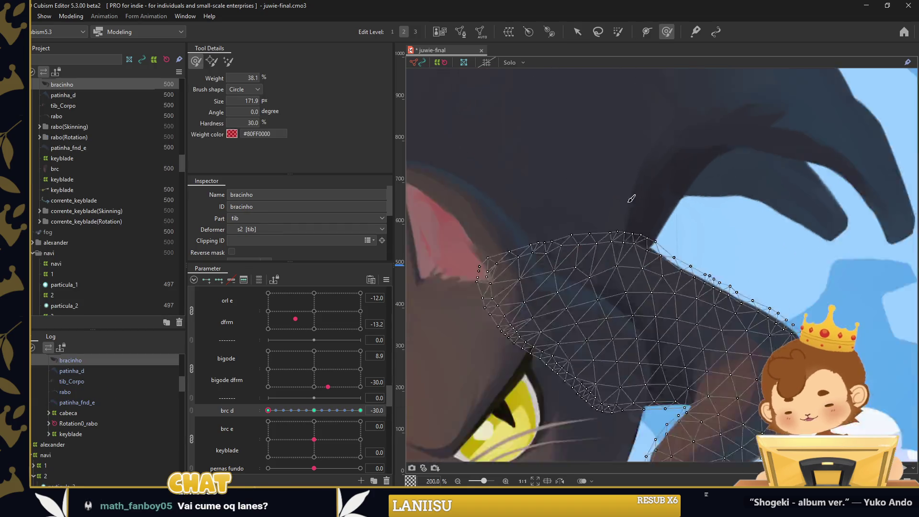
{"action": "scroll", "coordinate": [631, 200], "scroll_direction": "down", "scroll_amount": 1}
{"action": "left_click", "coordinate": [577, 32]}
Select cloud mesh 10 and test bending the cat's key-holding arm
{"action": "left_click", "coordinate": [694, 205]}
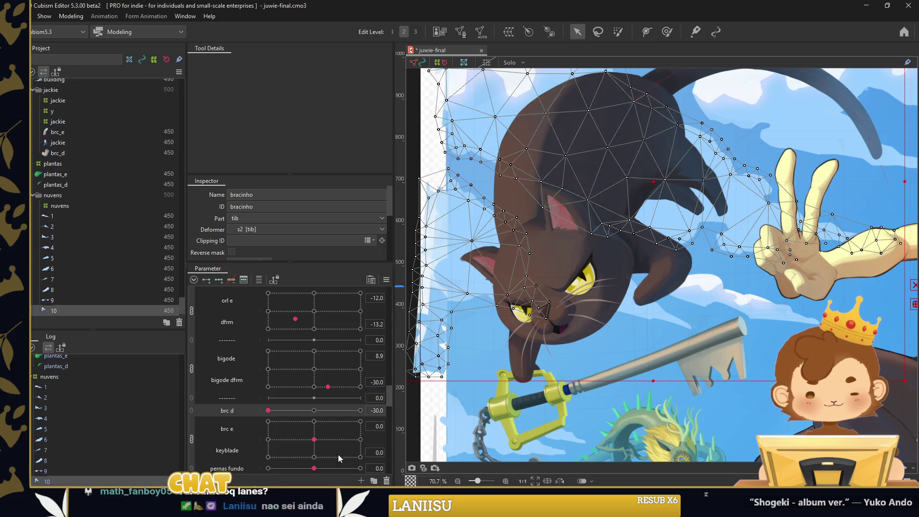
{"action": "mouse_move", "coordinate": [314, 439]}
{"action": "left_mouse_down"}
{"action": "mouse_move", "coordinate": [276, 436]}
{"action": "mouse_move", "coordinate": [319, 423]}
{"action": "mouse_move", "coordinate": [314, 439]}
{"action": "mouse_move", "coordinate": [278, 437]}
{"action": "left_mouse_up"}
{"action": "scroll", "coordinate": [317, 421], "scroll_direction": "down", "scroll_amount": 1}
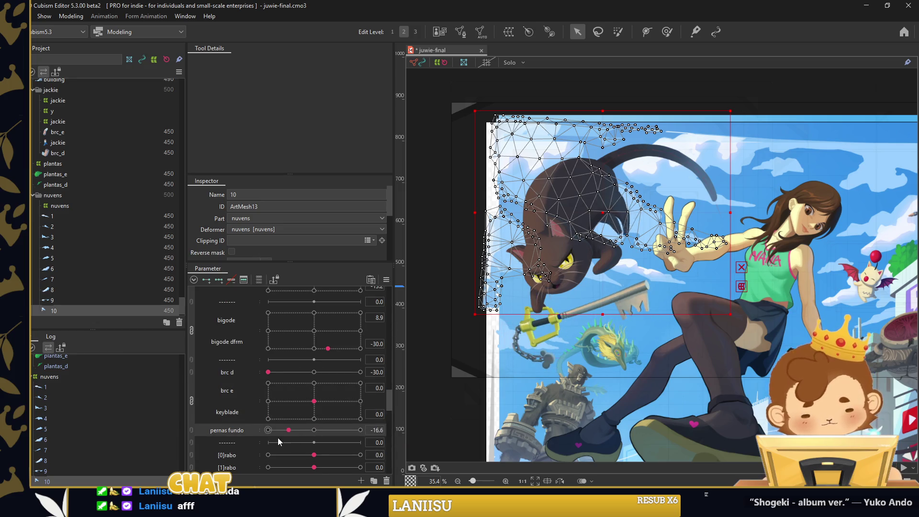
{"action": "left_click", "coordinate": [433, 384]}
{"action": "scroll", "coordinate": [326, 408], "scroll_direction": "down", "scroll_amount": 1}
{"action": "scroll", "coordinate": [337, 389], "scroll_direction": "down", "scroll_amount": 1}
{"action": "left_click", "coordinate": [71, 16]}
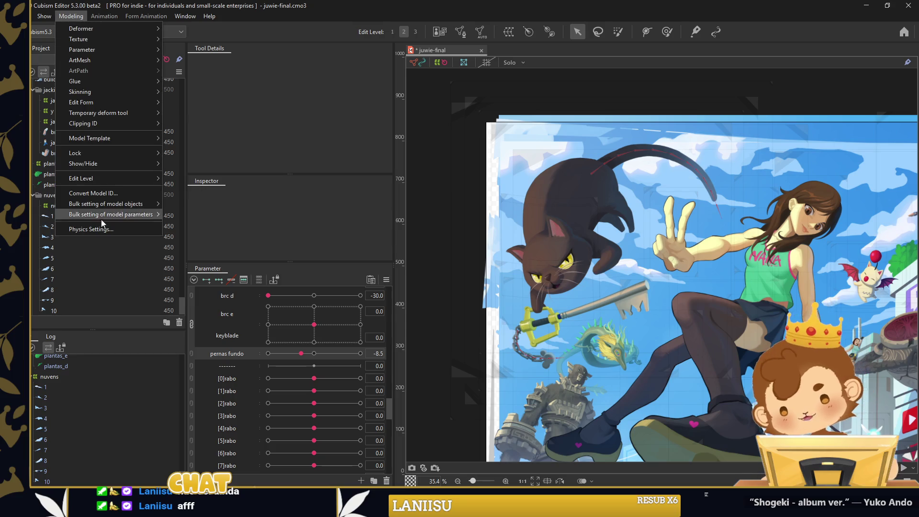
{"action": "key", "text": "Return"}
{"action": "scroll", "coordinate": [577, 175], "scroll_direction": "up", "scroll_amount": 1}
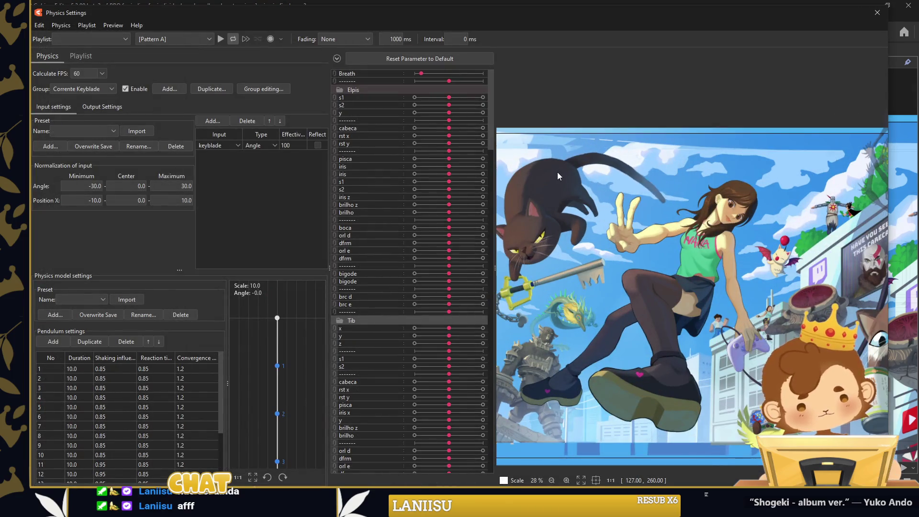
{"action": "scroll", "coordinate": [424, 221], "scroll_direction": "down", "scroll_amount": 2}
{"action": "scroll", "coordinate": [426, 224], "scroll_direction": "down", "scroll_amount": 2}
{"action": "scroll", "coordinate": [425, 224], "scroll_direction": "down", "scroll_amount": 1}
{"action": "scroll", "coordinate": [426, 221], "scroll_direction": "down", "scroll_amount": 1}
{"action": "scroll", "coordinate": [426, 221], "scroll_direction": "down", "scroll_amount": 1}
{"action": "mouse_move", "coordinate": [456, 304]}
{"action": "left_mouse_down"}
{"action": "mouse_move", "coordinate": [433, 291]}
{"action": "mouse_move", "coordinate": [453, 315]}
{"action": "left_mouse_up"}
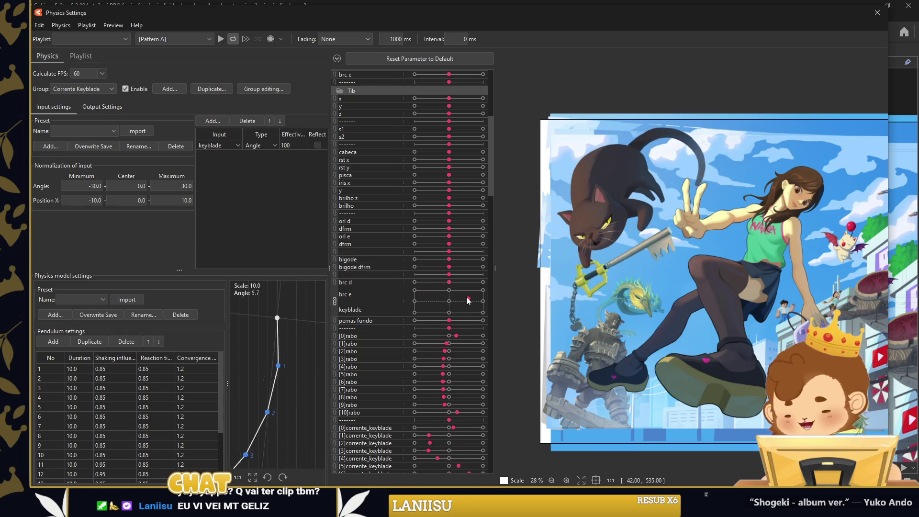
{"action": "key", "text": "Escape"}
{"action": "left_click", "coordinate": [620, 231]}
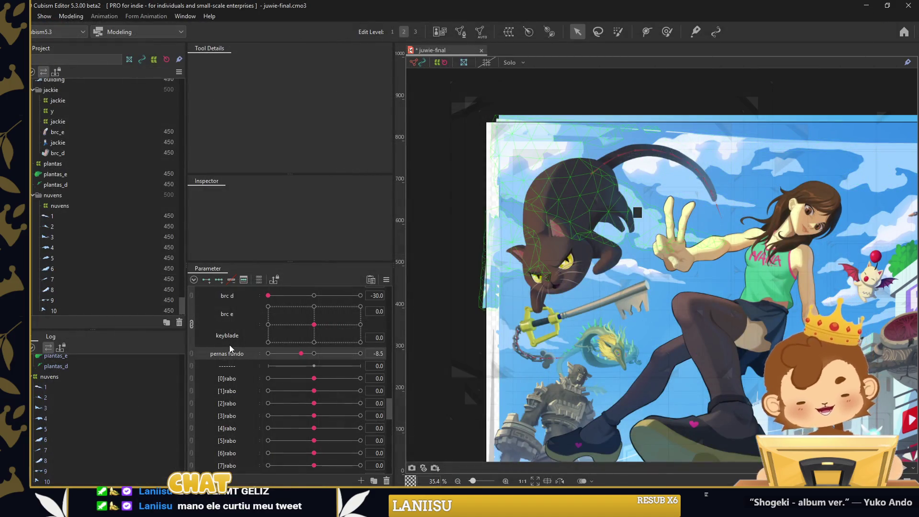
Collapse the Tib group, then test the moogle's body pose and pompom movement in the Moogl group
{"action": "scroll", "coordinate": [220, 349], "scroll_direction": "up", "scroll_amount": 3}
{"action": "left_click", "coordinate": [195, 416]}
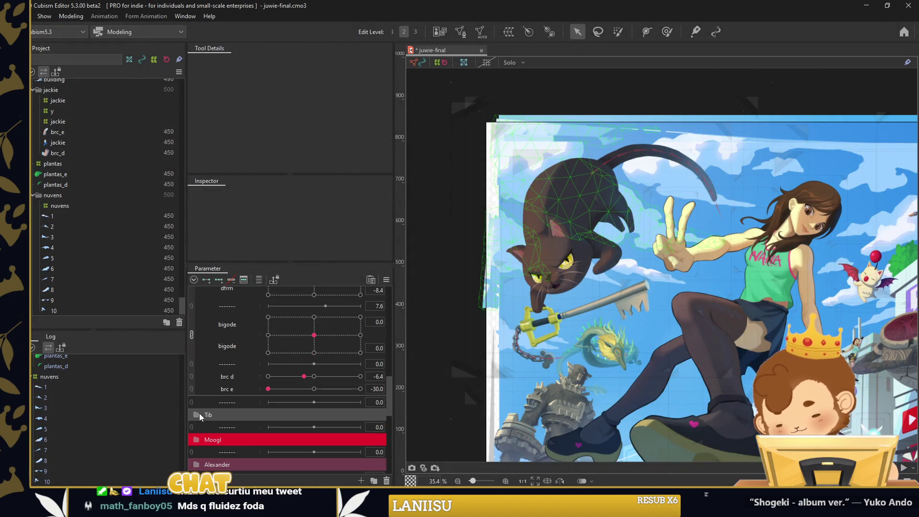
{"action": "scroll", "coordinate": [209, 405], "scroll_direction": "down", "scroll_amount": 2}
{"action": "left_click", "coordinate": [199, 363]}
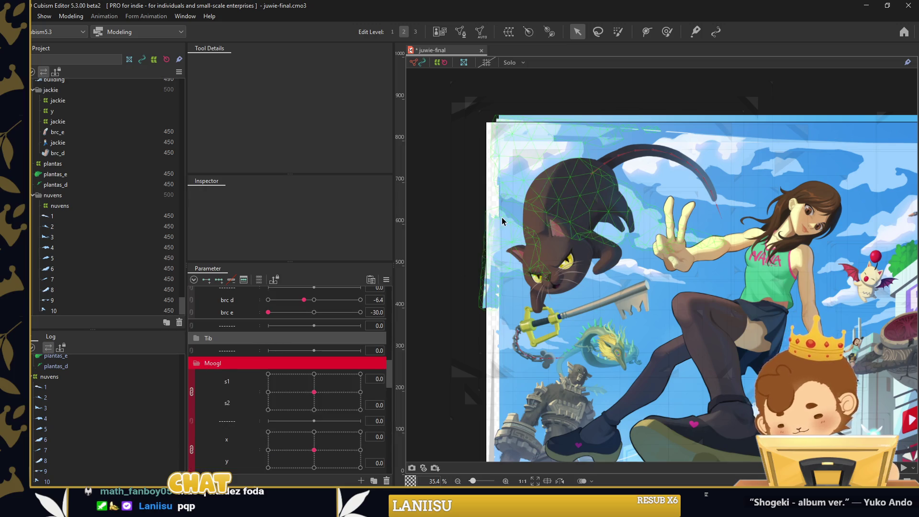
{"action": "scroll", "coordinate": [691, 263], "scroll_direction": "up", "scroll_amount": 3}
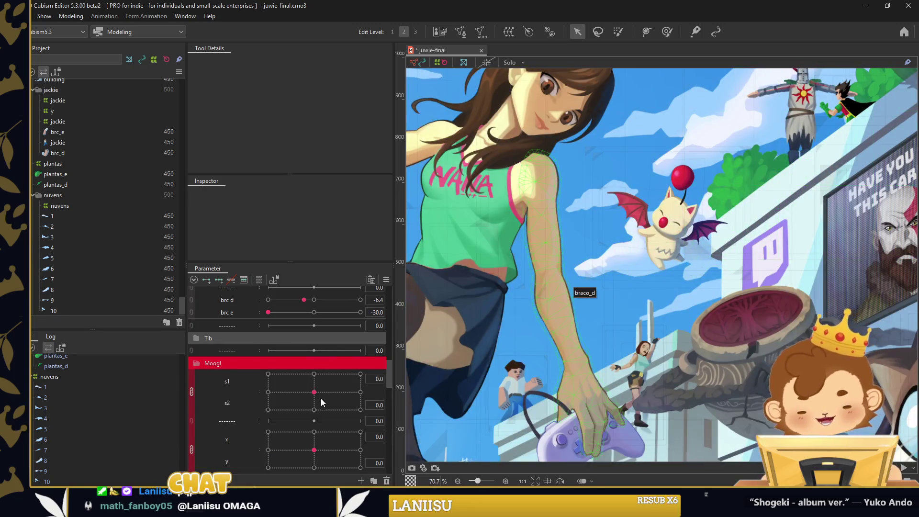
{"action": "left_click_drag", "start_coordinate": [325, 395], "coordinate": [314, 392]}
{"action": "scroll", "coordinate": [312, 397], "scroll_direction": "down", "scroll_amount": 1}
{"action": "mouse_move", "coordinate": [314, 441]}
{"action": "left_mouse_down"}
{"action": "mouse_move", "coordinate": [361, 441]}
{"action": "mouse_move", "coordinate": [314, 439]}
{"action": "mouse_move", "coordinate": [327, 430]}
{"action": "mouse_move", "coordinate": [302, 437]}
{"action": "mouse_move", "coordinate": [315, 409]}
{"action": "mouse_move", "coordinate": [341, 410]}
{"action": "mouse_move", "coordinate": [330, 412]}
{"action": "mouse_move", "coordinate": [337, 419]}
{"action": "mouse_move", "coordinate": [301, 422]}
{"action": "mouse_move", "coordinate": [303, 404]}
{"action": "mouse_move", "coordinate": [299, 417]}
{"action": "mouse_move", "coordinate": [339, 441]}
{"action": "left_mouse_up"}
{"action": "scroll", "coordinate": [314, 439], "scroll_direction": "down", "scroll_amount": 1}
{"action": "scroll", "coordinate": [314, 427], "scroll_direction": "down", "scroll_amount": 1}
{"action": "scroll", "coordinate": [314, 418], "scroll_direction": "down", "scroll_amount": 1}
{"action": "left_click", "coordinate": [325, 408]}
{"action": "scroll", "coordinate": [325, 409], "scroll_direction": "down", "scroll_amount": 1}
{"action": "scroll", "coordinate": [330, 408], "scroll_direction": "down", "scroll_amount": 1}
{"action": "scroll", "coordinate": [331, 412], "scroll_direction": "down", "scroll_amount": 1}
{"action": "scroll", "coordinate": [329, 412], "scroll_direction": "down", "scroll_amount": 1}
{"action": "scroll", "coordinate": [339, 441], "scroll_direction": "down", "scroll_amount": 2}
Test Alexander's parameters, raising his left arm and forearm
{"action": "left_click", "coordinate": [216, 390]}
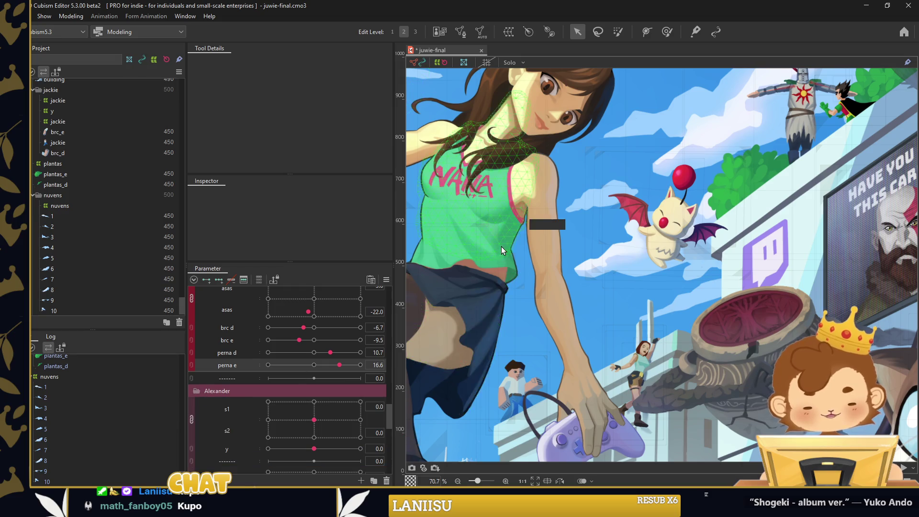
{"action": "scroll", "coordinate": [502, 249], "scroll_direction": "down", "scroll_amount": 3}
{"action": "scroll", "coordinate": [288, 375], "scroll_direction": "down", "scroll_amount": 2}
{"action": "left_click_drag", "start_coordinate": [314, 343], "coordinate": [272, 372]}
{"action": "mouse_move", "coordinate": [329, 412]}
{"action": "left_mouse_down"}
{"action": "mouse_move", "coordinate": [325, 397]}
{"action": "mouse_move", "coordinate": [305, 397]}
{"action": "left_mouse_up"}
{"action": "mouse_move", "coordinate": [314, 442]}
{"action": "left_mouse_down"}
{"action": "mouse_move", "coordinate": [326, 442]}
{"action": "mouse_move", "coordinate": [330, 455]}
{"action": "left_mouse_up"}
{"action": "scroll", "coordinate": [325, 367], "scroll_direction": "down", "scroll_amount": 2}
{"action": "scroll", "coordinate": [324, 366], "scroll_direction": "down", "scroll_amount": 2}
Combine Navi's x and y into one 2D control, then test z depth and position
{"action": "left_click", "coordinate": [203, 406]}
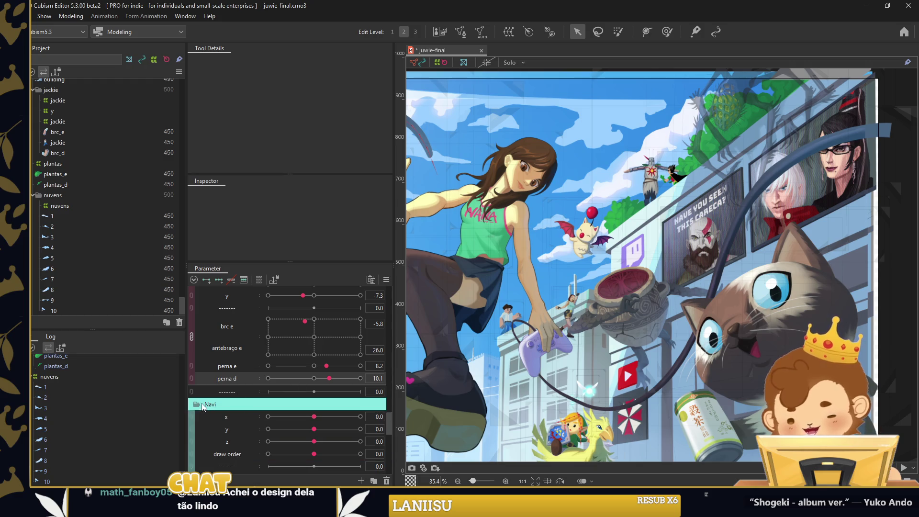
{"action": "scroll", "coordinate": [566, 343], "scroll_direction": "up", "scroll_amount": 2}
{"action": "scroll", "coordinate": [287, 383], "scroll_direction": "down", "scroll_amount": 2}
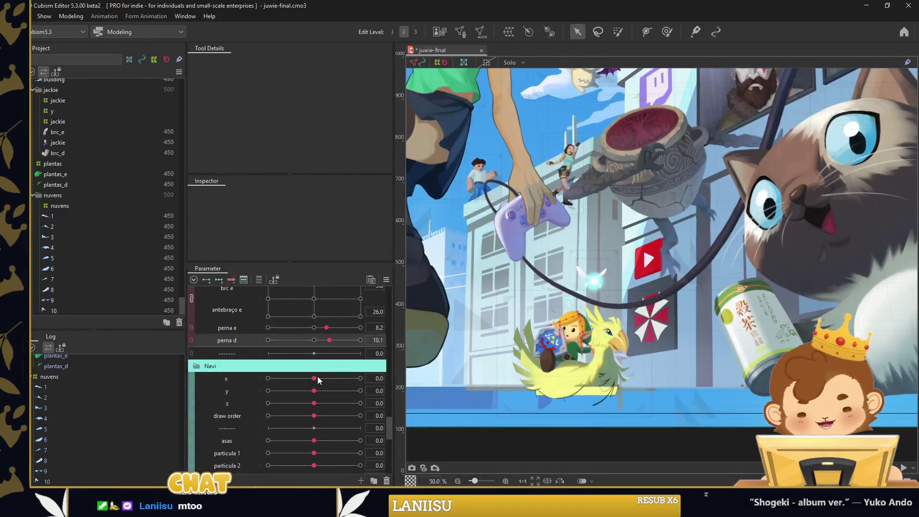
{"action": "left_click_drag", "start_coordinate": [314, 378], "coordinate": [278, 379]}
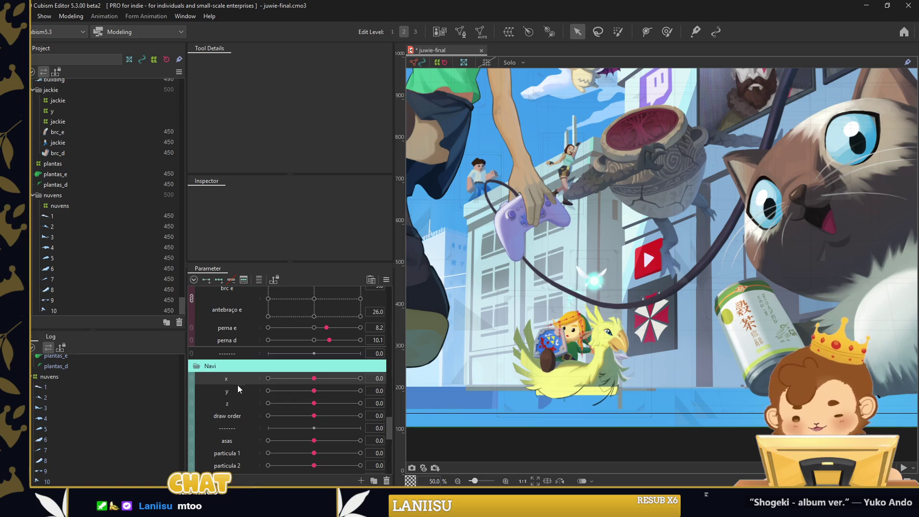
{"action": "left_click", "coordinate": [192, 384]}
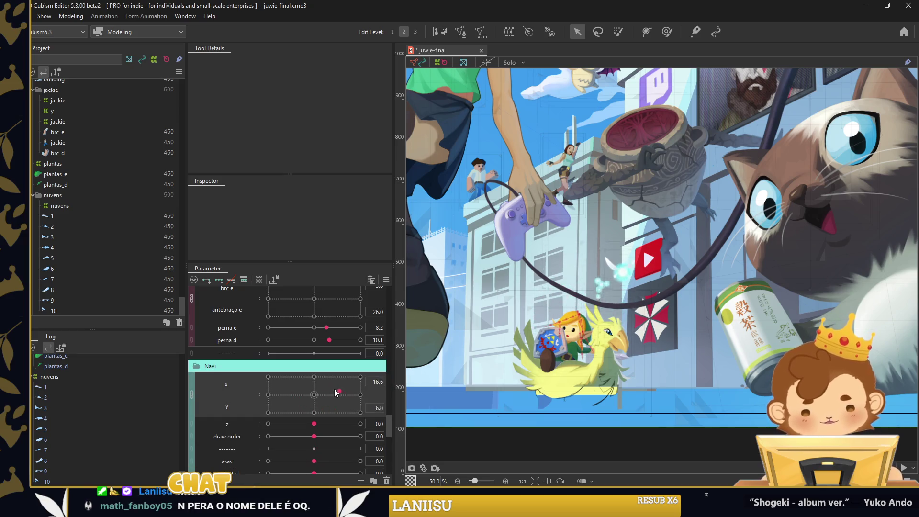
{"action": "left_click_drag", "start_coordinate": [316, 424], "coordinate": [306, 425]}
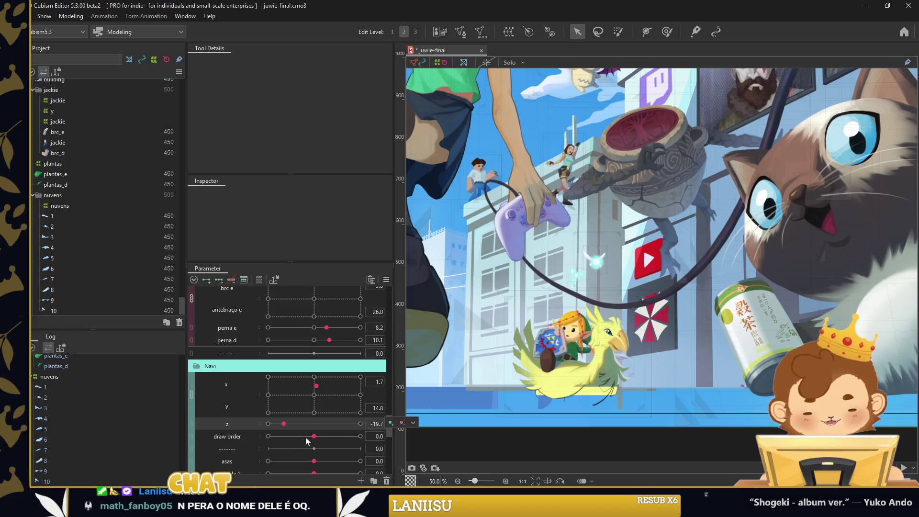
{"action": "left_click_drag", "start_coordinate": [316, 386], "coordinate": [310, 408]}
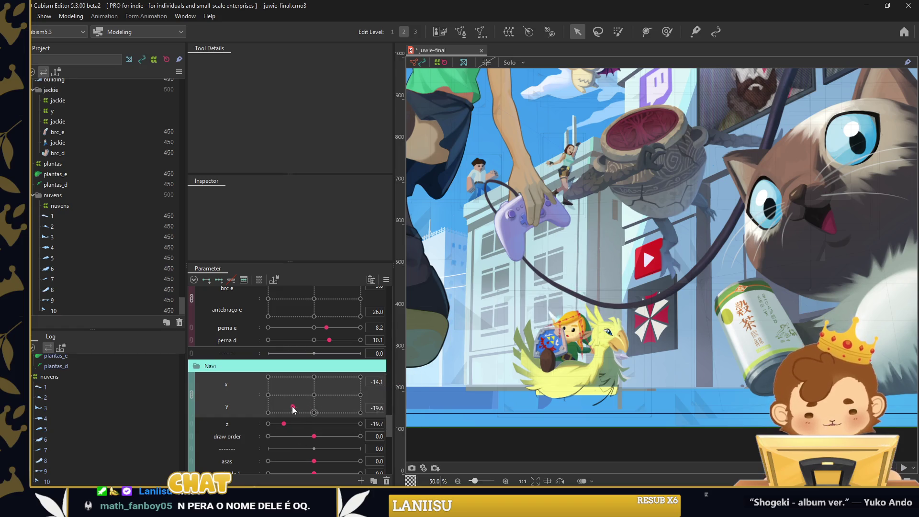
{"action": "left_click_drag", "start_coordinate": [306, 409], "coordinate": [303, 413]}
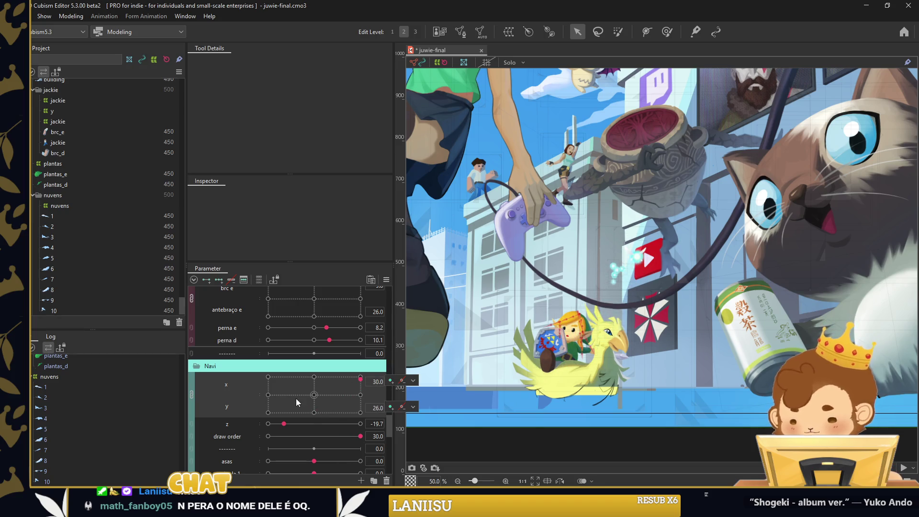
Test Navi's wing flap with asas at -10.7 and particula 1–5 at 30.0
{"action": "scroll", "coordinate": [296, 398], "scroll_direction": "down", "scroll_amount": 2}
{"action": "scroll", "coordinate": [296, 399], "scroll_direction": "down", "scroll_amount": 2}
{"action": "mouse_move", "coordinate": [323, 384]}
{"action": "left_mouse_down"}
{"action": "mouse_move", "coordinate": [277, 384]}
{"action": "mouse_move", "coordinate": [283, 404]}
{"action": "mouse_move", "coordinate": [362, 400]}
{"action": "left_mouse_up"}
{"action": "mouse_move", "coordinate": [288, 410]}
{"action": "left_mouse_down"}
{"action": "mouse_move", "coordinate": [363, 410]}
{"action": "mouse_move", "coordinate": [274, 425]}
{"action": "mouse_move", "coordinate": [350, 423]}
{"action": "left_mouse_up"}
{"action": "scroll", "coordinate": [316, 412], "scroll_direction": "down", "scroll_amount": 2}
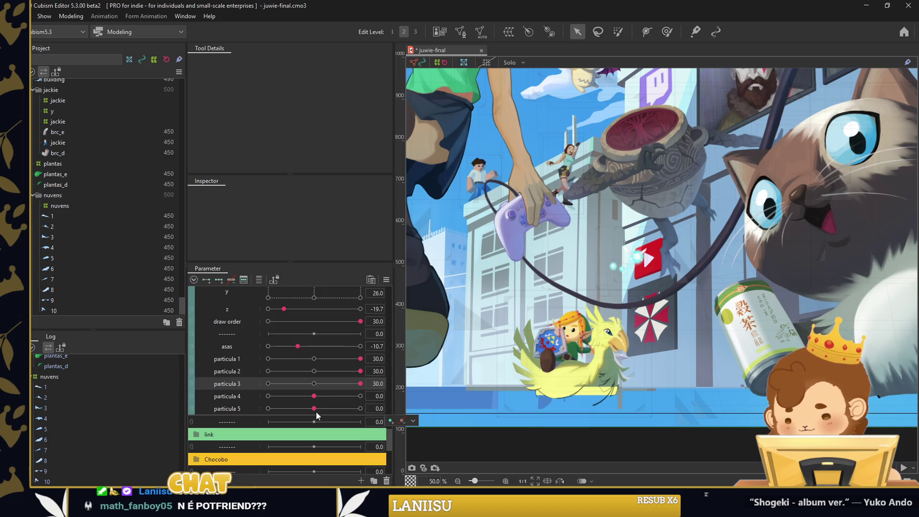
{"action": "mouse_move", "coordinate": [280, 397]}
{"action": "left_mouse_down"}
{"action": "mouse_move", "coordinate": [320, 410]}
{"action": "mouse_move", "coordinate": [360, 409]}
{"action": "left_mouse_up"}
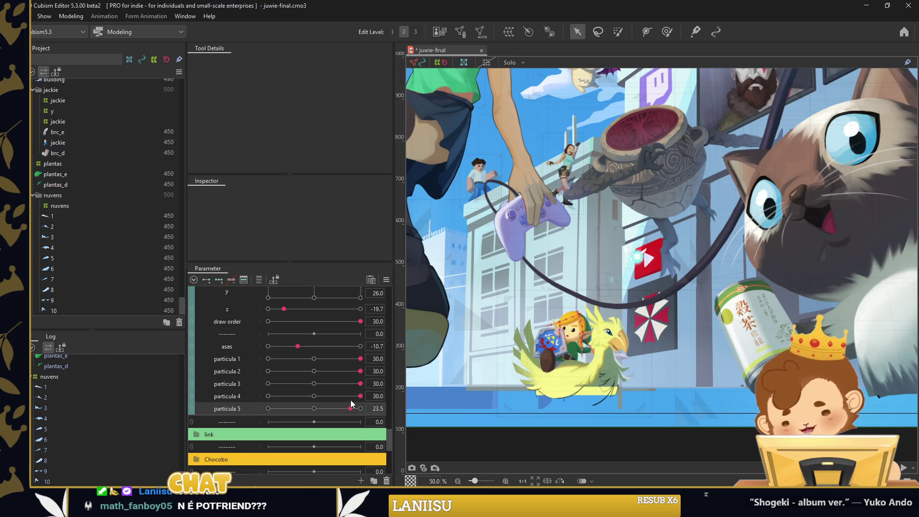
{"action": "left_click", "coordinate": [210, 435]}
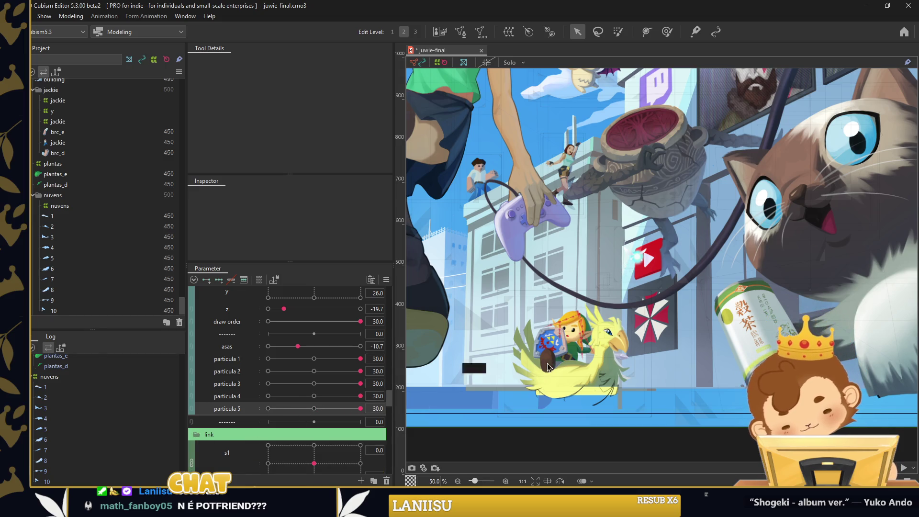
Test Link's blink and eye shine sliders, then collapse the link group
{"action": "scroll", "coordinate": [314, 408], "scroll_direction": "down", "scroll_amount": 3}
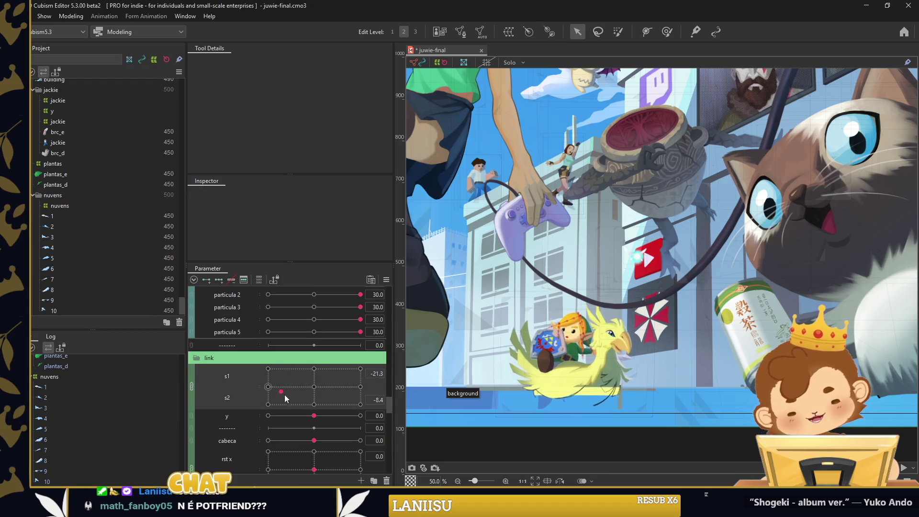
{"action": "scroll", "coordinate": [321, 389], "scroll_direction": "down", "scroll_amount": 3}
{"action": "mouse_move", "coordinate": [314, 363]}
{"action": "left_mouse_down"}
{"action": "mouse_move", "coordinate": [297, 366]}
{"action": "mouse_move", "coordinate": [336, 370]}
{"action": "mouse_move", "coordinate": [287, 406]}
{"action": "mouse_move", "coordinate": [257, 408]}
{"action": "left_mouse_up"}
{"action": "scroll", "coordinate": [333, 401], "scroll_direction": "down", "scroll_amount": 2}
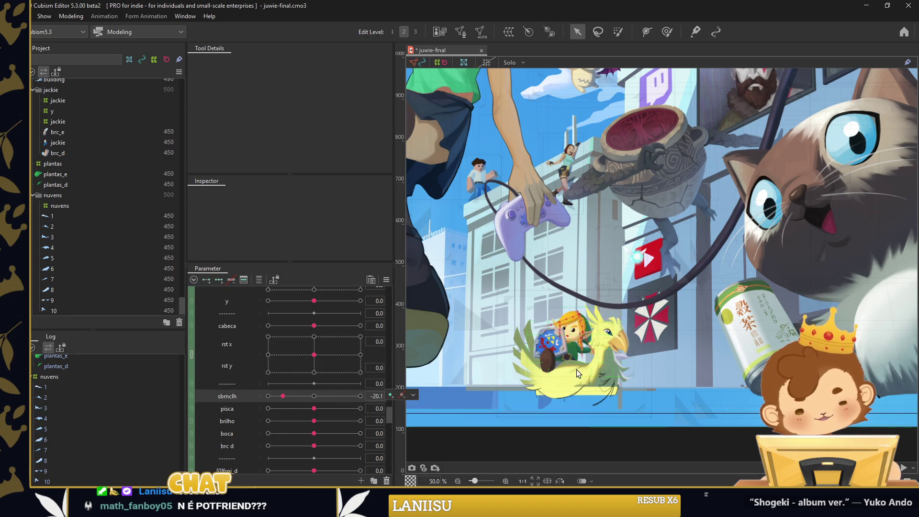
{"action": "scroll", "coordinate": [576, 370], "scroll_direction": "up", "scroll_amount": 3}
{"action": "left_click_drag", "start_coordinate": [316, 409], "coordinate": [257, 413]}
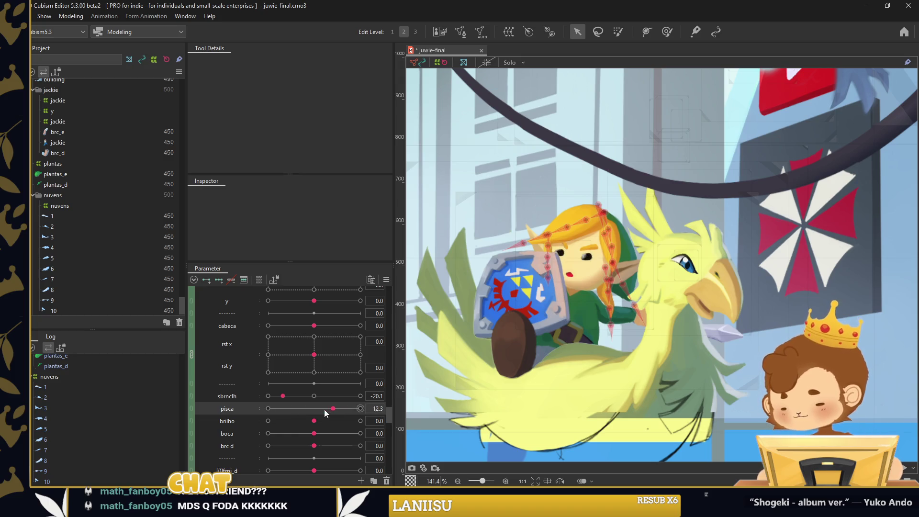
{"action": "mouse_move", "coordinate": [314, 420]}
{"action": "left_mouse_down"}
{"action": "mouse_move", "coordinate": [331, 421]}
{"action": "mouse_move", "coordinate": [249, 431]}
{"action": "left_mouse_up"}
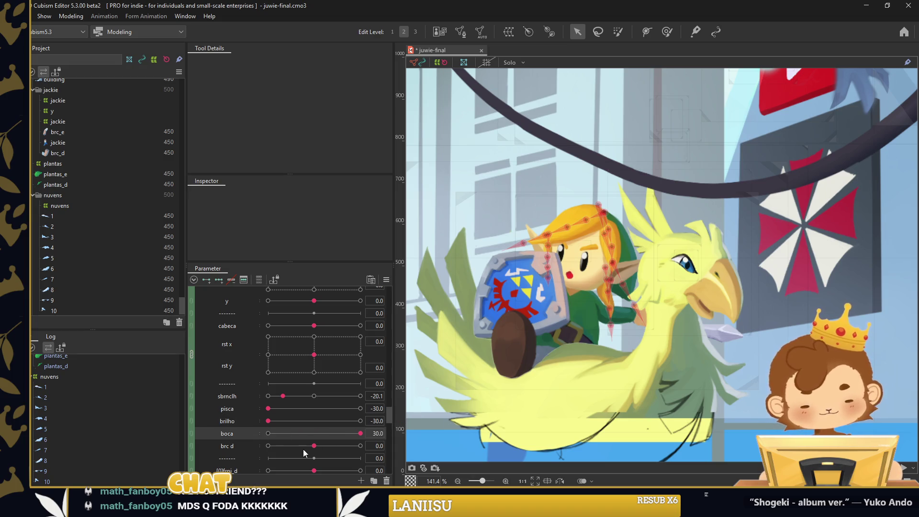
{"action": "left_click_drag", "start_coordinate": [314, 446], "coordinate": [328, 446]}
{"action": "scroll", "coordinate": [311, 433], "scroll_direction": "down", "scroll_amount": 2}
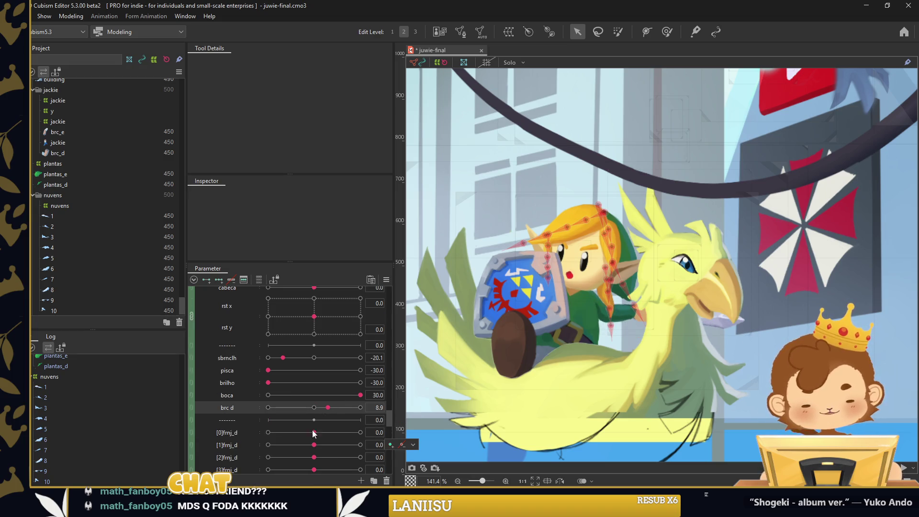
{"action": "scroll", "coordinate": [266, 403], "scroll_direction": "up", "scroll_amount": 5}
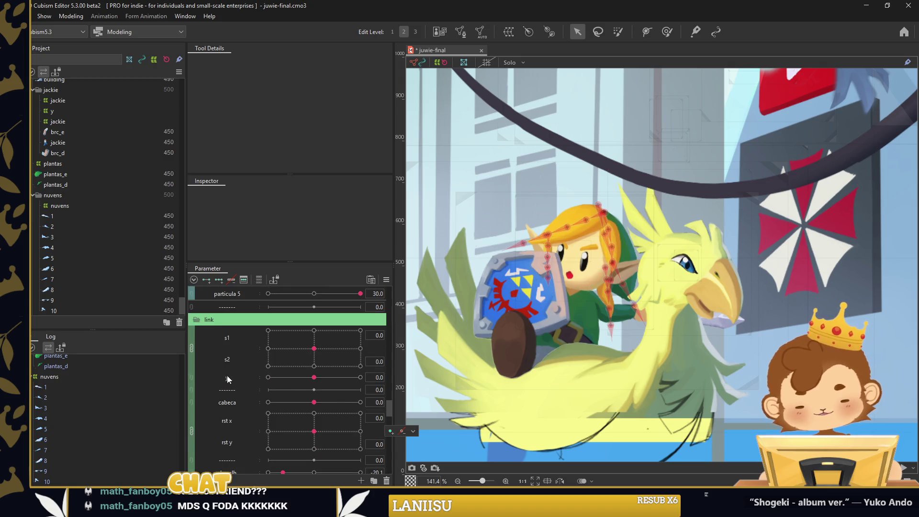
{"action": "left_click", "coordinate": [209, 320]}
Expand the Chocobo group and test turning the chocobo's head with cabeca
{"action": "left_click", "coordinate": [216, 344]}
{"action": "scroll", "coordinate": [513, 251], "scroll_direction": "down", "scroll_amount": 2}
{"action": "mouse_move", "coordinate": [314, 373]}
{"action": "left_mouse_down"}
{"action": "mouse_move", "coordinate": [323, 368]}
{"action": "mouse_move", "coordinate": [287, 440]}
{"action": "mouse_move", "coordinate": [334, 444]}
{"action": "mouse_move", "coordinate": [295, 438]}
{"action": "mouse_move", "coordinate": [241, 461]}
{"action": "left_mouse_up"}
{"action": "scroll", "coordinate": [307, 445], "scroll_direction": "down", "scroll_amount": 2}
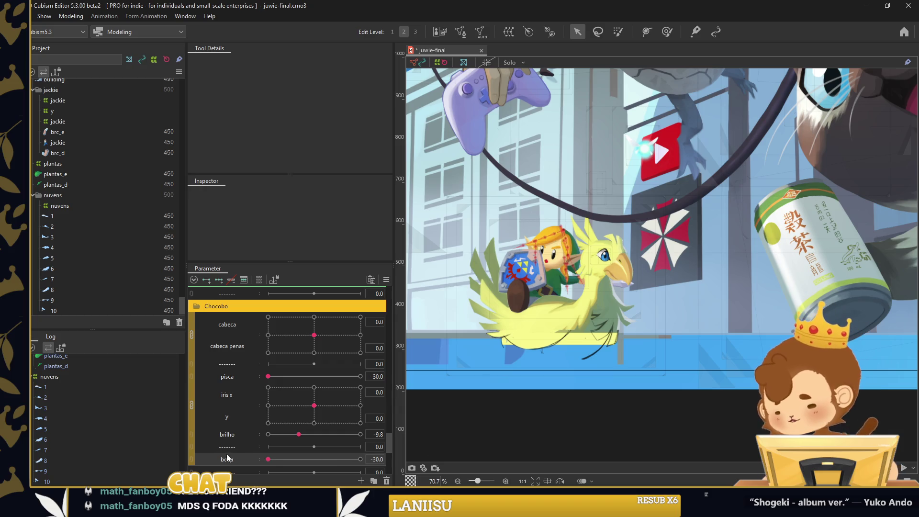
{"action": "scroll", "coordinate": [286, 394], "scroll_direction": "down", "scroll_amount": 3}
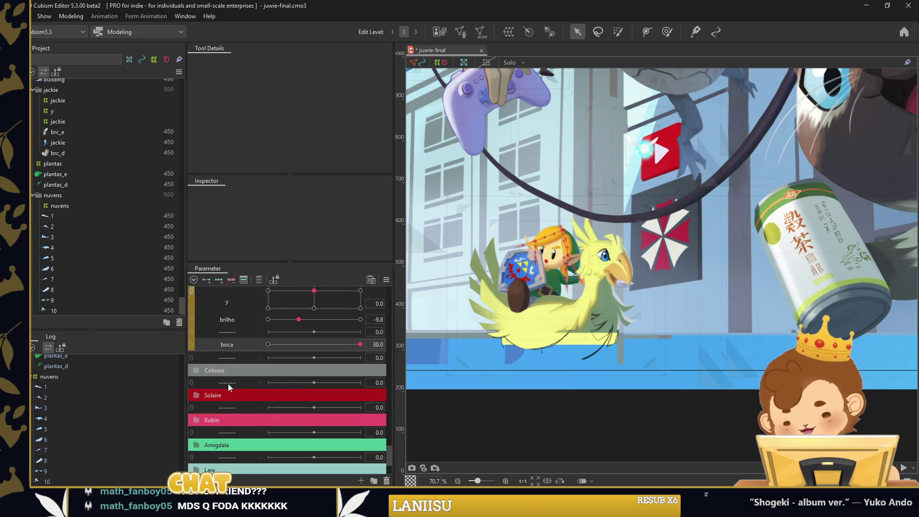
{"action": "scroll", "coordinate": [686, 366], "scroll_direction": "down", "scroll_amount": 1}
{"action": "scroll", "coordinate": [686, 366], "scroll_direction": "down", "scroll_amount": 1}
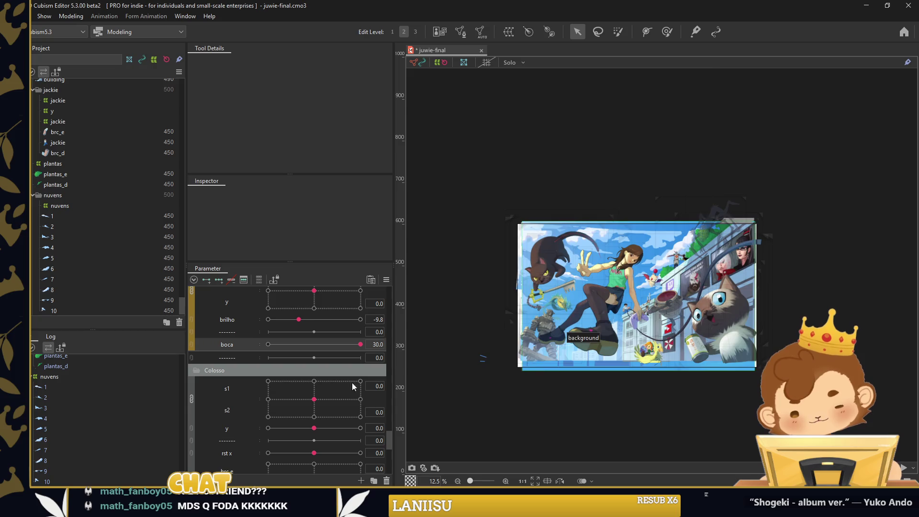
Sway the colossus with s1/s2, then push its rst x to the extreme and partway back
{"action": "mouse_move", "coordinate": [314, 399]}
{"action": "left_mouse_down"}
{"action": "mouse_move", "coordinate": [301, 418]}
{"action": "mouse_move", "coordinate": [304, 390]}
{"action": "mouse_move", "coordinate": [275, 390]}
{"action": "mouse_move", "coordinate": [314, 389]}
{"action": "left_mouse_up"}
{"action": "scroll", "coordinate": [301, 417], "scroll_direction": "down", "scroll_amount": 1}
{"action": "scroll", "coordinate": [313, 387], "scroll_direction": "down", "scroll_amount": 1}
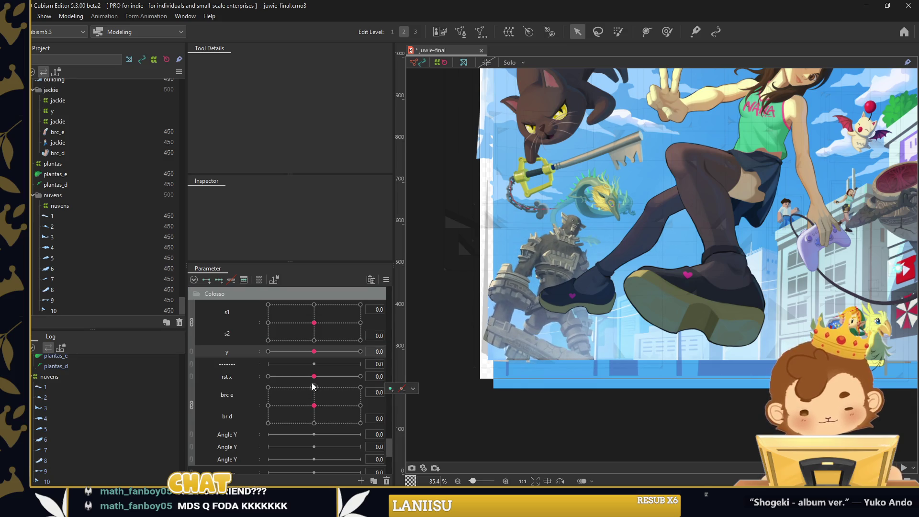
{"action": "scroll", "coordinate": [581, 323], "scroll_direction": "up", "scroll_amount": 4}
{"action": "scroll", "coordinate": [578, 329], "scroll_direction": "down", "scroll_amount": 2}
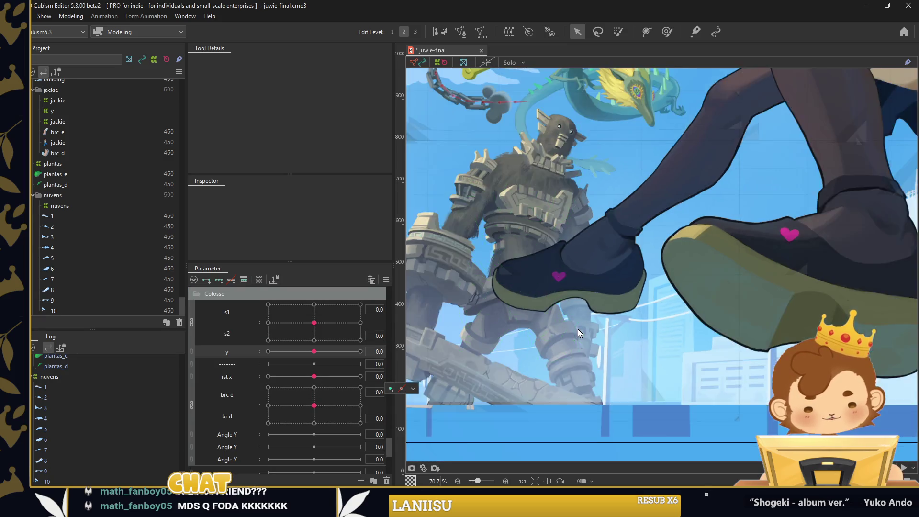
{"action": "scroll", "coordinate": [579, 329], "scroll_direction": "down", "scroll_amount": 1}
{"action": "left_click_drag", "start_coordinate": [314, 376], "coordinate": [269, 378]}
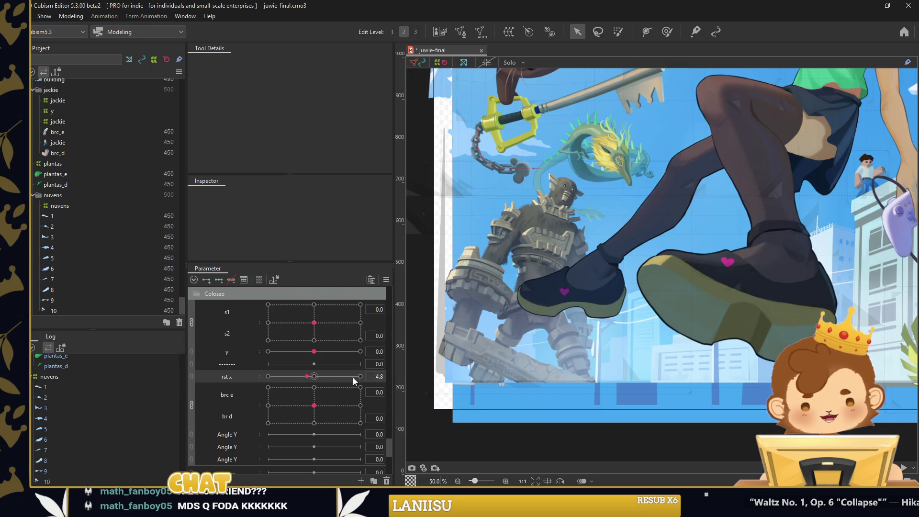
{"action": "left_click", "coordinate": [290, 377]}
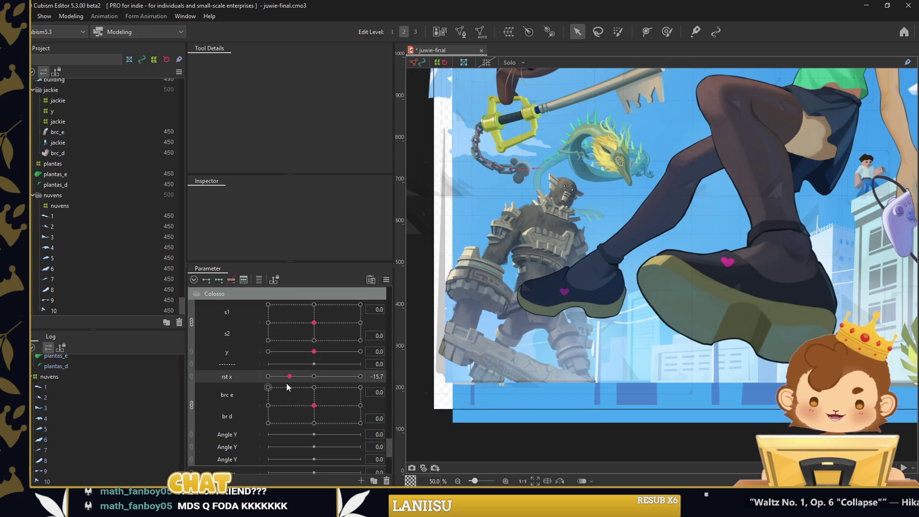
Swing the colossus's arms with brc e/brc d, then expand the Solaire parameter group
{"action": "mouse_move", "coordinate": [314, 390]}
{"action": "left_mouse_down"}
{"action": "mouse_move", "coordinate": [296, 421]}
{"action": "mouse_move", "coordinate": [309, 412]}
{"action": "left_mouse_up"}
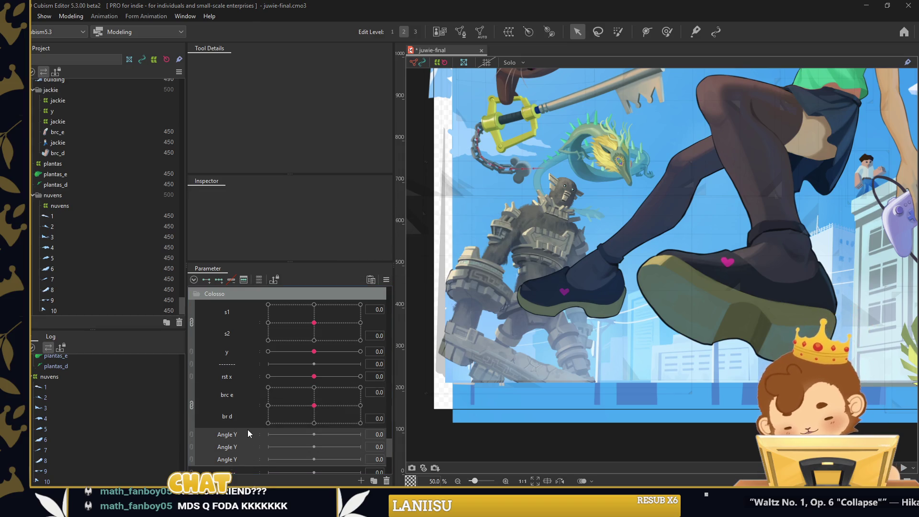
{"action": "scroll", "coordinate": [248, 430], "scroll_direction": "down", "scroll_amount": 1}
{"action": "left_click", "coordinate": [202, 408]}
{"action": "scroll", "coordinate": [474, 380], "scroll_direction": "down", "scroll_amount": 4}
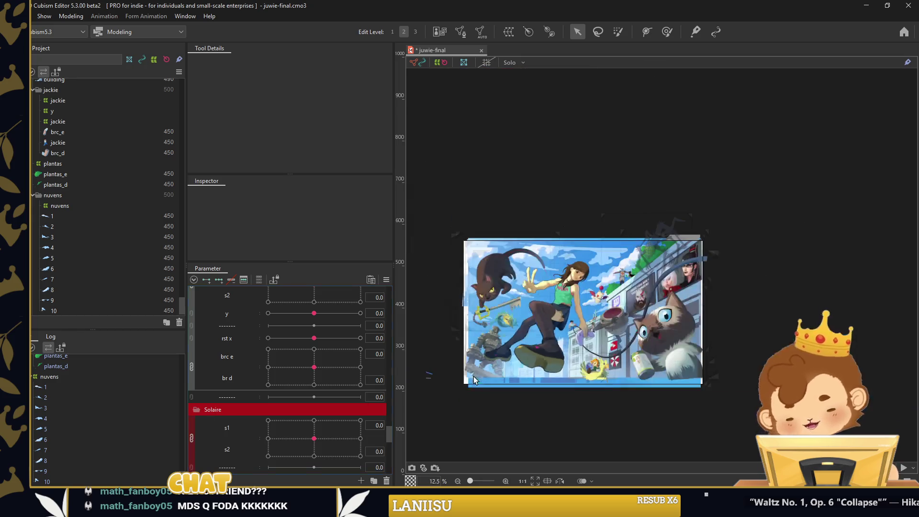
Test Solaire's rig: lean the body with s1/s2, shift pna x/y downward, and swing the arms
{"action": "scroll", "coordinate": [620, 282], "scroll_direction": "up", "scroll_amount": 1}
{"action": "scroll", "coordinate": [526, 311], "scroll_direction": "up", "scroll_amount": 3}
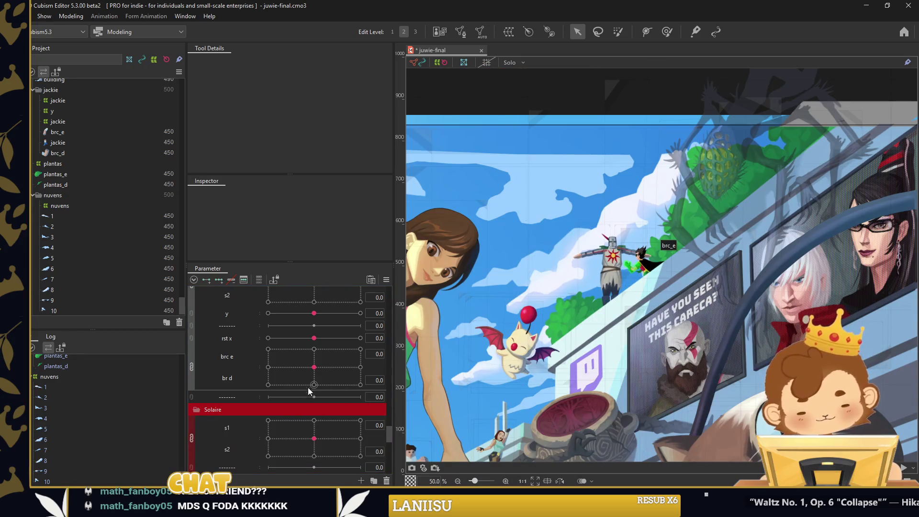
{"action": "scroll", "coordinate": [307, 385], "scroll_direction": "down", "scroll_amount": 3}
{"action": "mouse_move", "coordinate": [308, 331]}
{"action": "left_mouse_down"}
{"action": "mouse_move", "coordinate": [332, 328]}
{"action": "mouse_move", "coordinate": [296, 361]}
{"action": "left_mouse_up"}
{"action": "scroll", "coordinate": [332, 329], "scroll_direction": "down", "scroll_amount": 2}
{"action": "left_click_drag", "start_coordinate": [317, 401], "coordinate": [322, 419]}
{"action": "scroll", "coordinate": [343, 408], "scroll_direction": "down", "scroll_amount": 4}
{"action": "mouse_move", "coordinate": [316, 382]}
{"action": "left_mouse_down"}
{"action": "mouse_move", "coordinate": [282, 386]}
{"action": "mouse_move", "coordinate": [354, 347]}
{"action": "mouse_move", "coordinate": [280, 422]}
{"action": "mouse_move", "coordinate": [297, 418]}
{"action": "left_mouse_up"}
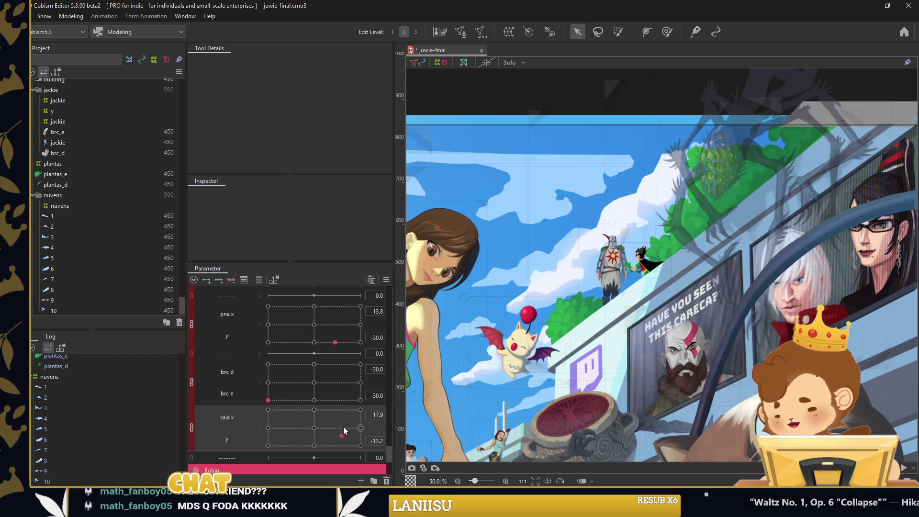
{"action": "left_click_drag", "start_coordinate": [344, 429], "coordinate": [316, 417]}
{"action": "scroll", "coordinate": [334, 407], "scroll_direction": "down", "scroll_amount": 3}
Expand the Robin group, then turn Robin's head and change the eyes and arm pose
{"action": "left_click", "coordinate": [203, 395]}
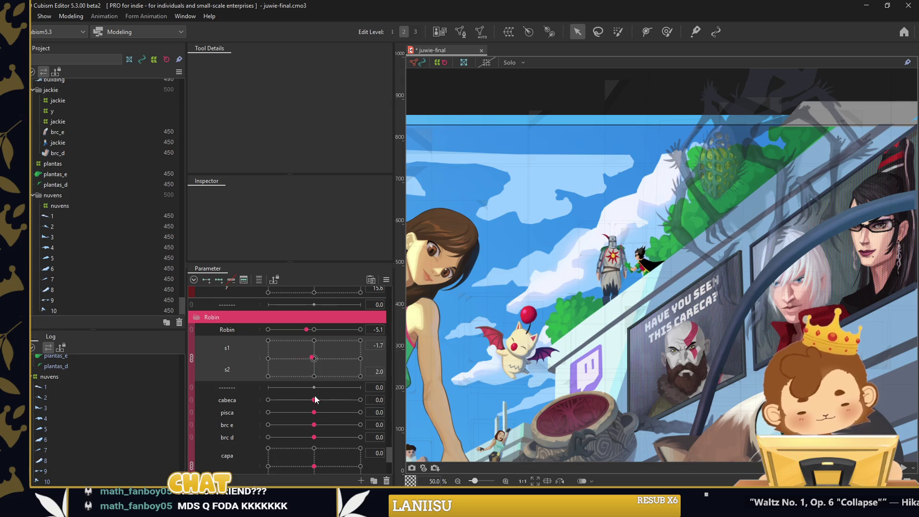
{"action": "mouse_move", "coordinate": [314, 400]}
{"action": "left_mouse_down"}
{"action": "mouse_move", "coordinate": [325, 399]}
{"action": "mouse_move", "coordinate": [268, 412]}
{"action": "mouse_move", "coordinate": [359, 414]}
{"action": "left_mouse_up"}
{"action": "scroll", "coordinate": [579, 321], "scroll_direction": "up", "scroll_amount": 5}
{"action": "mouse_move", "coordinate": [298, 425]}
{"action": "left_mouse_down"}
{"action": "mouse_move", "coordinate": [323, 424]}
{"action": "mouse_move", "coordinate": [337, 437]}
{"action": "mouse_move", "coordinate": [302, 402]}
{"action": "mouse_move", "coordinate": [332, 407]}
{"action": "left_mouse_up"}
{"action": "scroll", "coordinate": [320, 413], "scroll_direction": "down", "scroll_amount": 3}
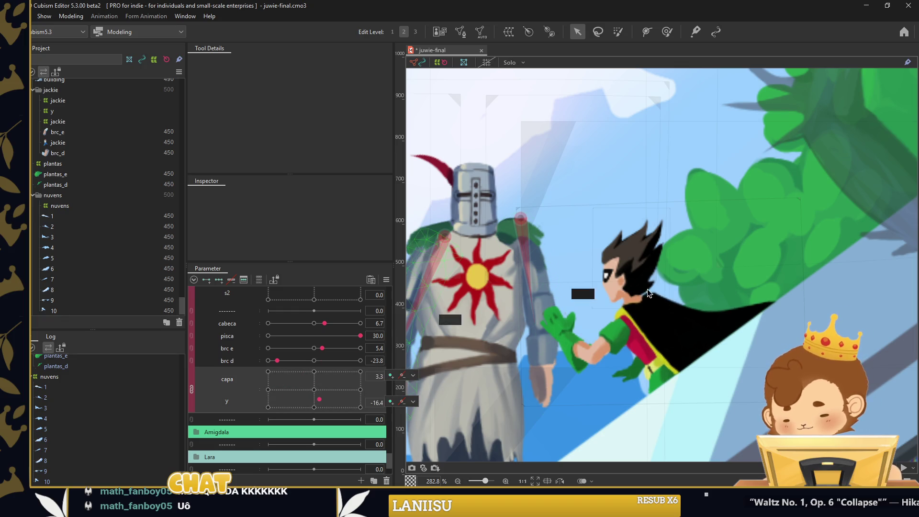
{"action": "scroll", "coordinate": [217, 405], "scroll_direction": "down", "scroll_amount": 3}
Expand the Amigdala group and push its opc to the minimum of -30.0
{"action": "left_click", "coordinate": [199, 394]}
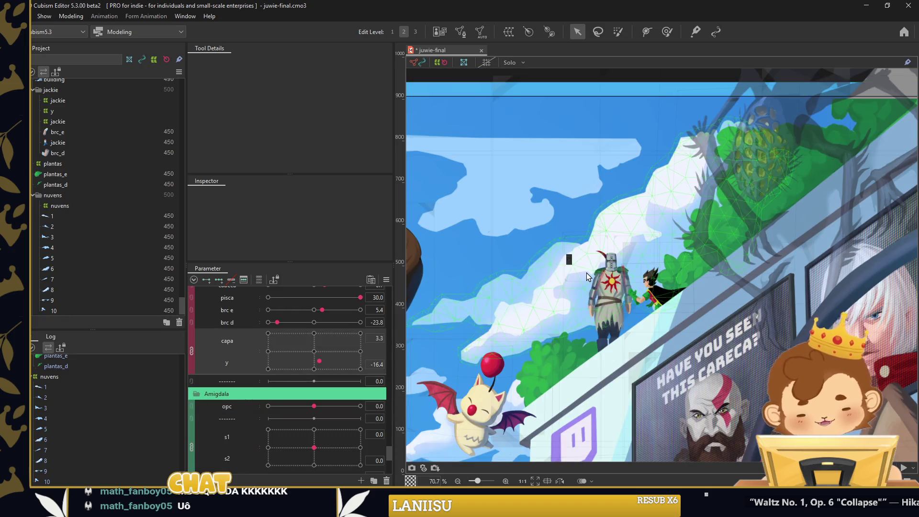
{"action": "scroll", "coordinate": [586, 273], "scroll_direction": "down", "scroll_amount": 3}
{"action": "mouse_move", "coordinate": [294, 410]}
{"action": "left_mouse_down"}
{"action": "mouse_move", "coordinate": [276, 415]}
{"action": "mouse_move", "coordinate": [297, 431]}
{"action": "mouse_move", "coordinate": [321, 408]}
{"action": "mouse_move", "coordinate": [281, 415]}
{"action": "mouse_move", "coordinate": [306, 426]}
{"action": "mouse_move", "coordinate": [322, 449]}
{"action": "mouse_move", "coordinate": [292, 449]}
{"action": "mouse_move", "coordinate": [333, 438]}
{"action": "mouse_move", "coordinate": [359, 462]}
{"action": "left_mouse_up"}
{"action": "scroll", "coordinate": [306, 417], "scroll_direction": "down", "scroll_amount": 2}
{"action": "scroll", "coordinate": [317, 400], "scroll_direction": "down", "scroll_amount": 2}
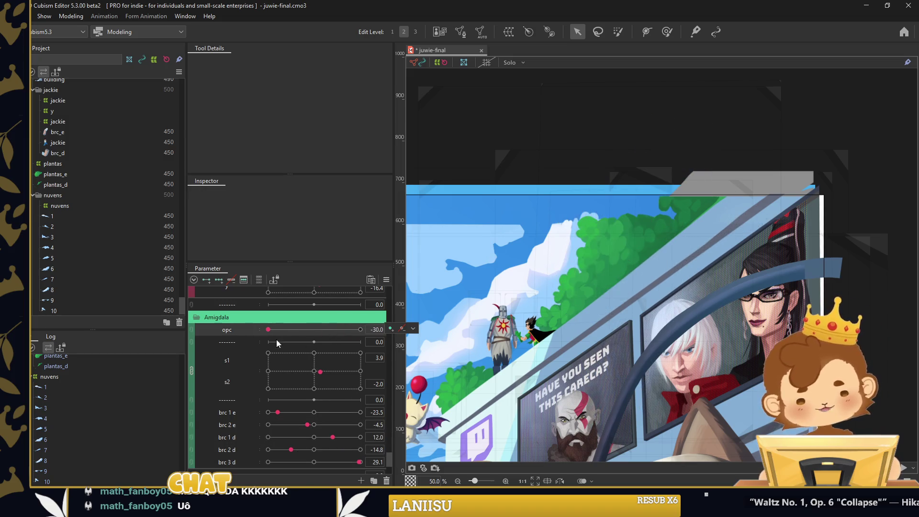
{"action": "scroll", "coordinate": [207, 434], "scroll_direction": "down", "scroll_amount": 2}
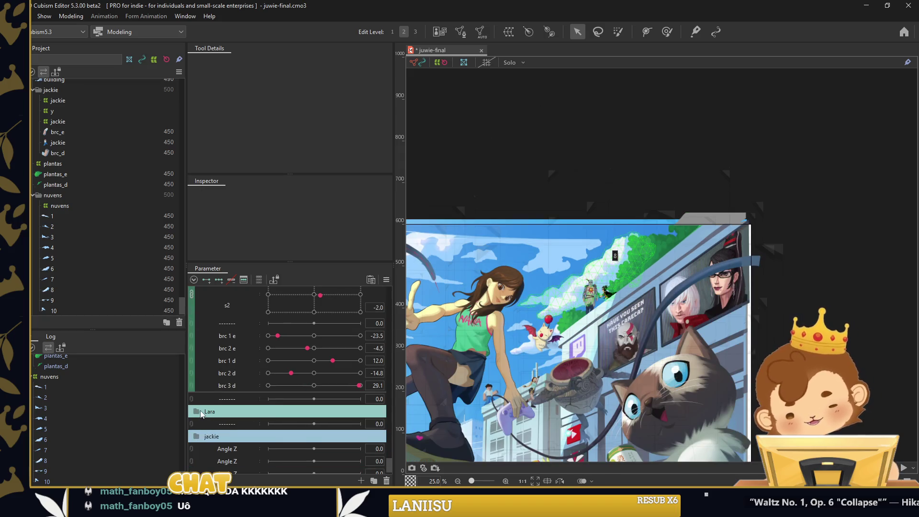
Expand the Lara group, set her main parameter to -30.0, and set perna to 30.0
{"action": "left_click", "coordinate": [207, 412]}
{"action": "scroll", "coordinate": [563, 405], "scroll_direction": "up", "scroll_amount": 3}
{"action": "mouse_move", "coordinate": [314, 424]}
{"action": "left_mouse_down"}
{"action": "mouse_move", "coordinate": [264, 428]}
{"action": "mouse_move", "coordinate": [312, 425]}
{"action": "left_mouse_up"}
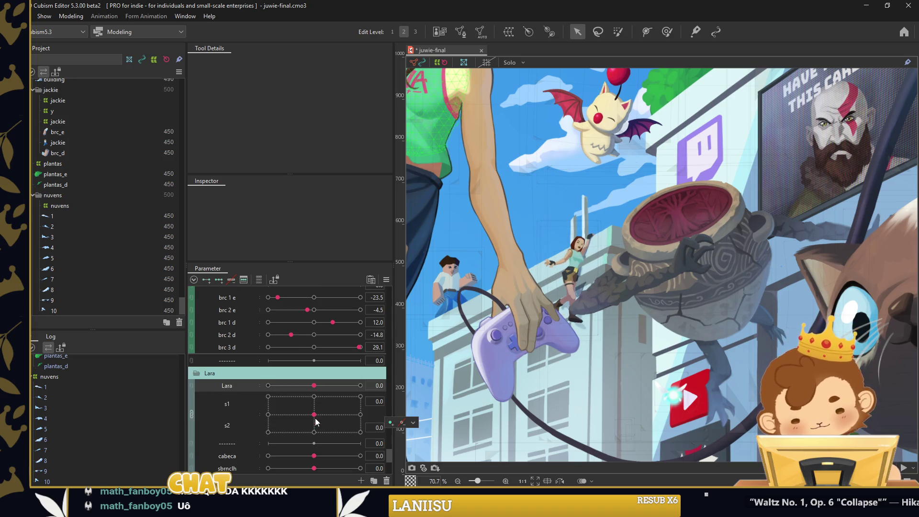
{"action": "scroll", "coordinate": [314, 424], "scroll_direction": "down", "scroll_amount": 1}
{"action": "scroll", "coordinate": [322, 422], "scroll_direction": "down", "scroll_amount": 1}
{"action": "mouse_move", "coordinate": [314, 417]}
{"action": "left_mouse_down"}
{"action": "mouse_move", "coordinate": [330, 417]}
{"action": "mouse_move", "coordinate": [268, 430]}
{"action": "left_mouse_up"}
{"action": "scroll", "coordinate": [573, 250], "scroll_direction": "up", "scroll_amount": 5}
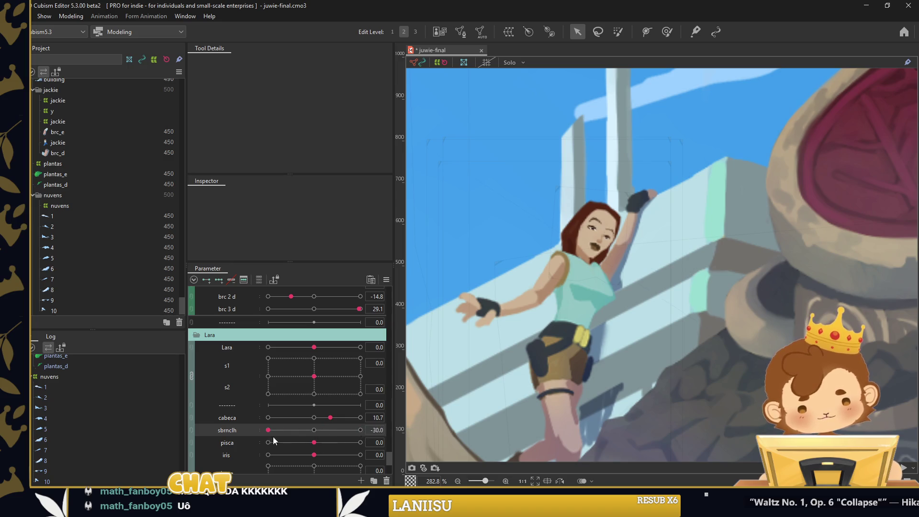
Raise Lara's eyebrows with sbrnclh and close her eyes
{"action": "left_click_drag", "start_coordinate": [314, 430], "coordinate": [347, 430]}
{"action": "mouse_move", "coordinate": [314, 442]}
{"action": "left_mouse_down"}
{"action": "mouse_move", "coordinate": [330, 442]}
{"action": "mouse_move", "coordinate": [352, 417]}
{"action": "mouse_move", "coordinate": [305, 429]}
{"action": "left_mouse_up"}
{"action": "scroll", "coordinate": [279, 427], "scroll_direction": "down", "scroll_amount": 1}
{"action": "scroll", "coordinate": [316, 418], "scroll_direction": "down", "scroll_amount": 1}
{"action": "scroll", "coordinate": [303, 400], "scroll_direction": "down", "scroll_amount": 1}
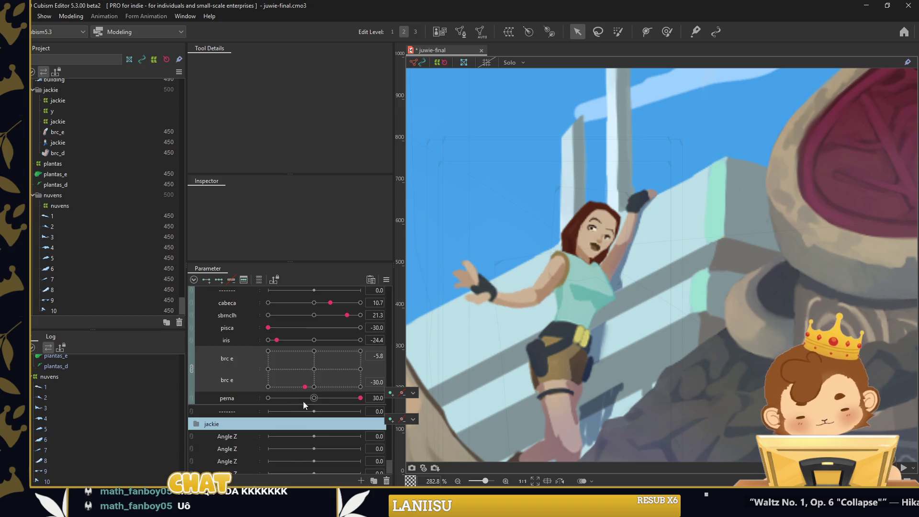
{"action": "scroll", "coordinate": [555, 334], "scroll_direction": "down", "scroll_amount": 1}
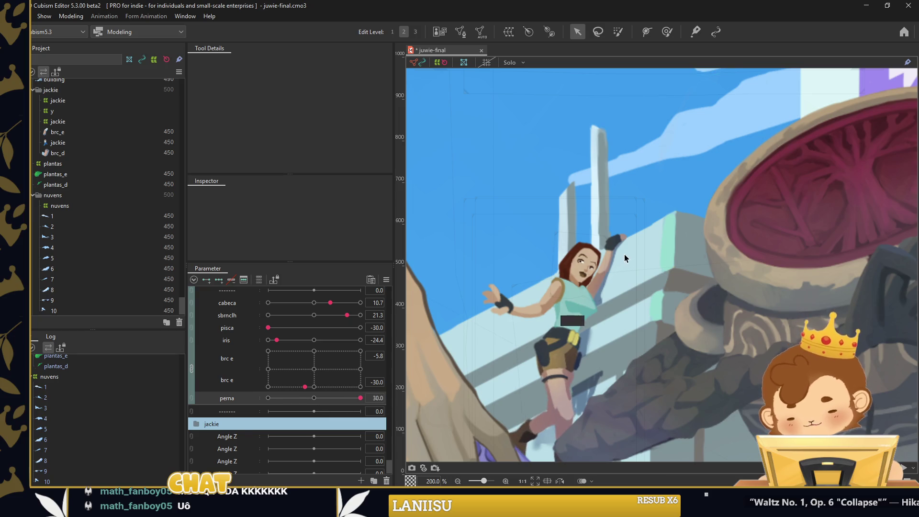
{"action": "scroll", "coordinate": [624, 255], "scroll_direction": "down", "scroll_amount": 3}
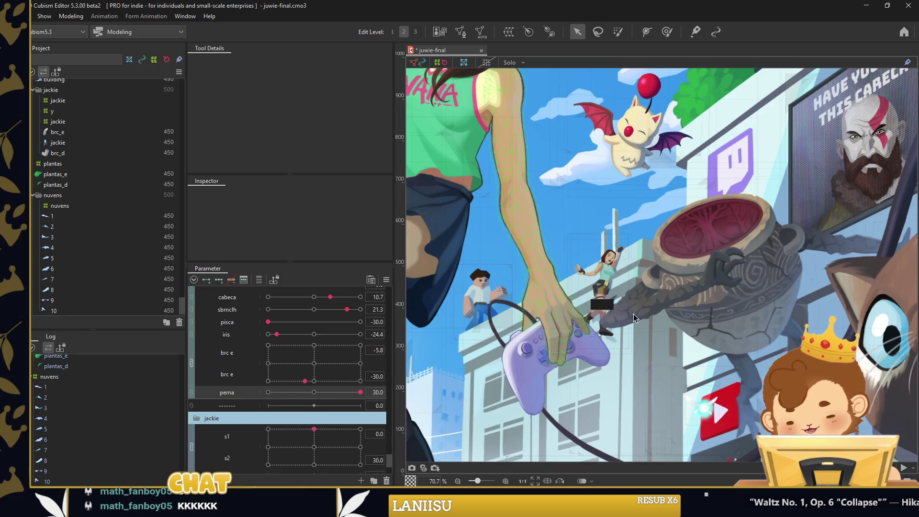
{"action": "scroll", "coordinate": [515, 311], "scroll_direction": "up", "scroll_amount": 2}
{"action": "scroll", "coordinate": [308, 398], "scroll_direction": "down", "scroll_amount": 2}
{"action": "scroll", "coordinate": [308, 398], "scroll_direction": "down", "scroll_amount": 1}
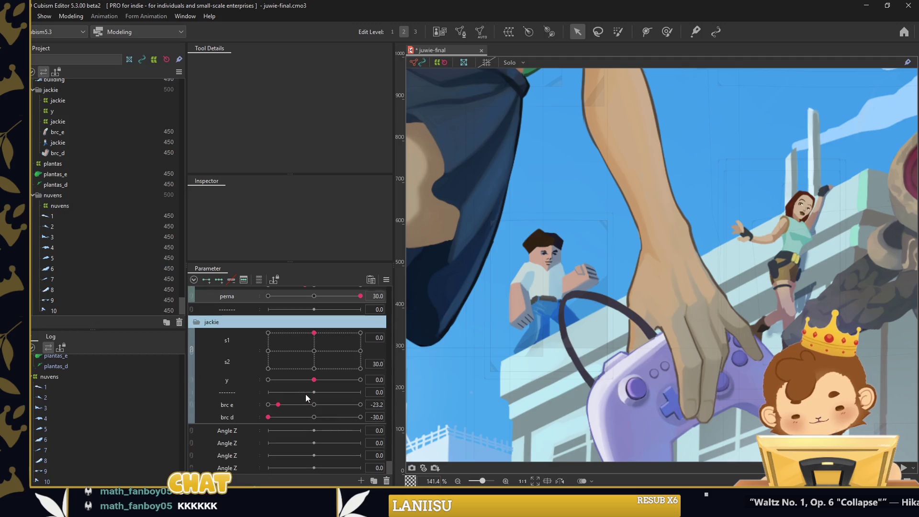
Pose jackie's arms to brc e -14.8 and brc d -6.1, then save the project
{"action": "left_click", "coordinate": [315, 383]}
{"action": "left_click_drag", "start_coordinate": [283, 406], "coordinate": [305, 417]}
{"action": "scroll", "coordinate": [597, 268], "scroll_direction": "down", "scroll_amount": 2}
{"action": "scroll", "coordinate": [597, 268], "scroll_direction": "down", "scroll_amount": 3}
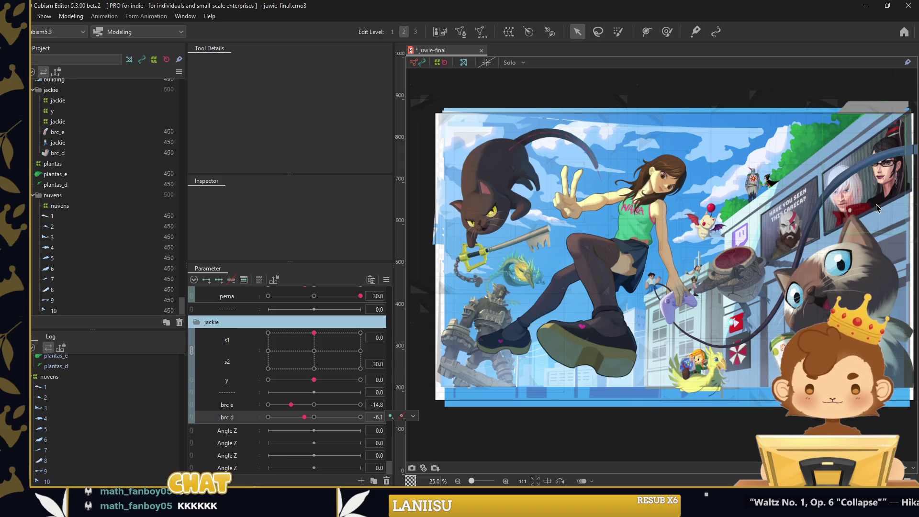
{"action": "key", "text": "ctrl+s"}
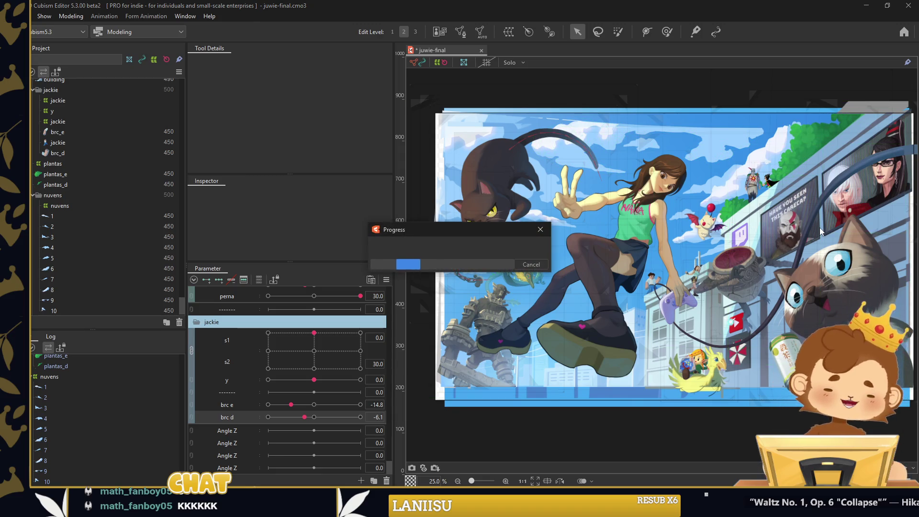